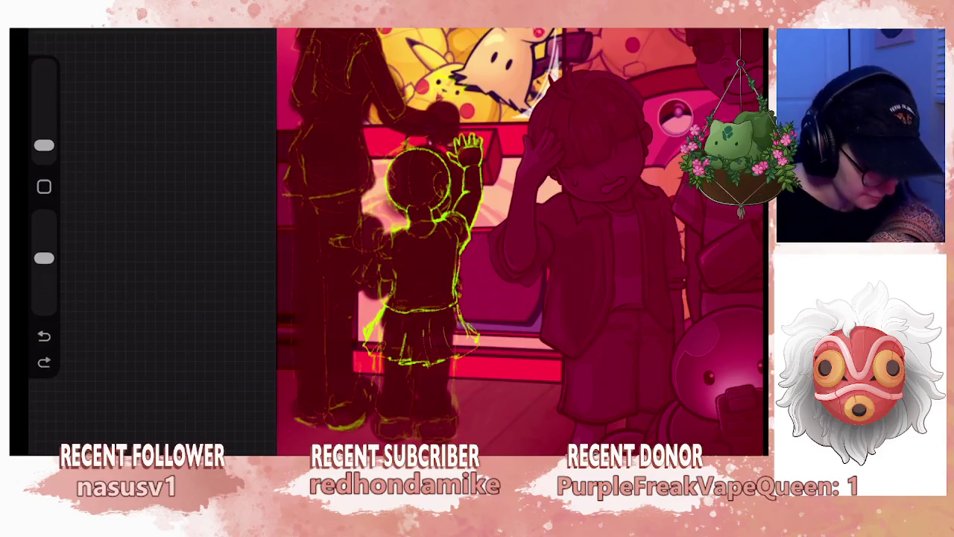
- Zoom the canvas and make Layer 34, the green sketch layer, the working layer instead of Layer 10
scroll(522, 239, "down", 5)
scroll(492, 239, "up", 3)
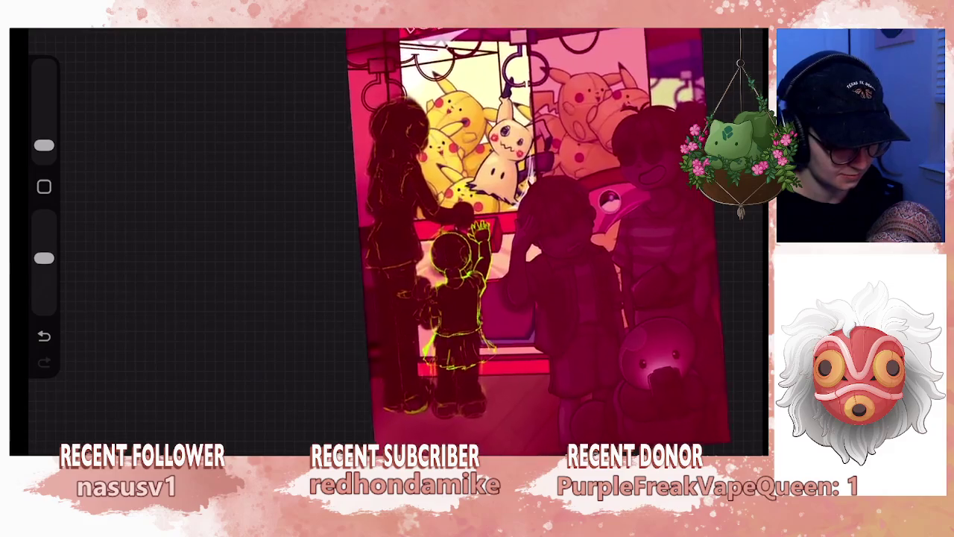
scroll(492, 238, "up", 3)
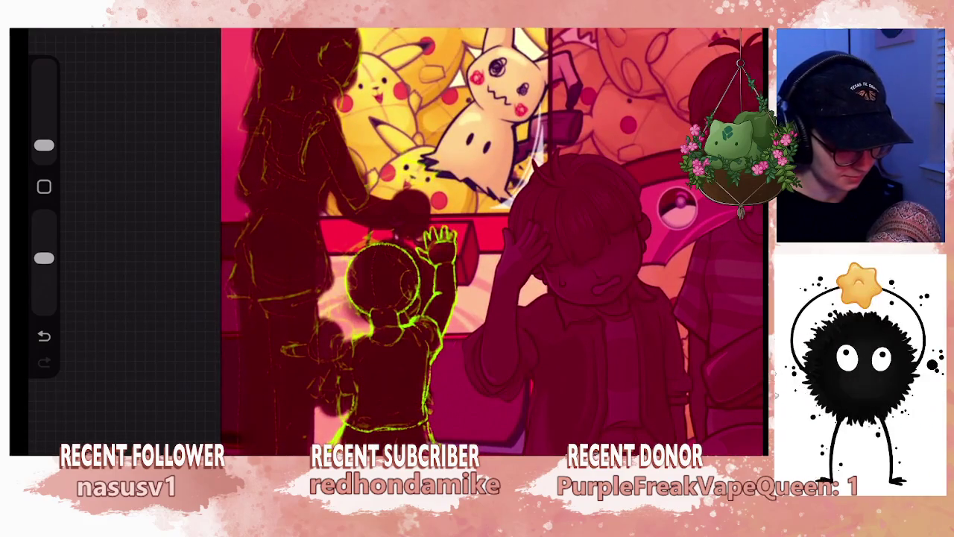
left_click(705, 28)
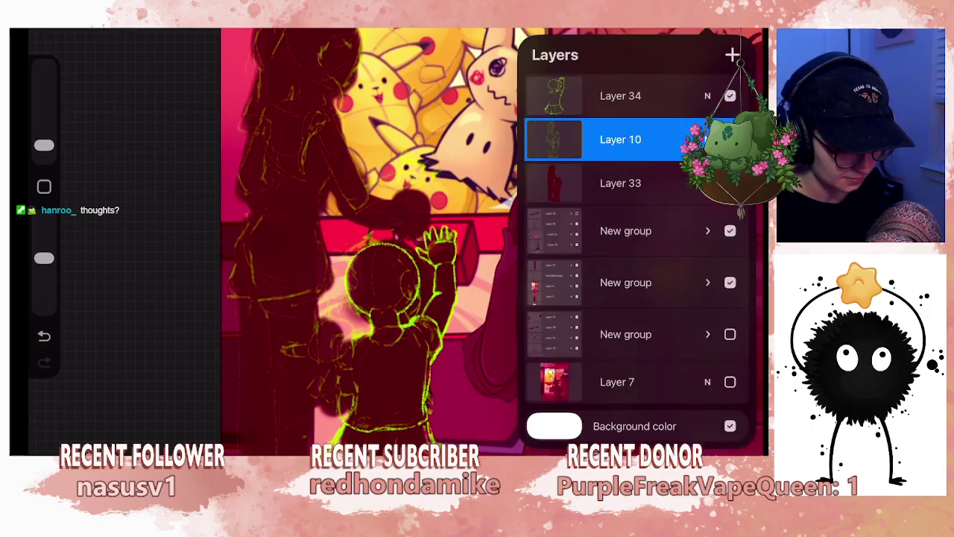
left_click(621, 95)
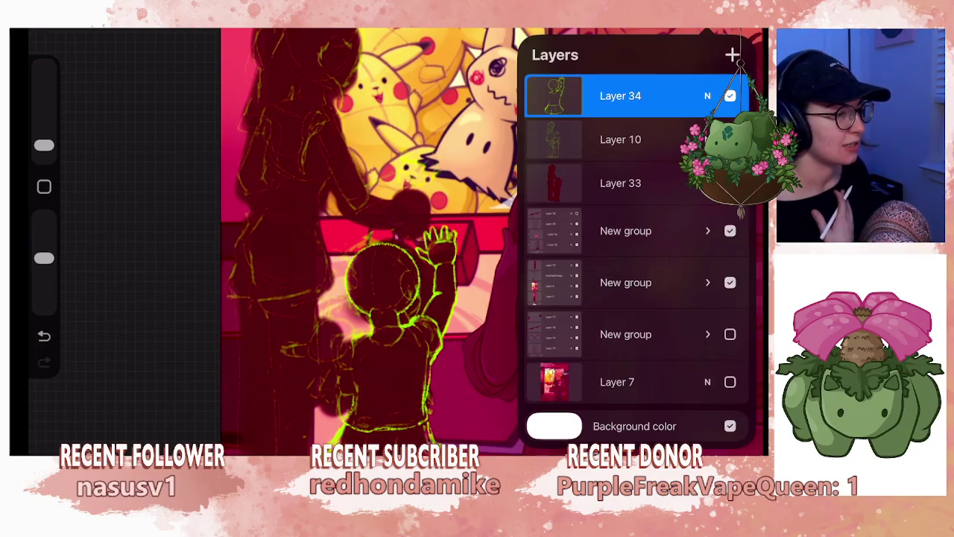
- Pan to show more of the scene, dismiss Layer 34's options, and close the layers list
left_click_drag(387, 246, 246, 246)
left_click_drag(313, 246, 332, 246)
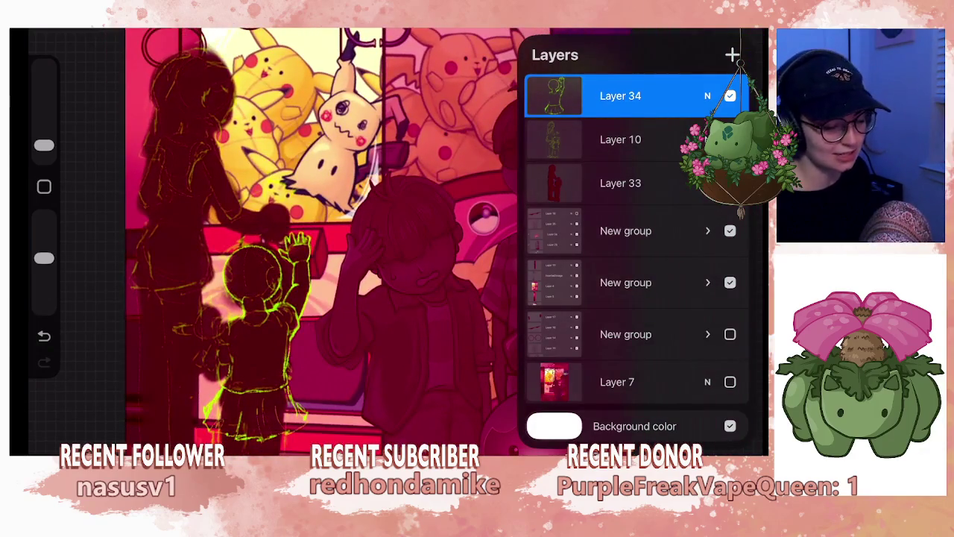
left_click(554, 95)
left_click(298, 224)
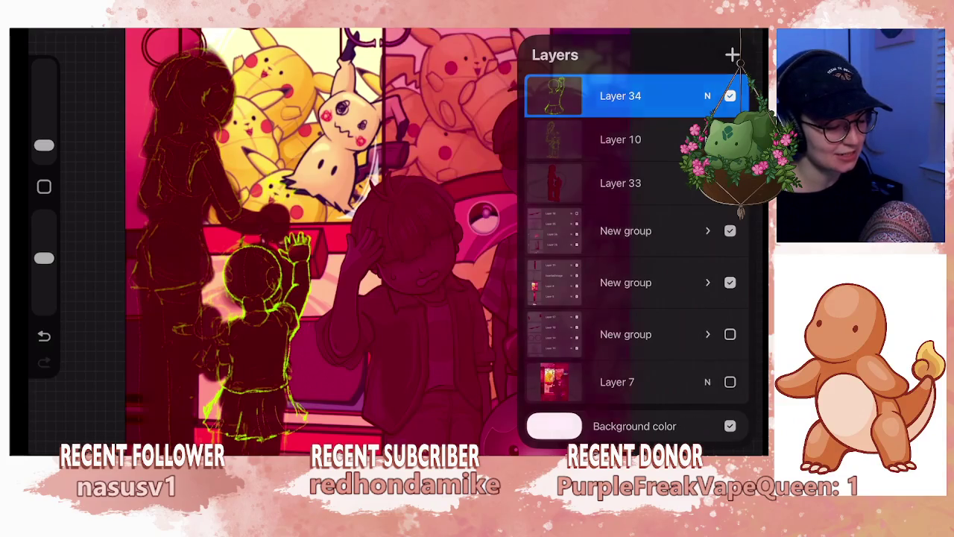
left_click(299, 223)
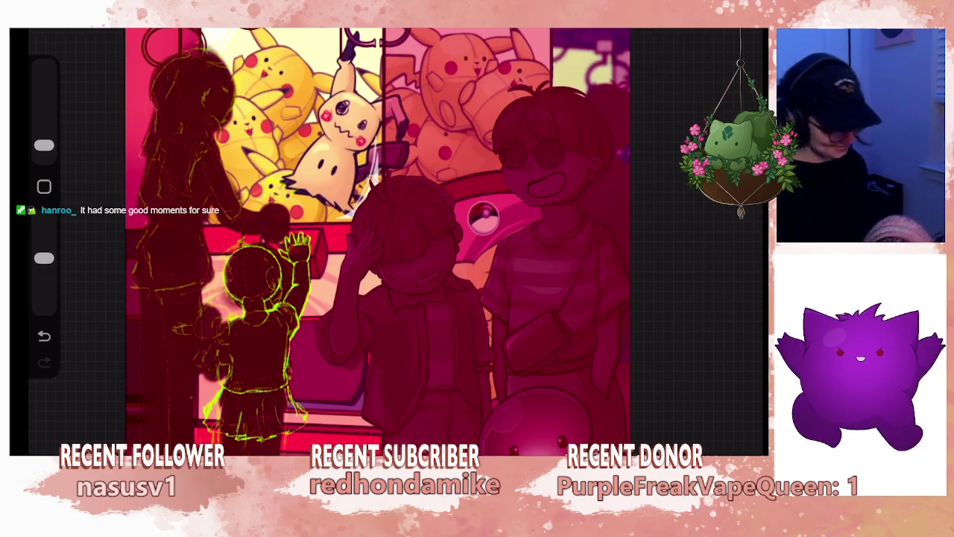
- Zoom in on the child and add a new blank Layer 35 above Layer 34
scroll(299, 298, "up", 2)
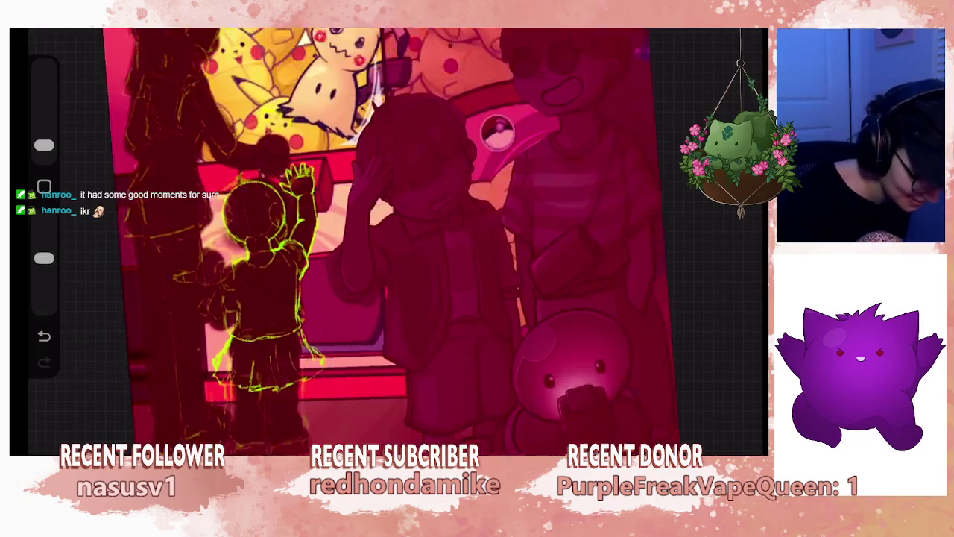
scroll(298, 298, "up", 2)
scroll(313, 261, "up", 2)
scroll(336, 224, "up", 1)
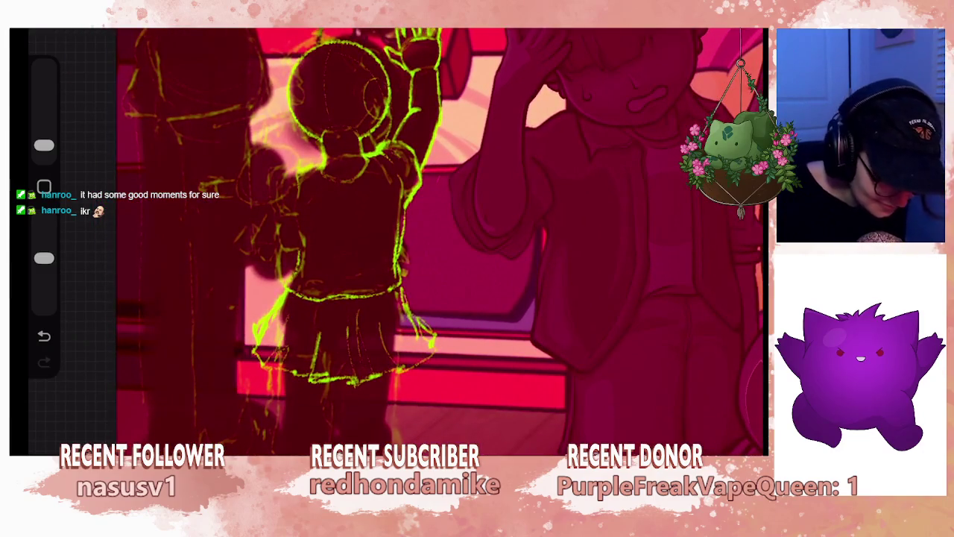
left_click(740, 30)
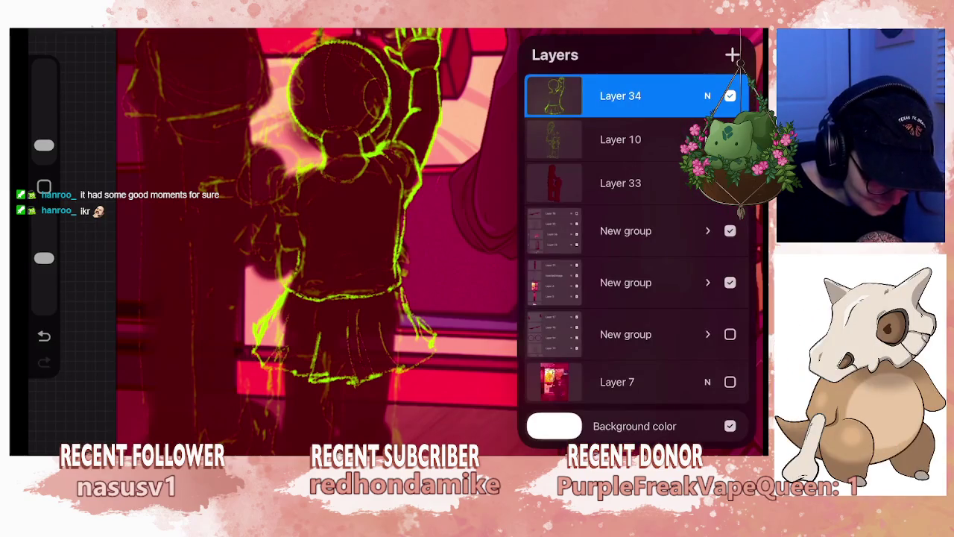
left_click(733, 54)
left_click(740, 29)
- Increase the brush size and raise the brush opacity
scroll(388, 238, "up", 2)
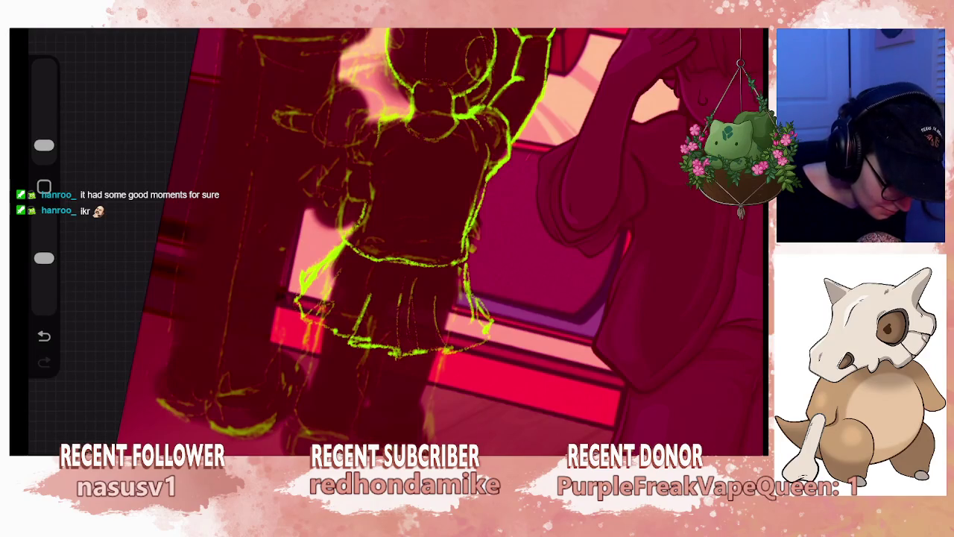
left_click_drag(44, 145, 44, 133)
left_click_drag(44, 258, 44, 217)
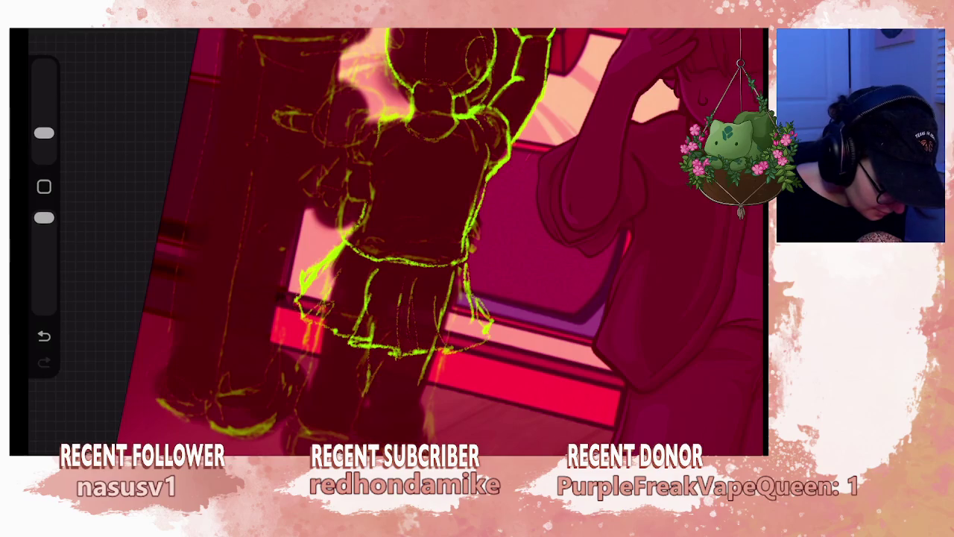
- Try trial strokes on the child's legs, undoing them while rotating the view
mouse_move(395, 254)
left_mouse_down()
mouse_move(328, 283)
mouse_move(351, 253)
left_mouse_up()
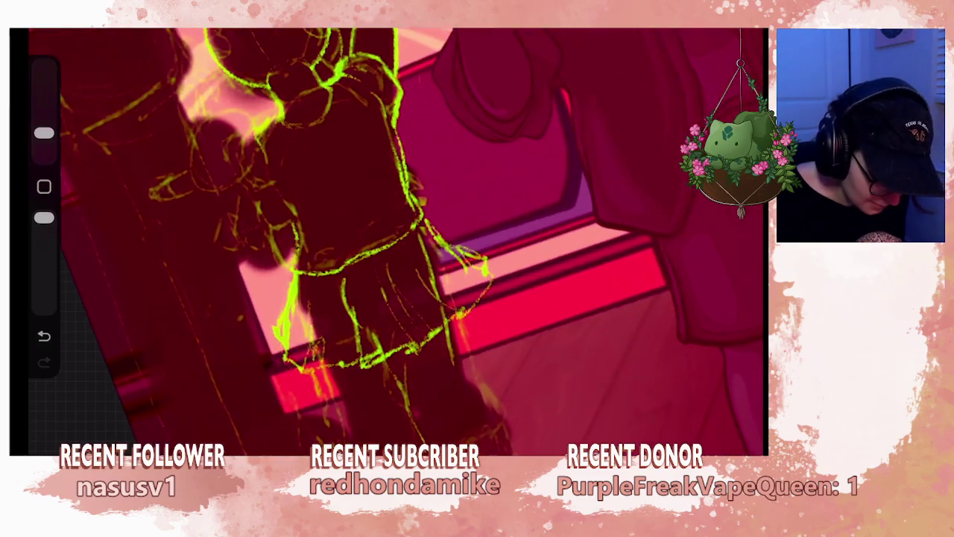
key("ctrl+z")
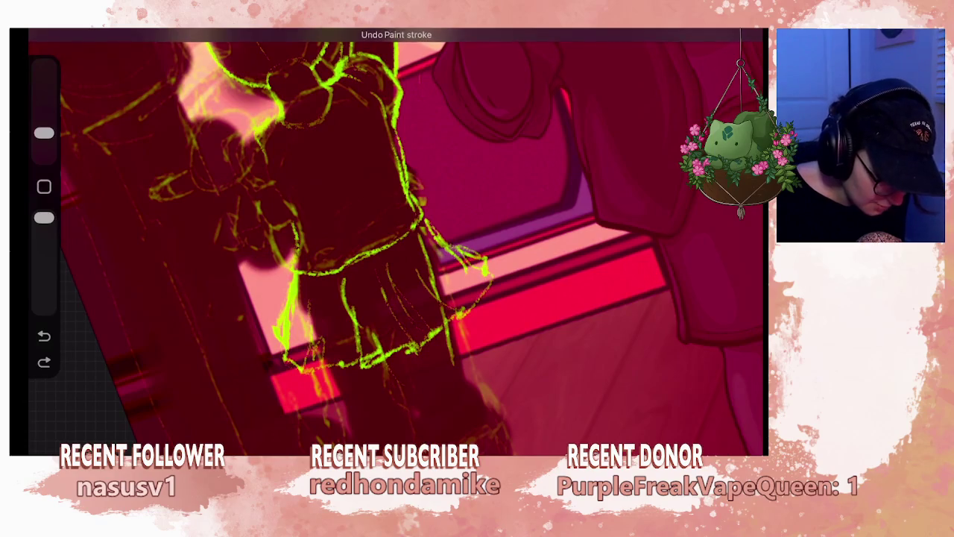
key("ctrl+z")
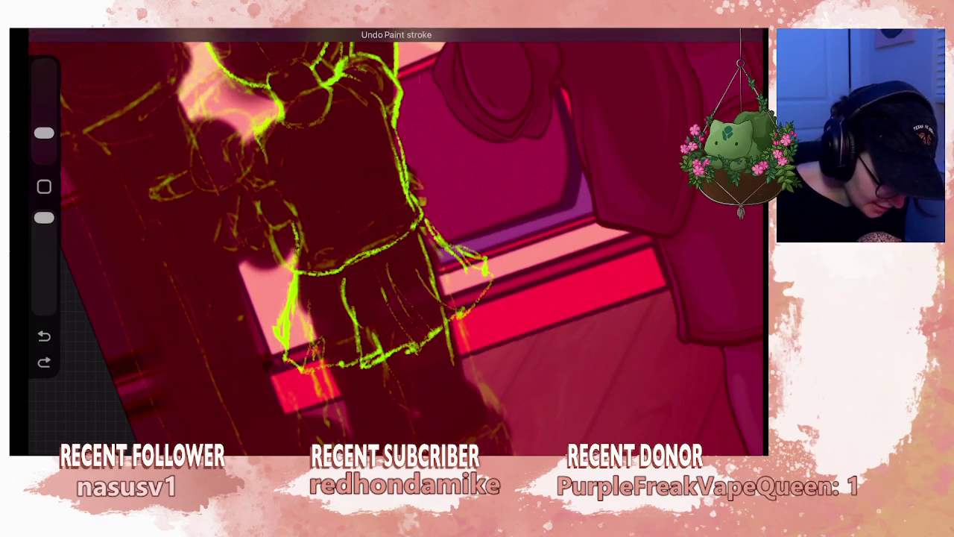
left_click_drag(402, 386, 402, 395)
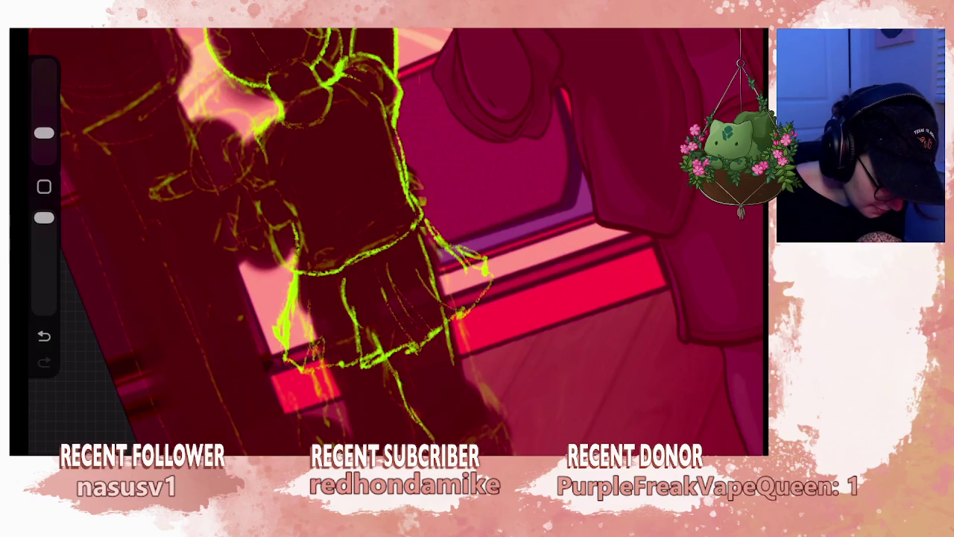
left_click_drag(335, 223, 507, 209)
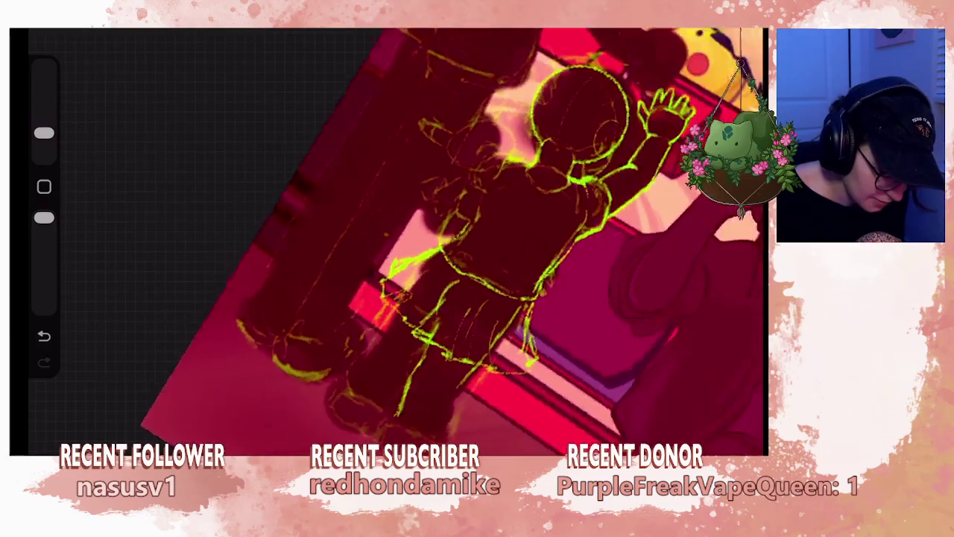
key("ctrl+z")
left_click_drag(372, 224, 522, 299)
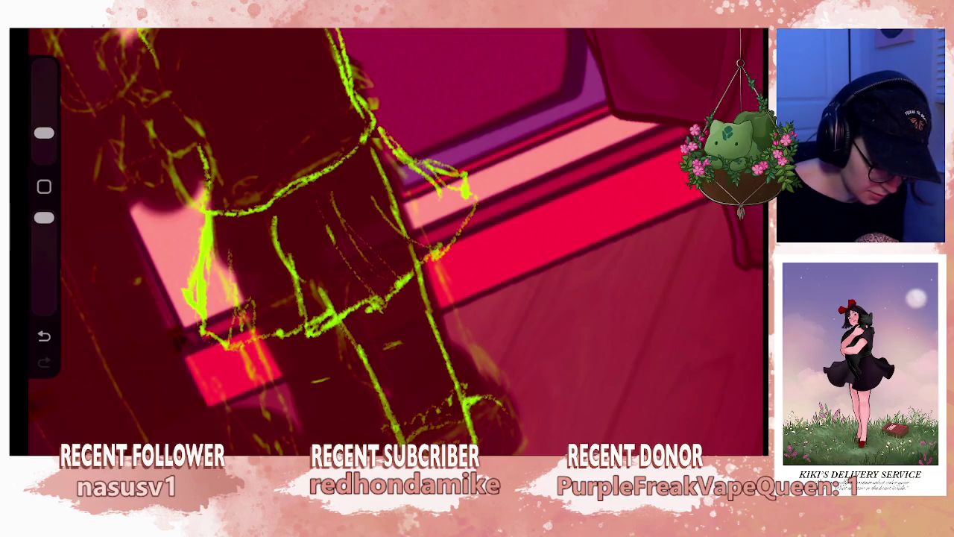
- Adjust the zoom and begin a freehand selection around one foot
scroll(395, 238, "down", 3)
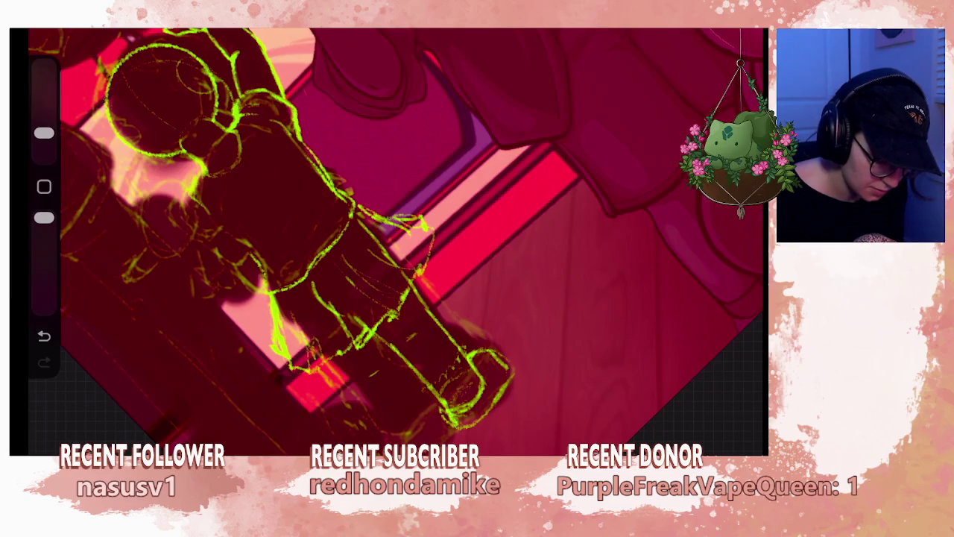
scroll(395, 238, "down", 3)
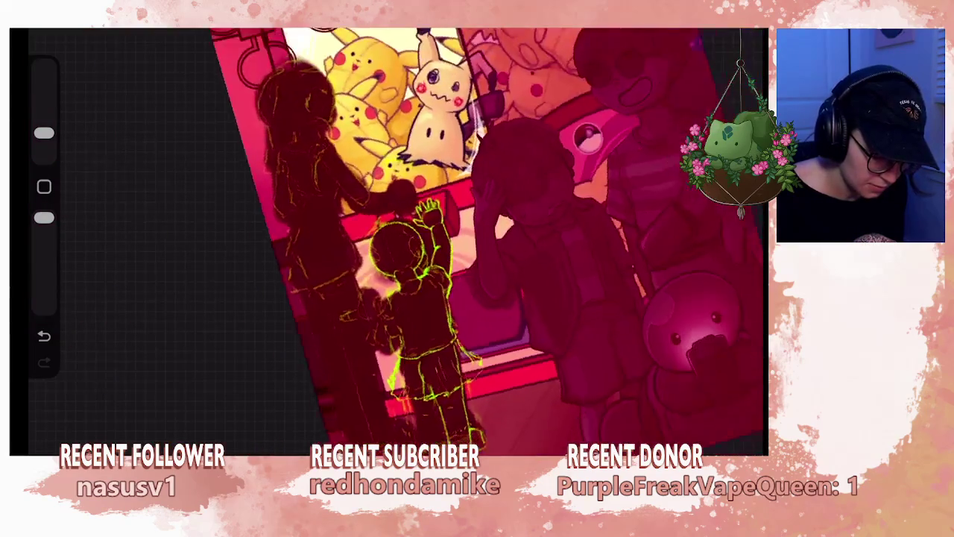
scroll(418, 238, "down", 3)
scroll(418, 238, "up", 3)
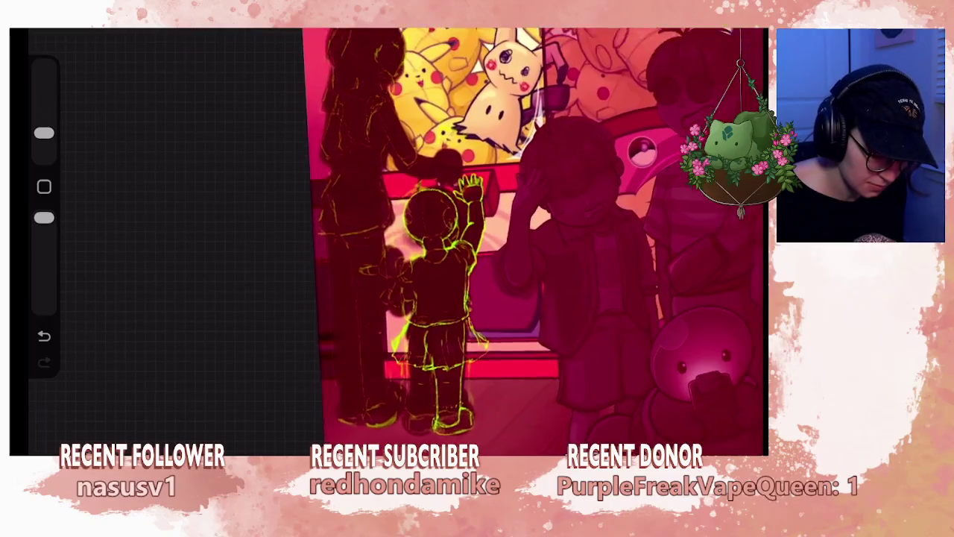
scroll(440, 299, "up", 2)
scroll(439, 298, "up", 2)
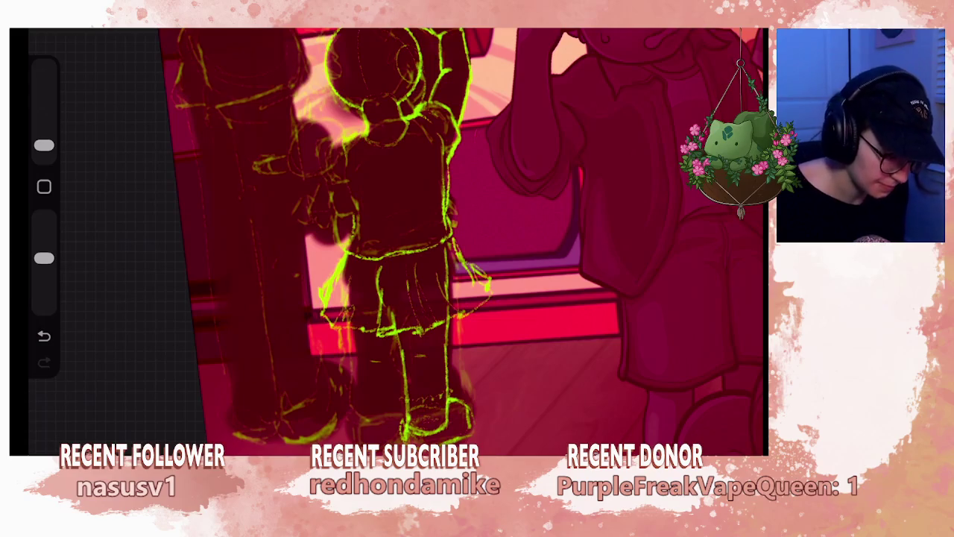
key("s")
scroll(403, 224, "down", 3)
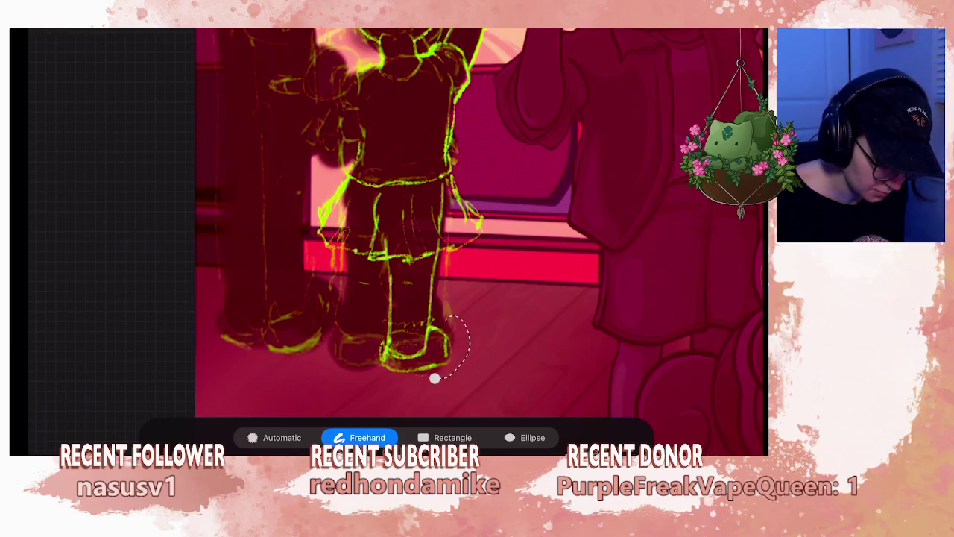
- Distort the selected foot, nudging it left and pulling its lower corner up and inward
key("v")
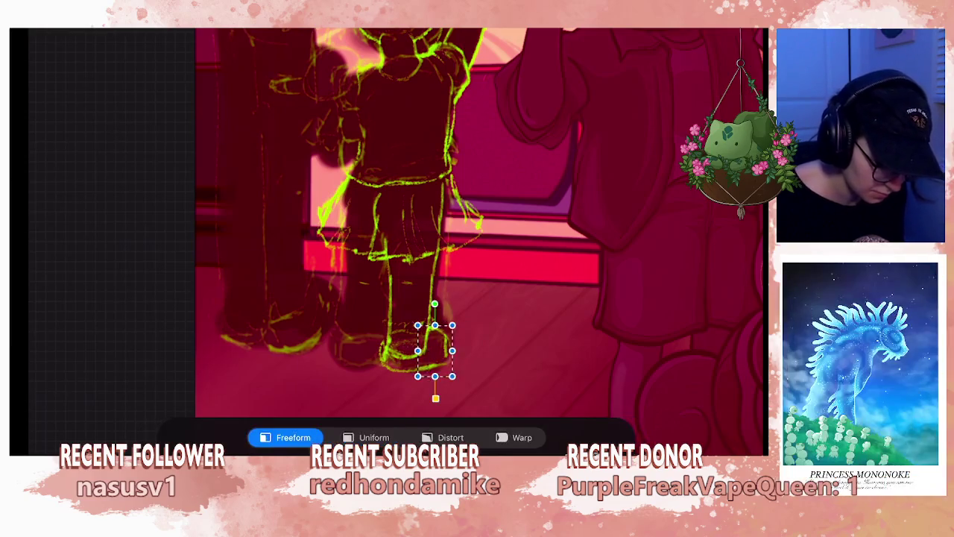
left_click_drag(432, 350, 430, 350)
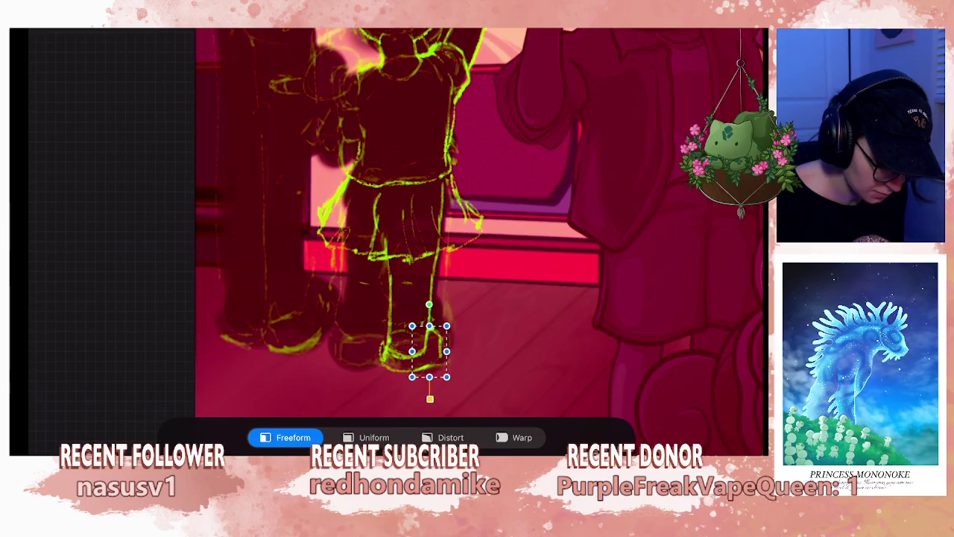
left_click(451, 437)
left_click_drag(447, 377, 443, 371)
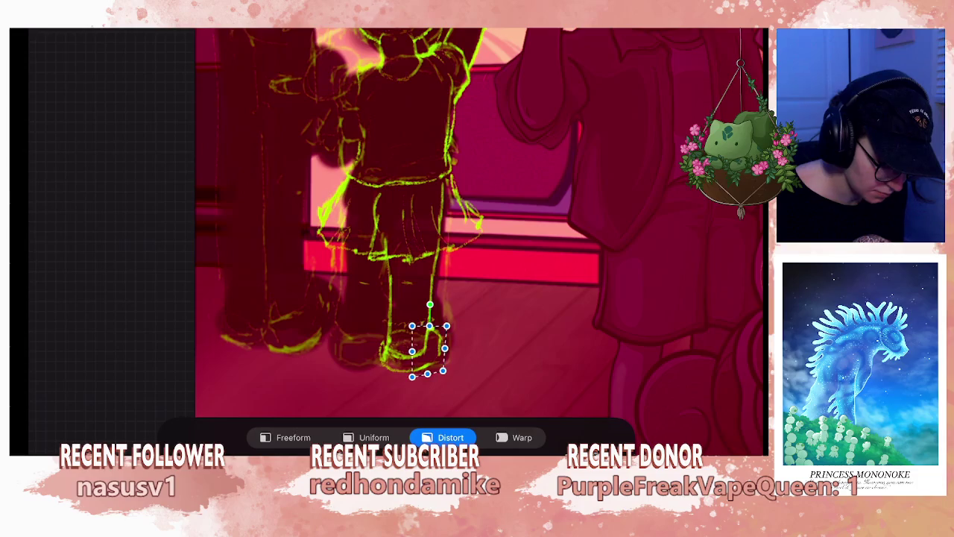
key("v")
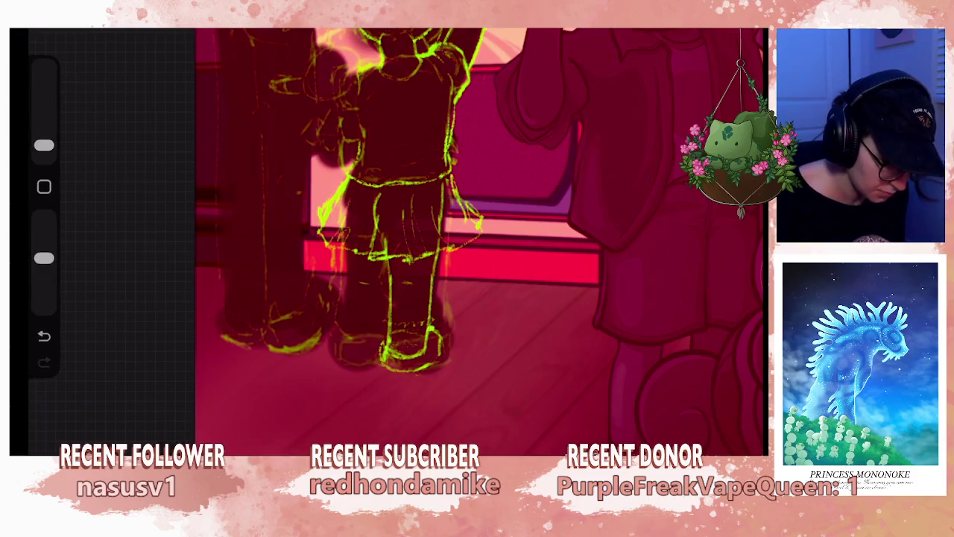
- Return to the brush, undo recent strokes, and zoom out to see the whole illustration
key("e")
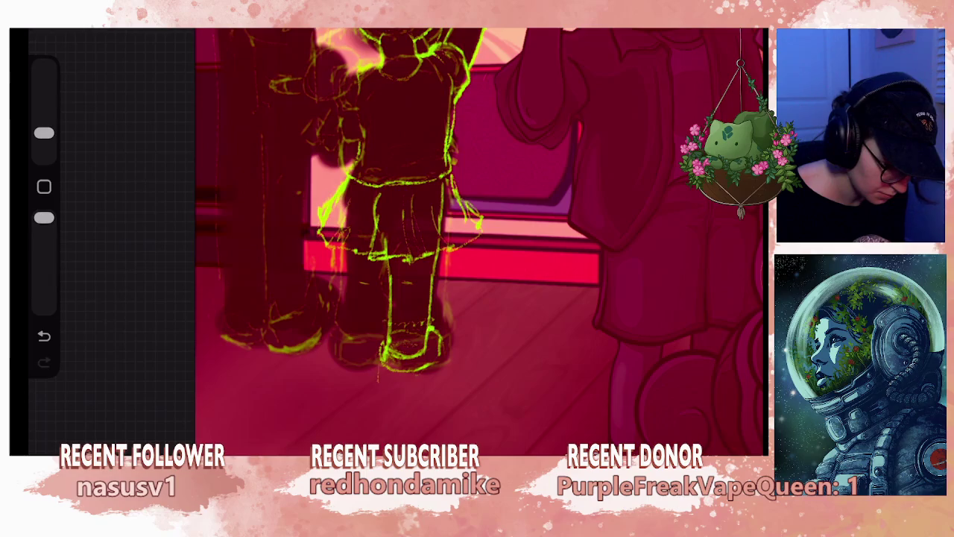
key("ctrl+z")
key("b")
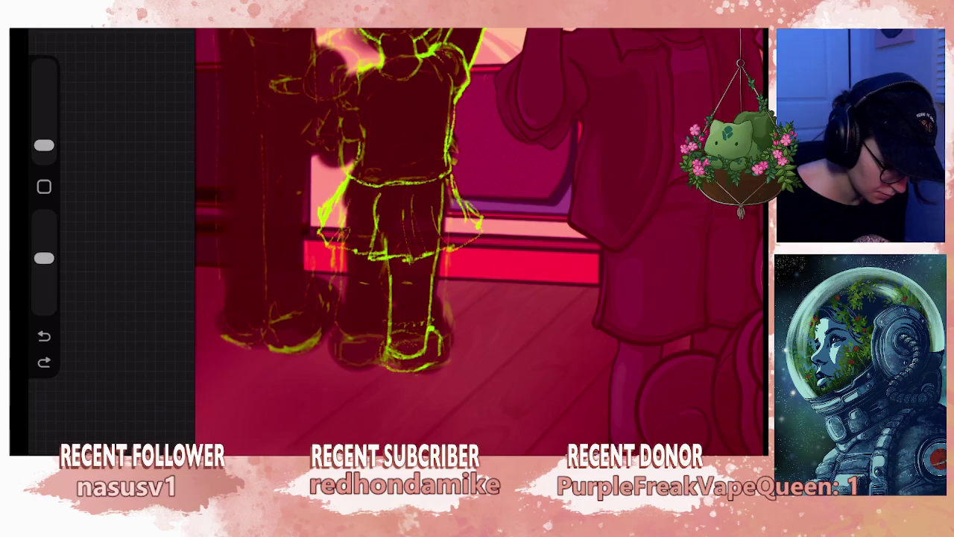
key("ctrl+z")
key("ctrl+z")
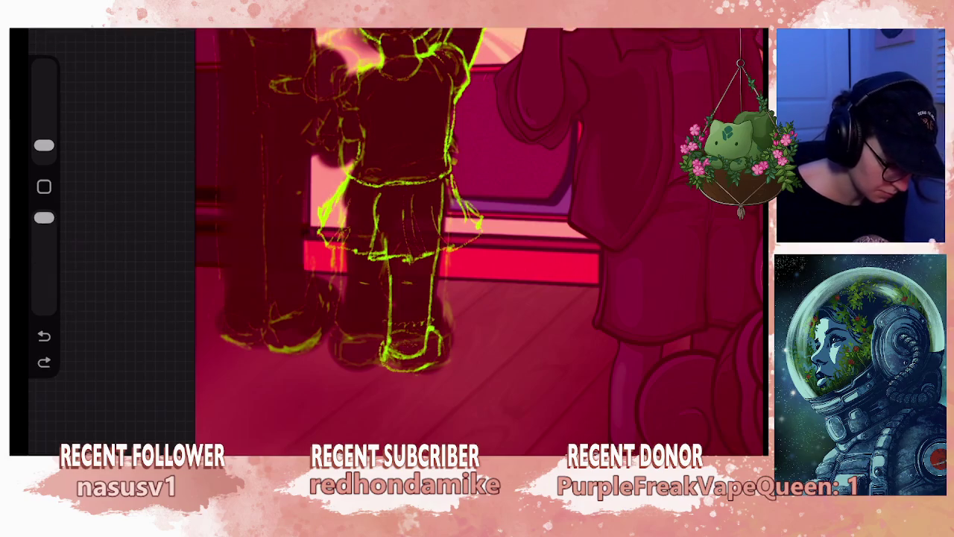
scroll(447, 238, "down", 2)
mouse_move(448, 224)
left_mouse_down()
mouse_move(492, 223)
mouse_move(522, 298)
left_mouse_up()
scroll(447, 238, "down", 2)
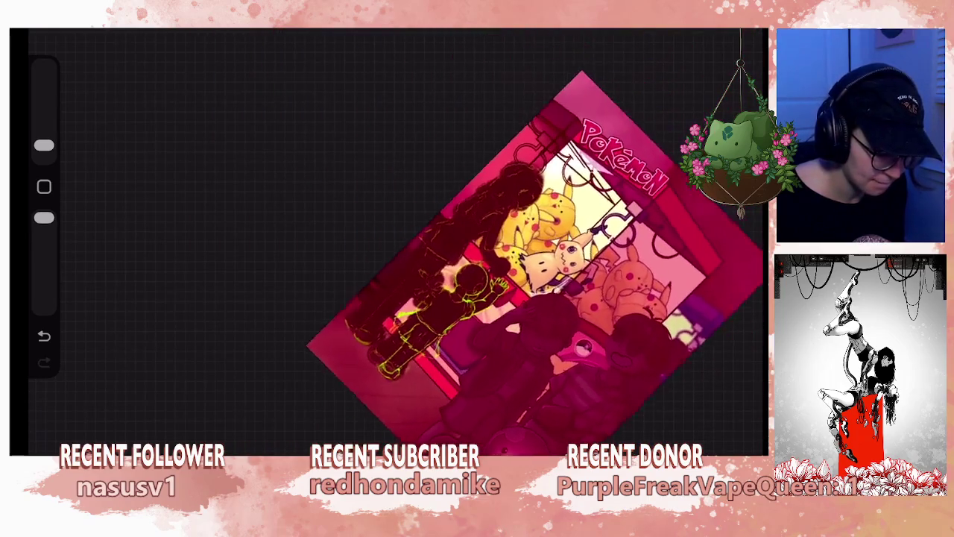
- Zoom in on the child and duplicate the Layer 35 legs layer
scroll(522, 313, "up", 3)
mouse_move(373, 298)
left_mouse_down()
mouse_move(298, 261)
mouse_move(372, 224)
left_mouse_up()
scroll(373, 239, "up", 2)
left_click(738, 34)
left_click_drag(671, 96, 581, 95)
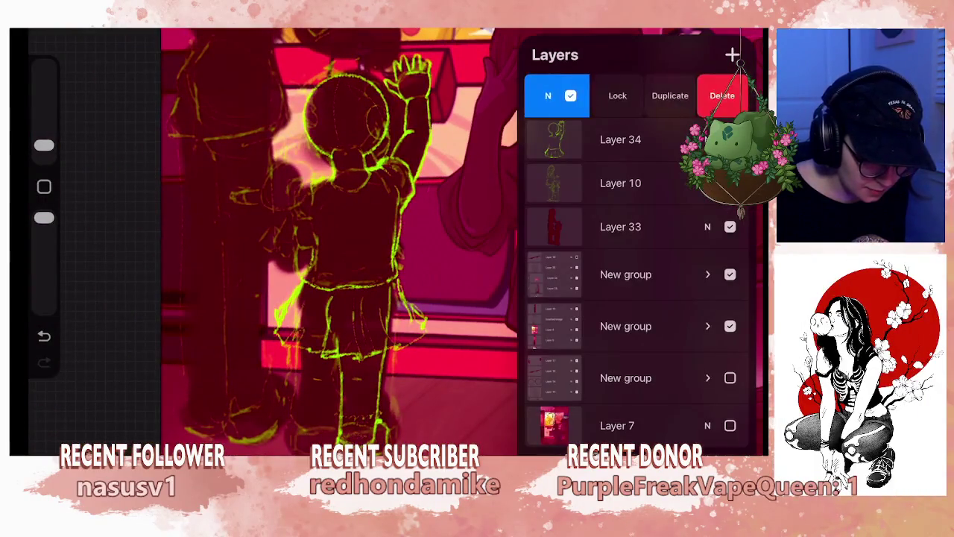
left_click(611, 95)
- Distort the copied legs to sit about 10 px higher with a slight tilt, then commit
key("v")
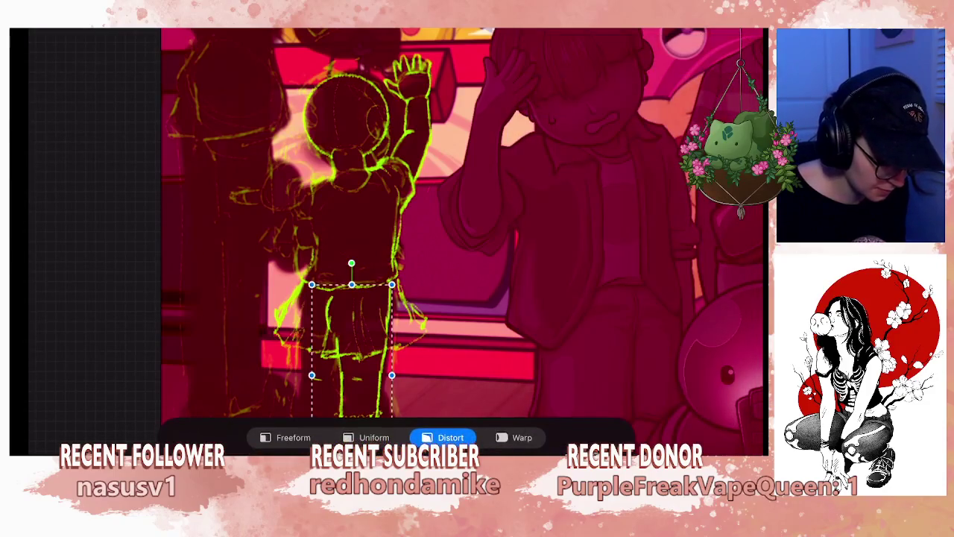
left_click_drag(312, 375, 294, 365)
left_click_drag(312, 284, 324, 254)
left_click_drag(391, 284, 375, 244)
left_click_drag(392, 375, 399, 361)
key("ctrl+z")
key("ctrl+z")
left_click_drag(298, 222, 316, 227)
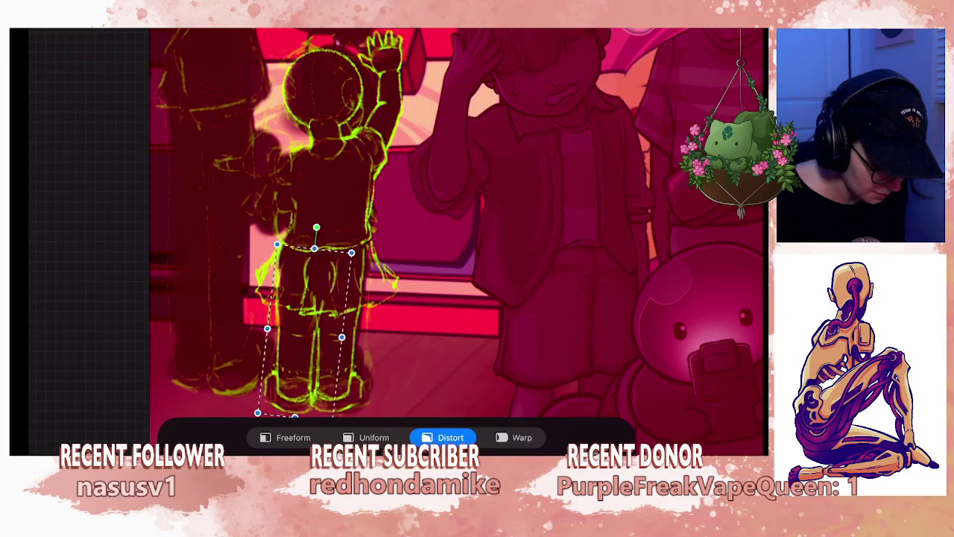
left_click_drag(306, 328, 305, 320)
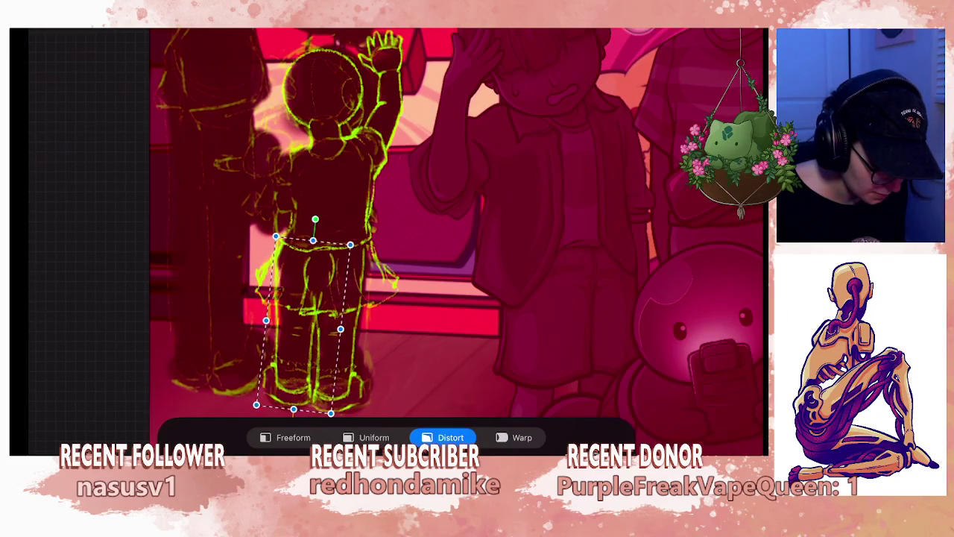
left_click_drag(305, 358, 306, 326)
key("v")
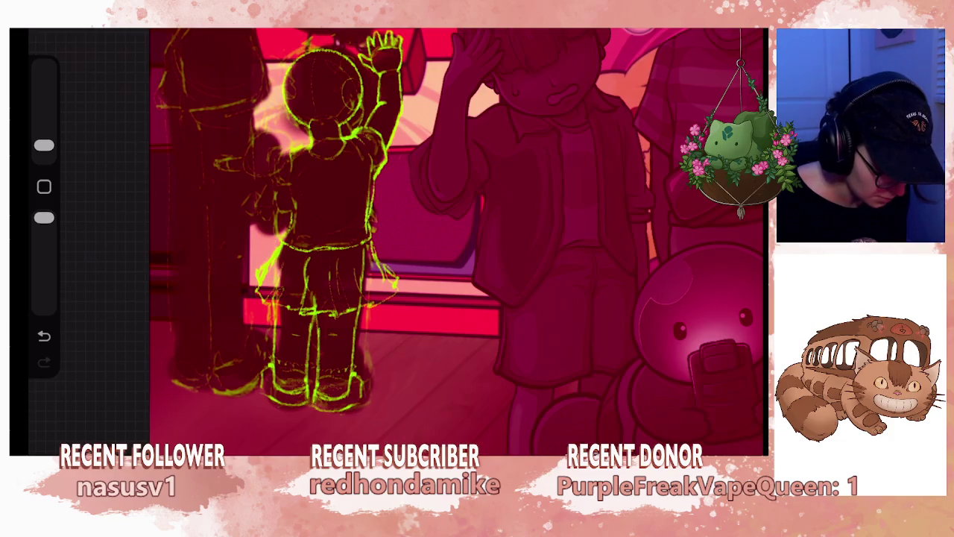
- Lasso the child's lower legs and feet freehand, nudge them slightly, and commit the transform
scroll(388, 239, "up", 3)
key("s")
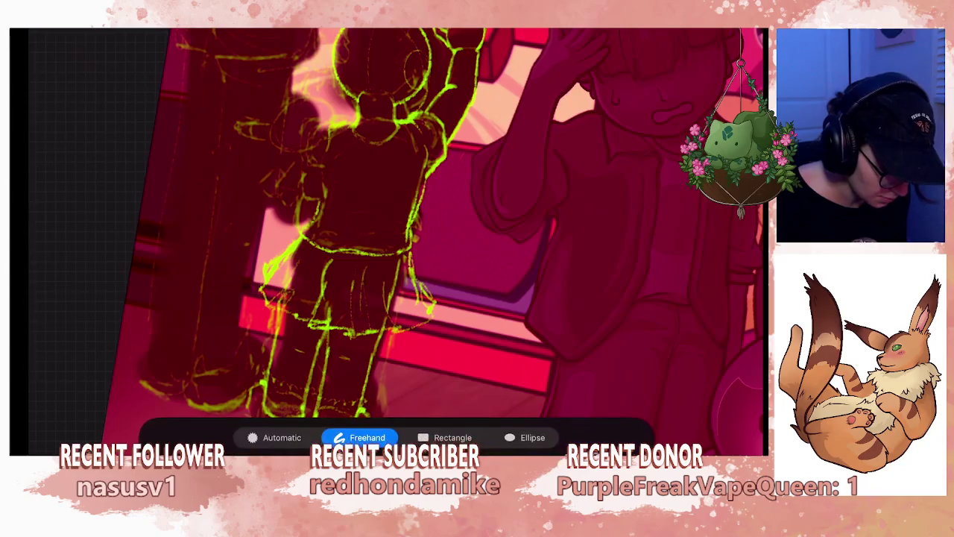
scroll(388, 239, "down", 2)
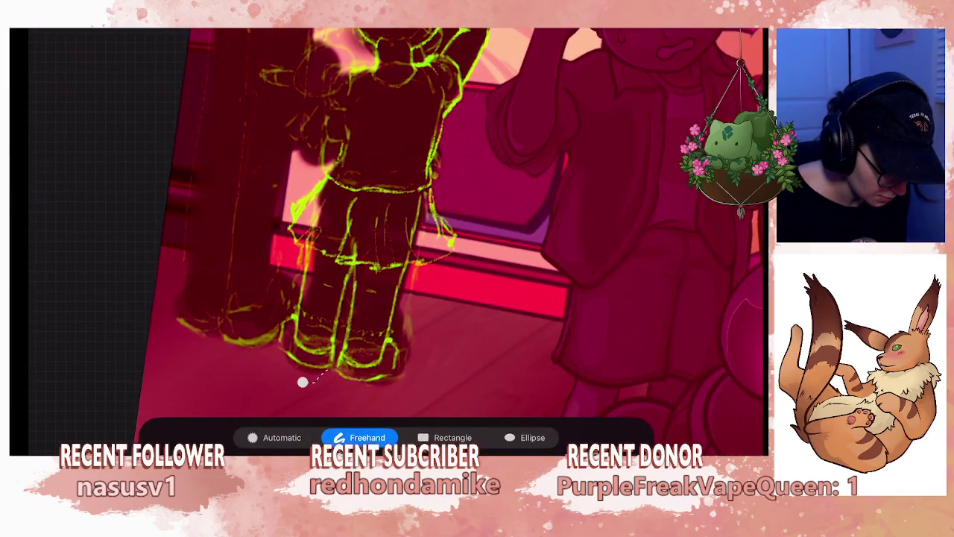
left_click_drag(276, 298, 302, 382)
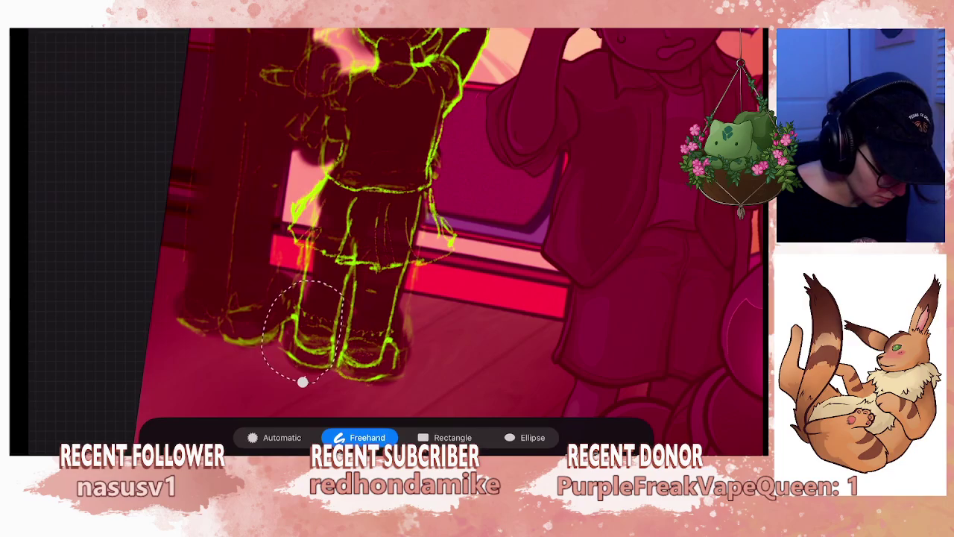
left_click_drag(308, 325, 312, 323)
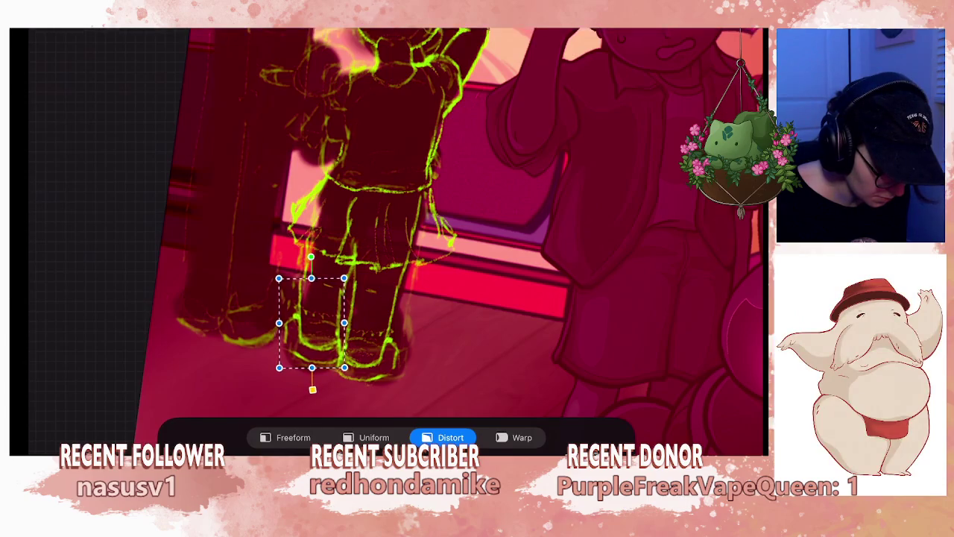
left_click_drag(312, 323, 313, 322)
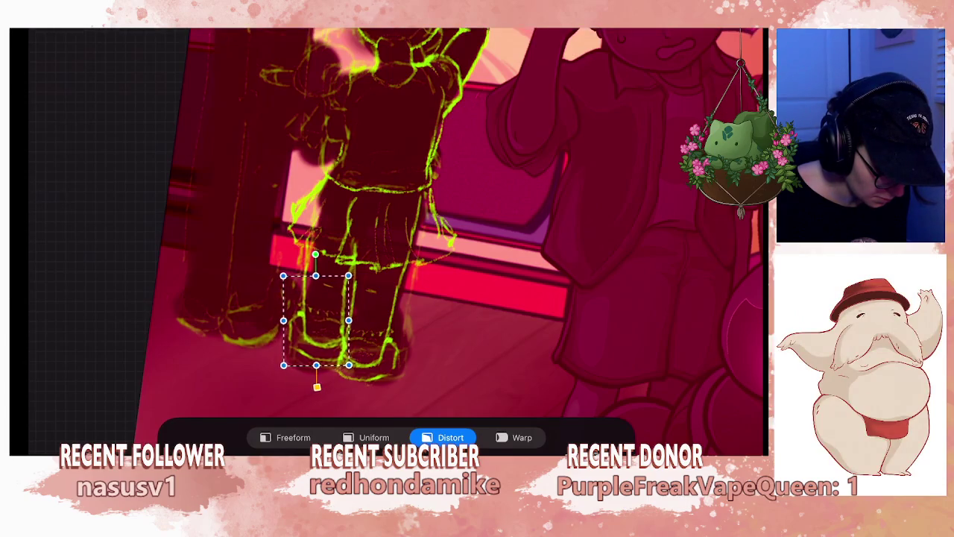
key("v")
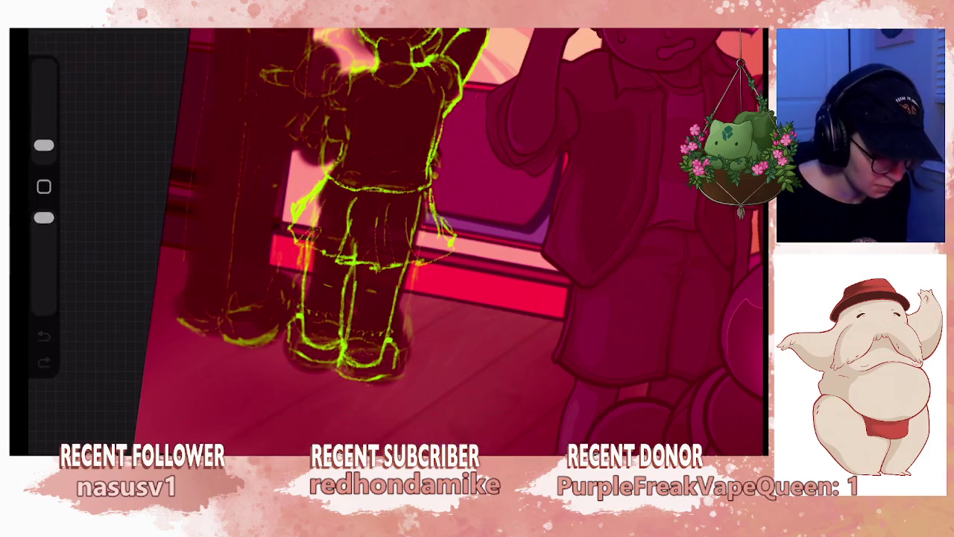
scroll(410, 239, "down", 5)
scroll(410, 238, "down", 2)
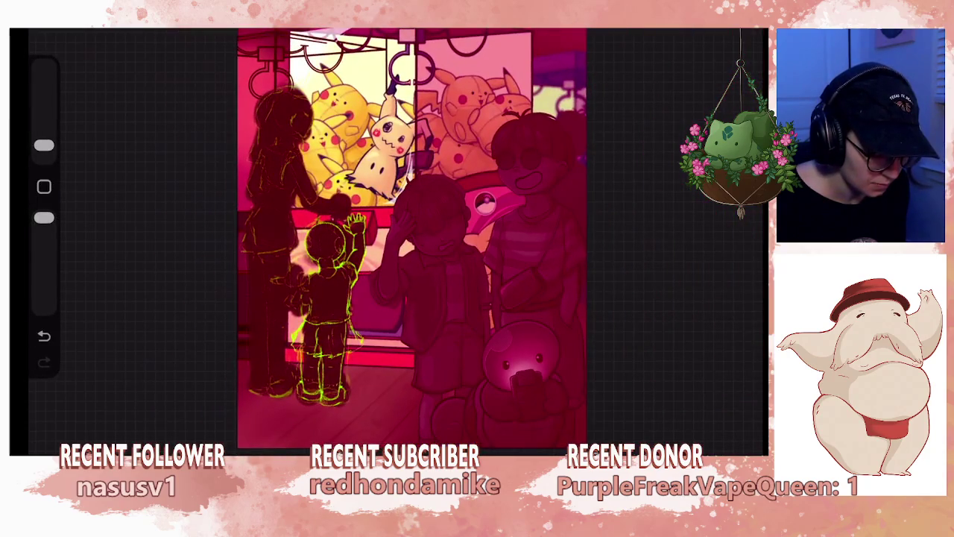
- Select the second Layer 35 copy, then reopen the layers list and select the top copy
scroll(335, 283, "up", 5)
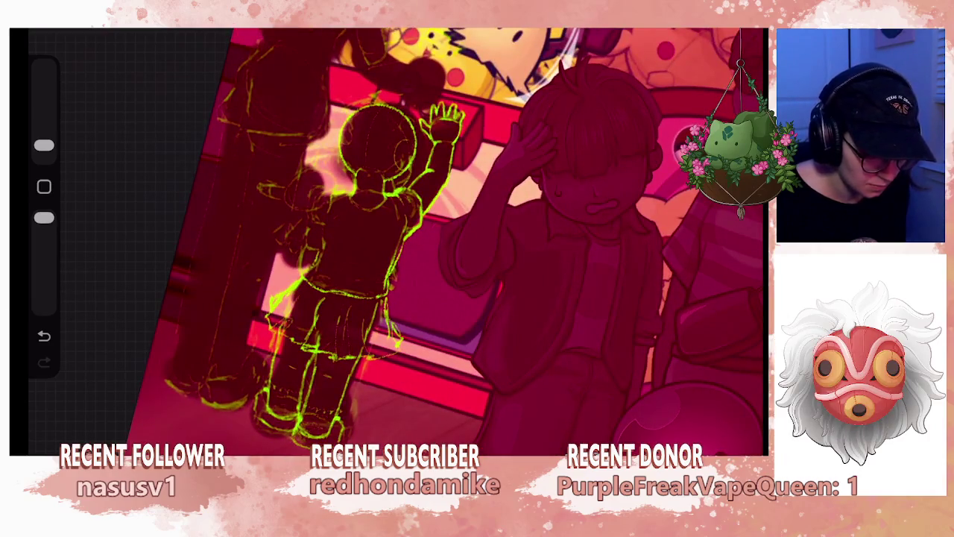
key("l")
left_click(620, 139)
key("l")
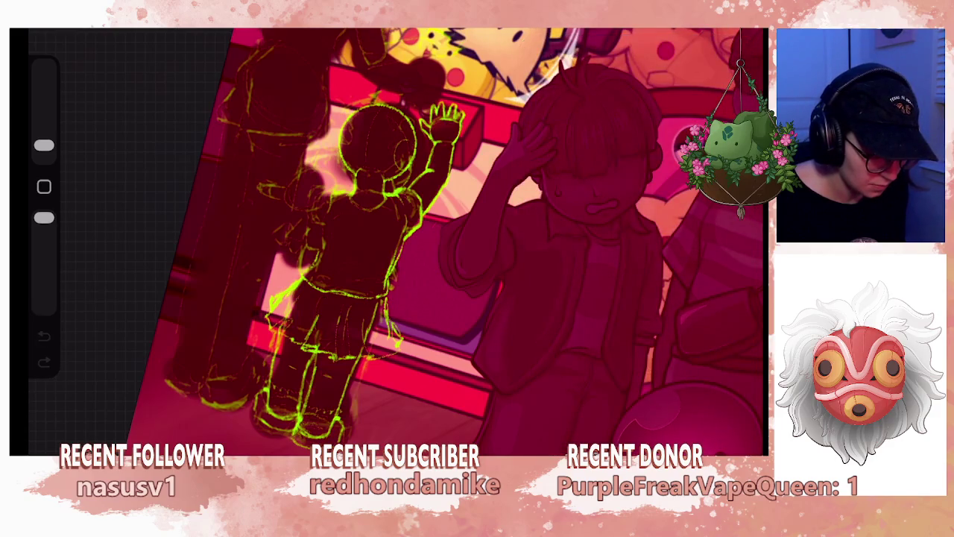
scroll(425, 238, "down", 5)
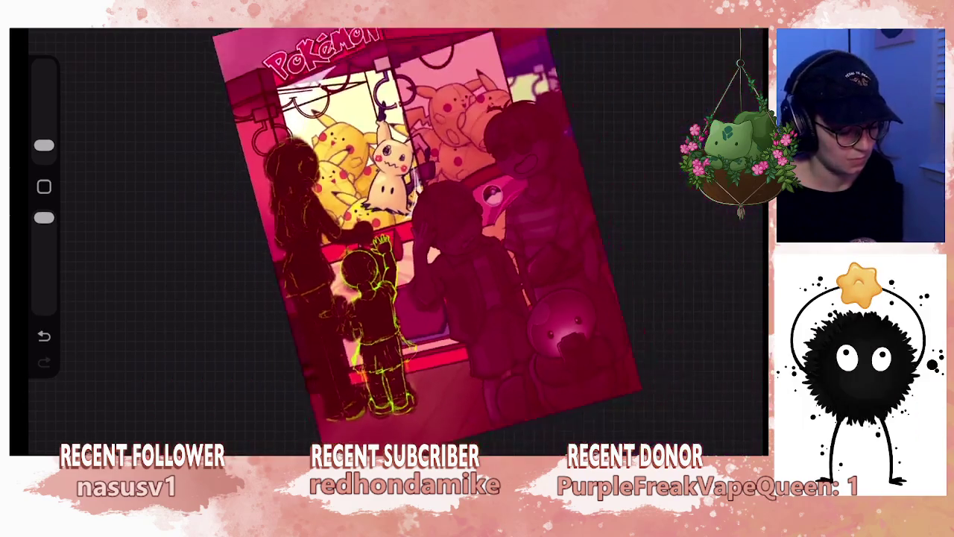
scroll(425, 239, "up", 2)
scroll(425, 238, "up", 4)
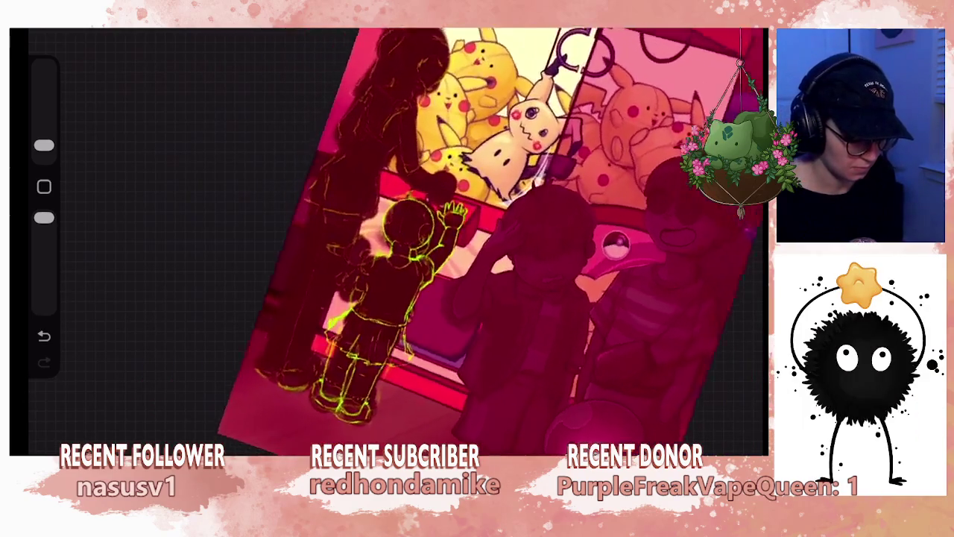
scroll(425, 238, "up", 2)
key("l")
left_click(620, 95)
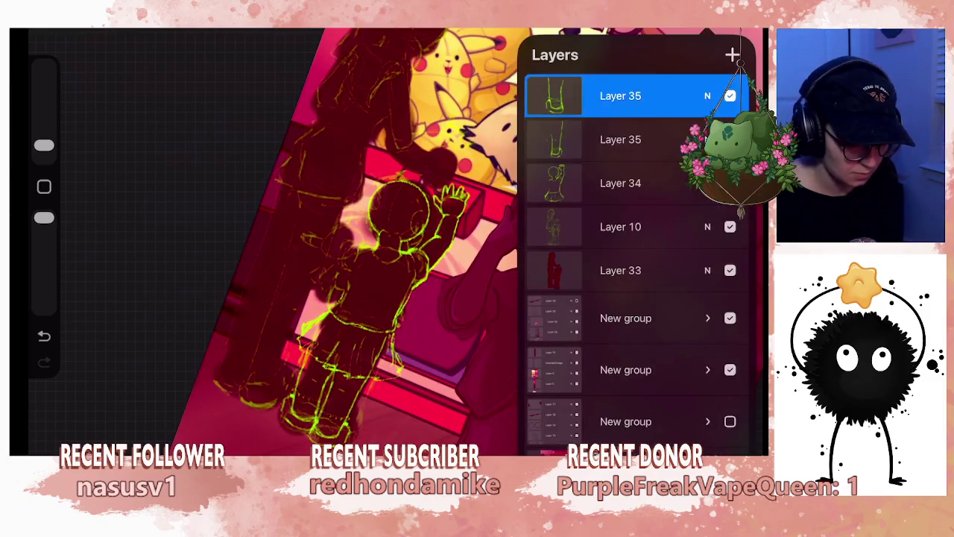
- Shift the second Layer 35 copy's sketch down about 4 px and rotate it slightly
left_click(620, 139)
key("v")
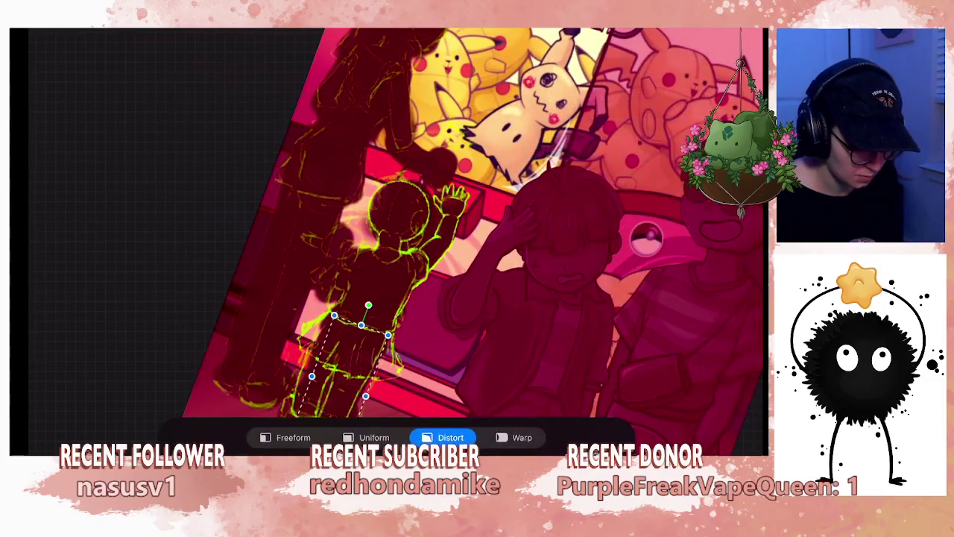
scroll(396, 224, "up", 3)
key("ctrl+z")
left_click_drag(346, 207, 348, 213)
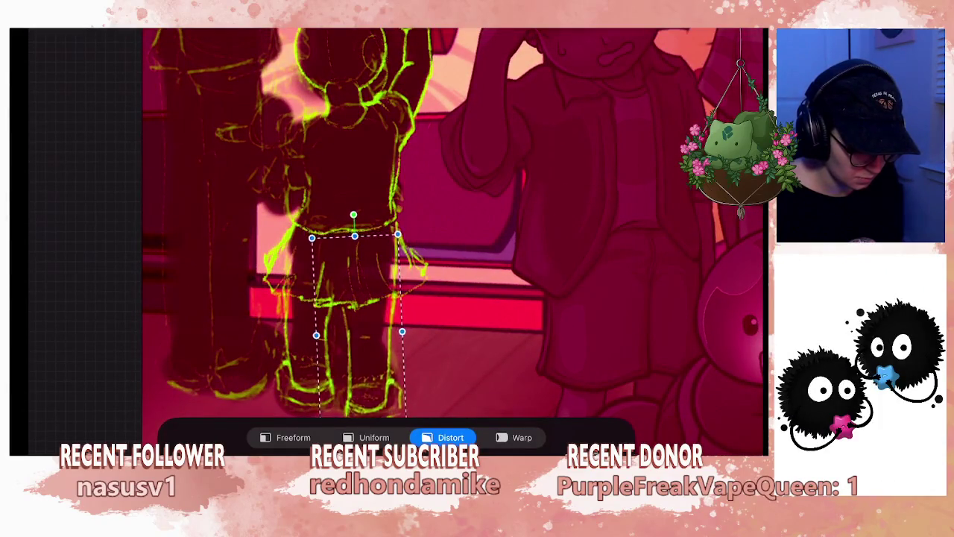
left_click_drag(351, 313, 408, 328)
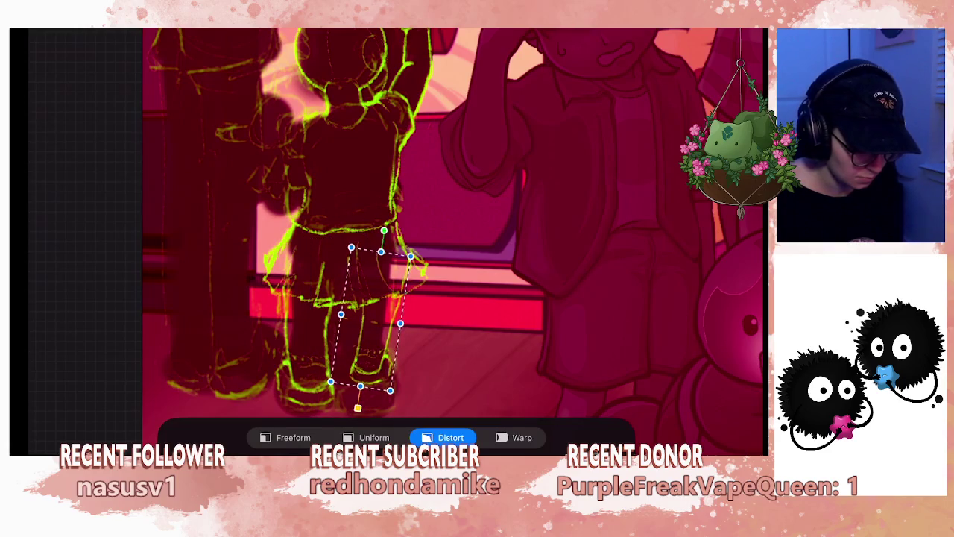
scroll(395, 223, "down", 3)
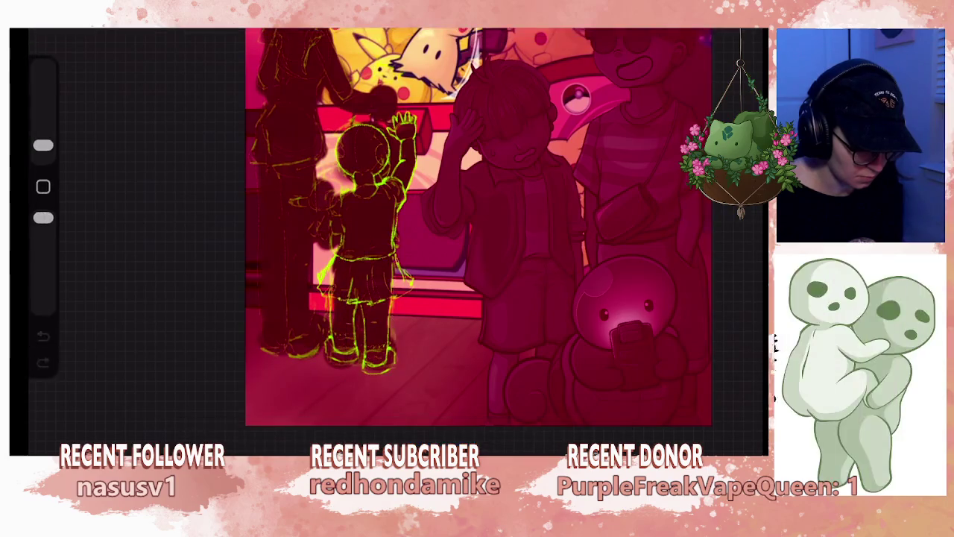
mouse_move(477, 224)
left_mouse_down()
mouse_move(487, 264)
mouse_move(448, 238)
left_mouse_up()
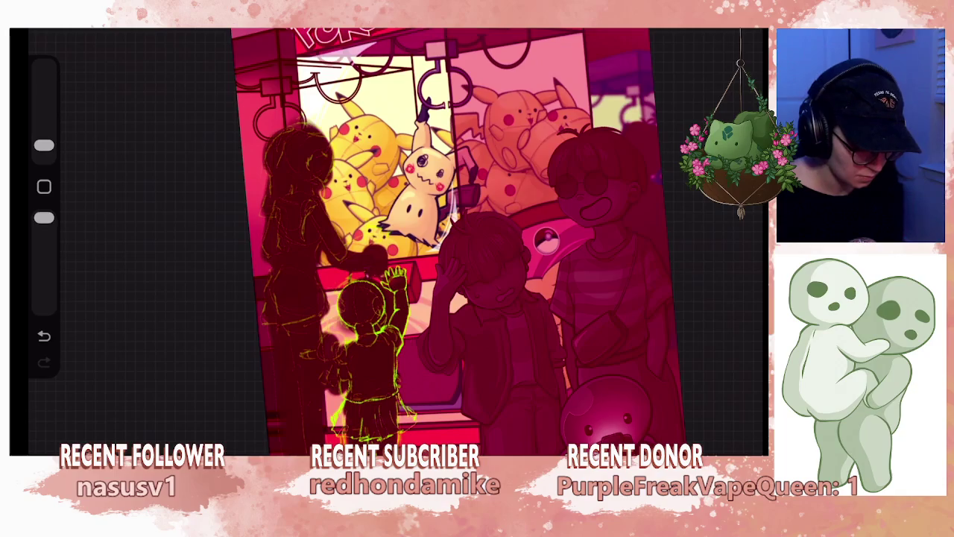
- Rotate and nudge the top Layer 35 copy's legs slightly, then apply the transform
key("l")
left_click(620, 96)
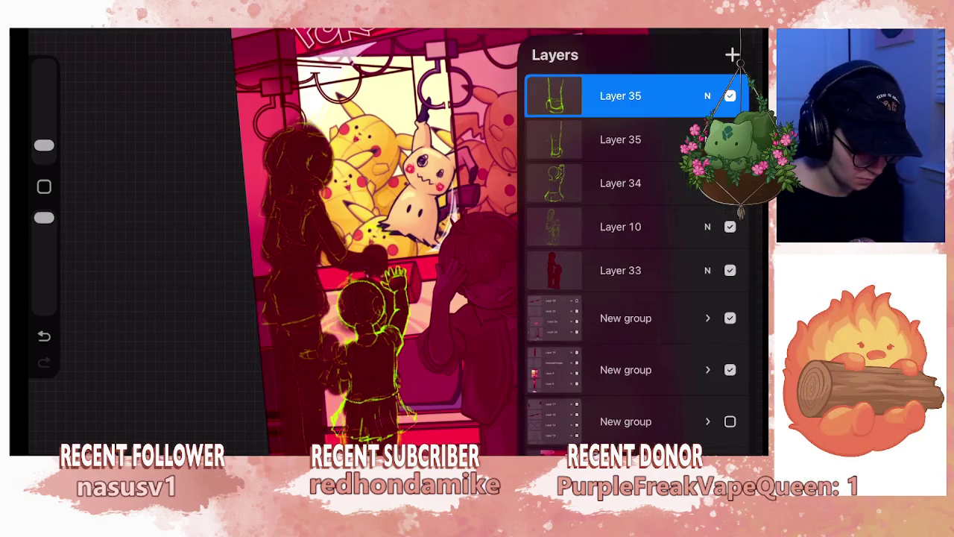
key("v")
scroll(365, 320, "up", 3)
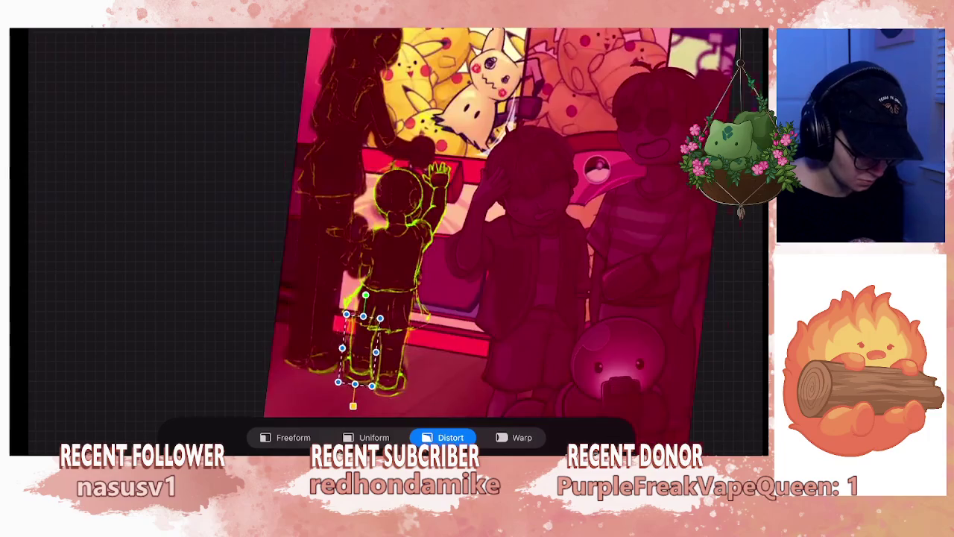
scroll(366, 320, "up", 3)
left_click_drag(347, 266, 348, 266)
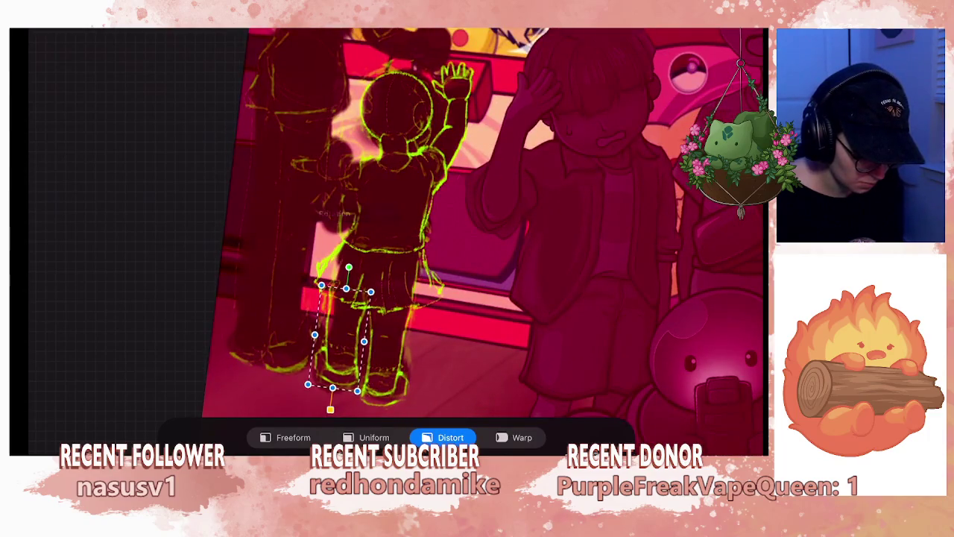
left_click_drag(339, 339, 340, 336)
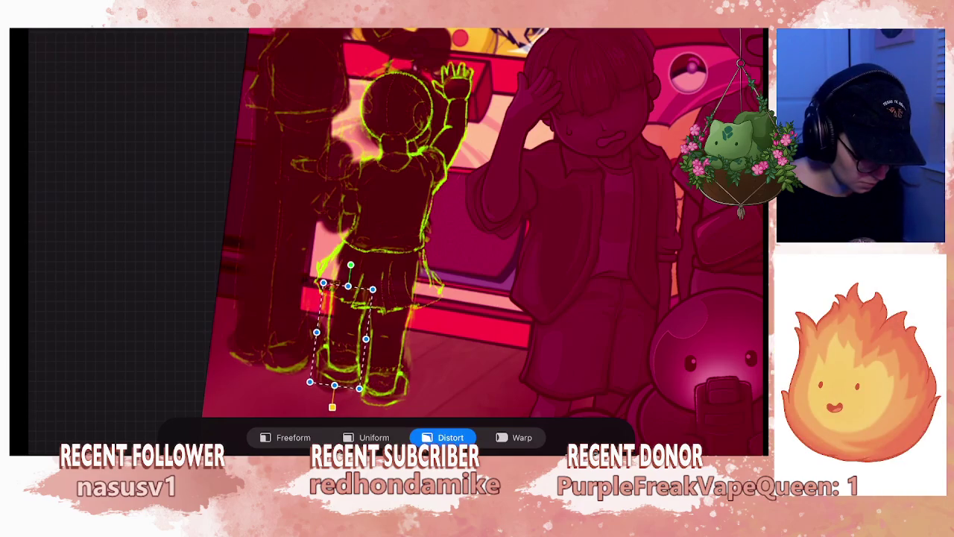
left_click(179, 15)
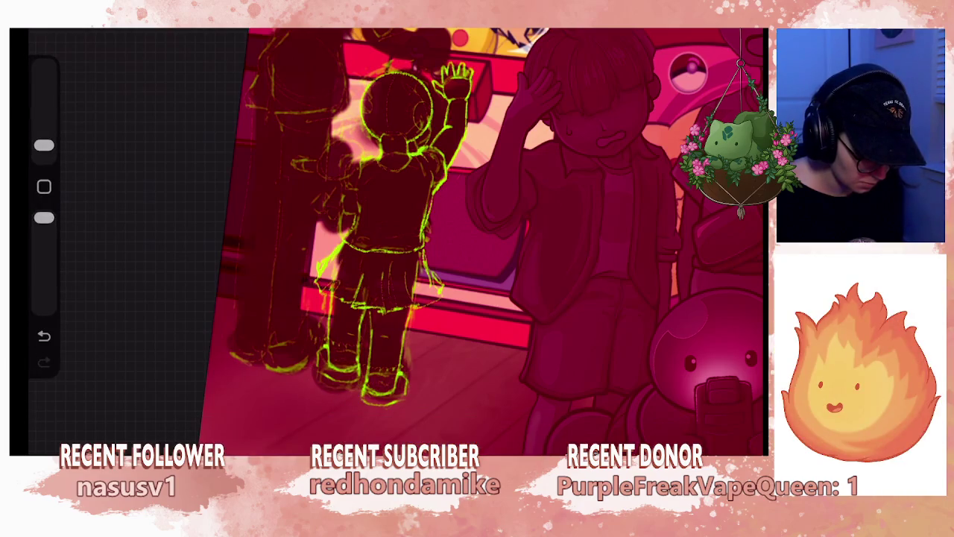
scroll(387, 239, "down", 5)
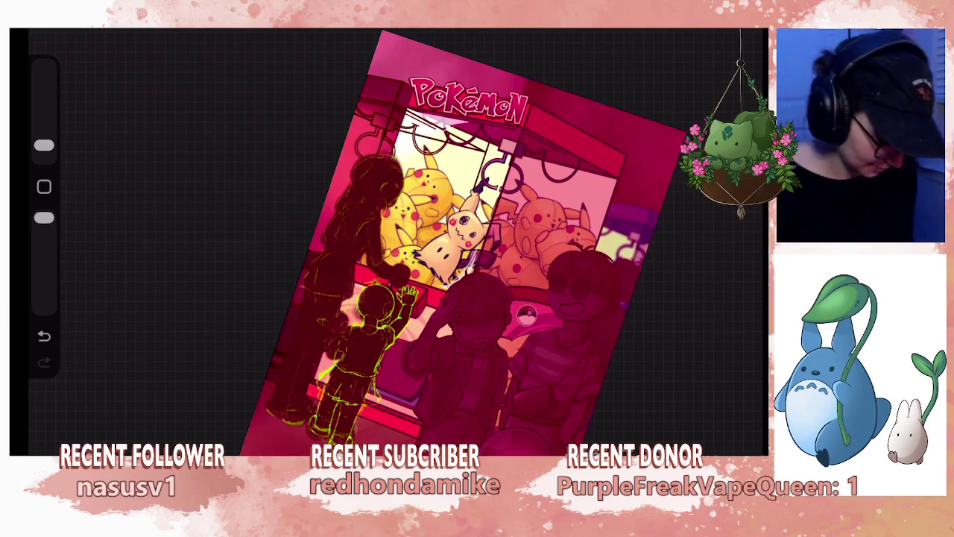
- Trace the child figure in rough bright-green lines, zooming the canvas as needed
scroll(500, 239, "up", 5)
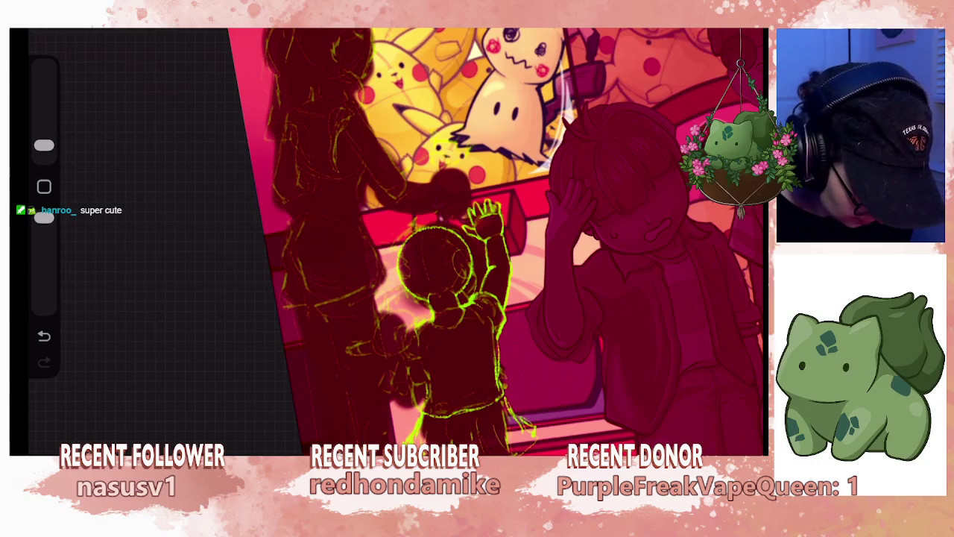
scroll(522, 246, "up", 3)
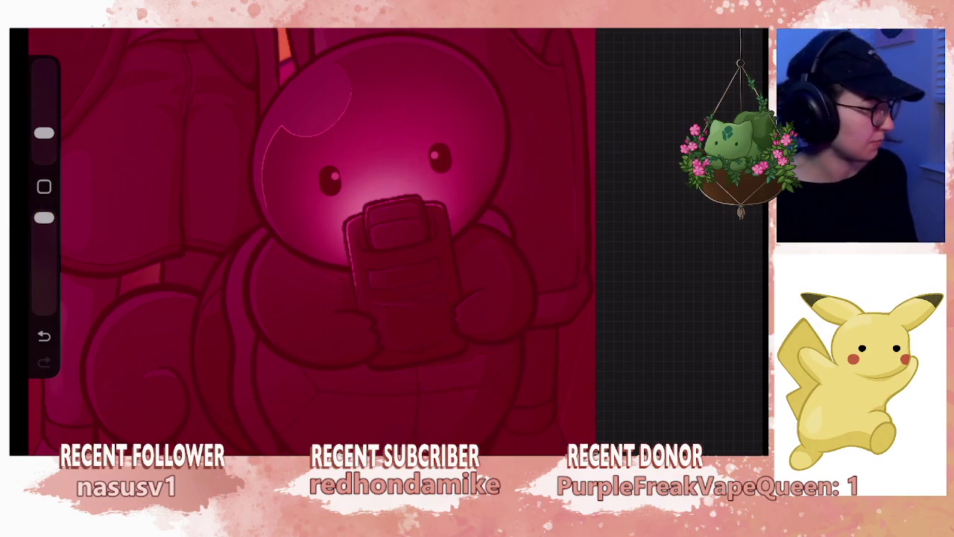
scroll(313, 238, "down", 5)
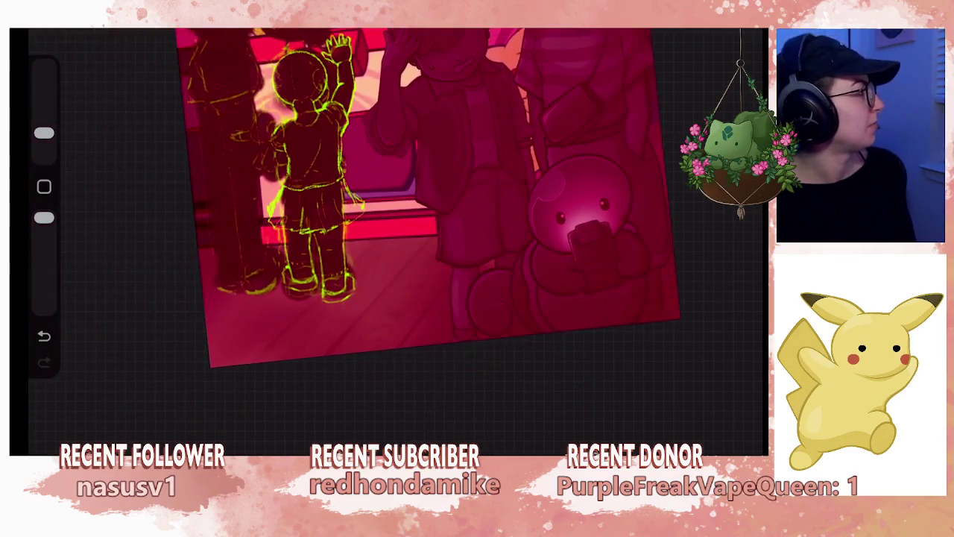
- Merge both Layer 35 copies down into Layer 34, putting the child's green sketch on one layer
scroll(254, 186, "up", 3)
scroll(253, 186, "up", 3)
scroll(254, 186, "up", 3)
scroll(522, 239, "up", 2)
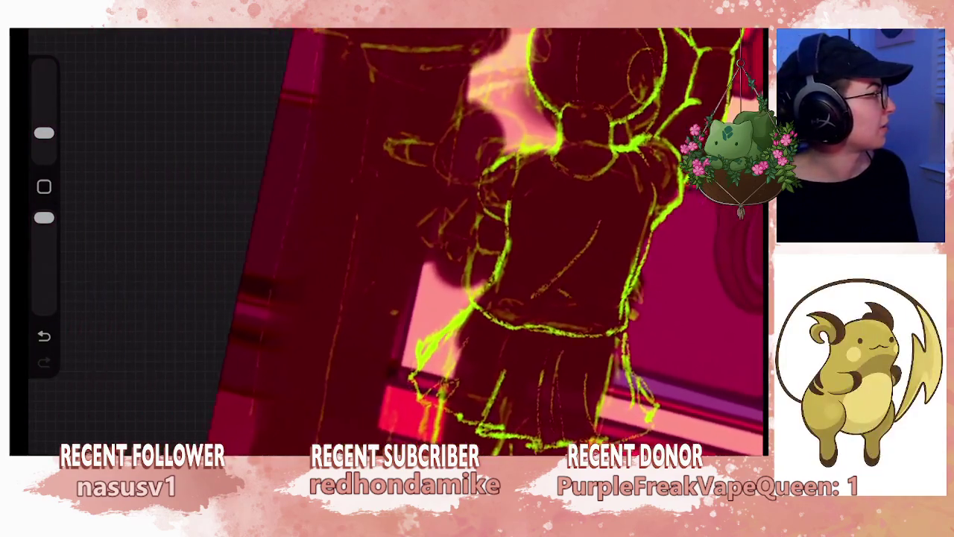
scroll(522, 238, "up", 2)
scroll(522, 238, "up", 1)
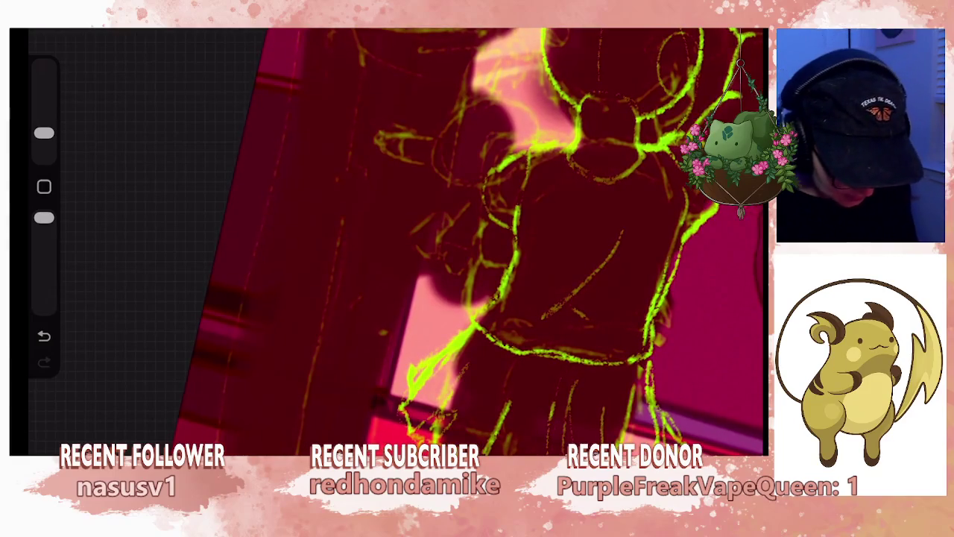
left_click(734, 32)
left_click(620, 96)
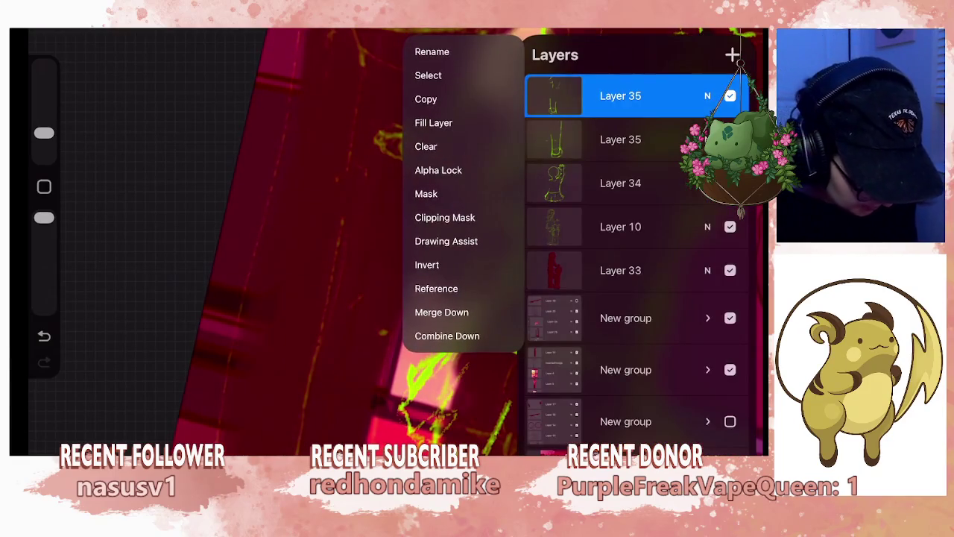
left_click(446, 306)
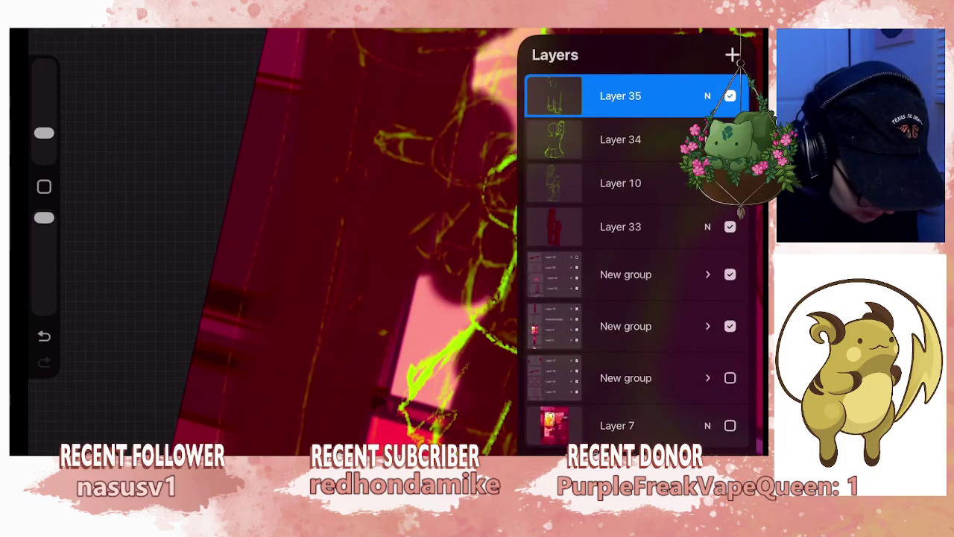
left_click(620, 95)
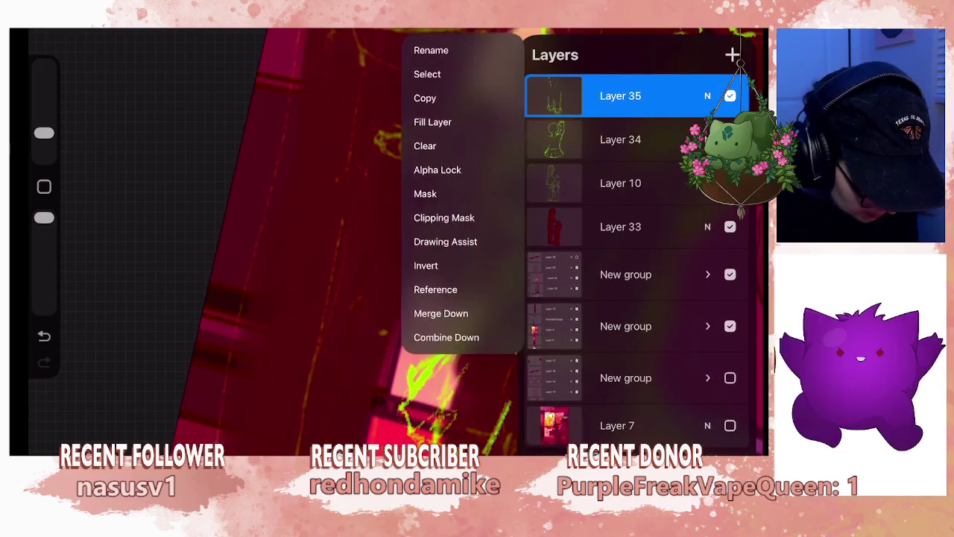
left_click(442, 312)
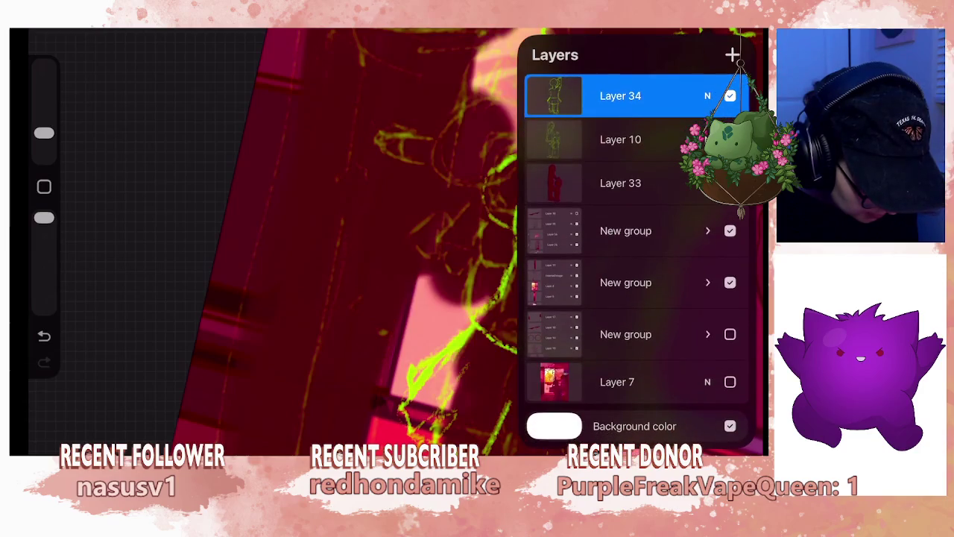
left_click_drag(373, 238, 463, 224)
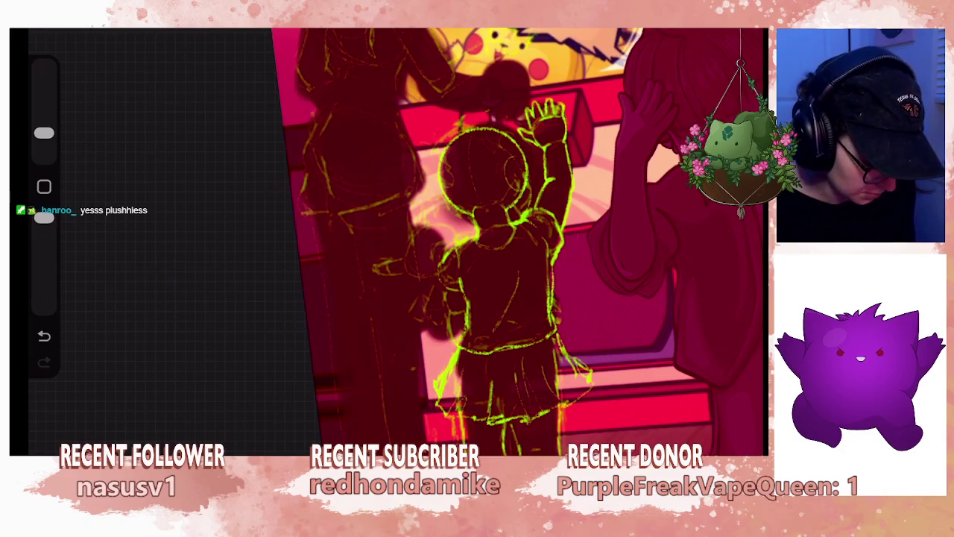
- Check the brush library, then add a new empty layer above Layer 34
scroll(515, 239, "up", 3)
key("b")
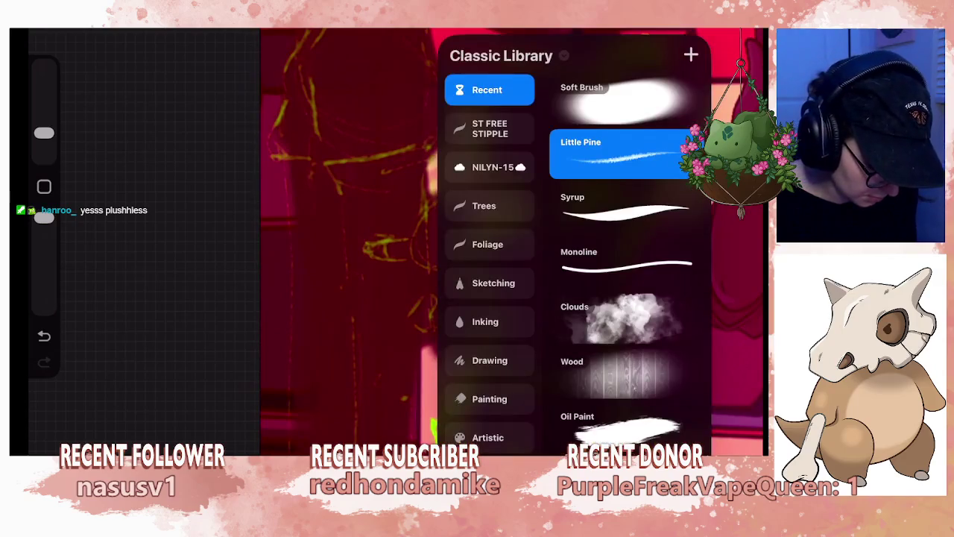
key("b")
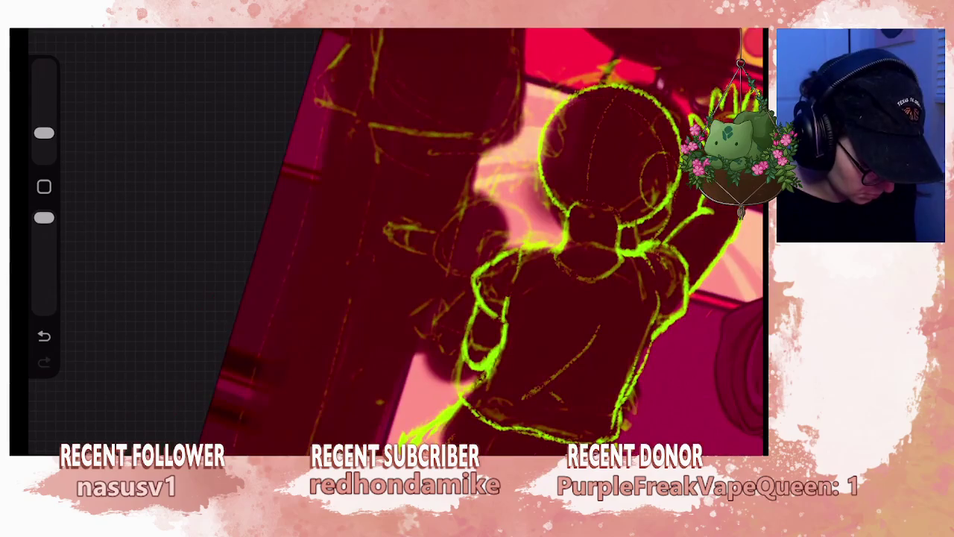
left_click(746, 34)
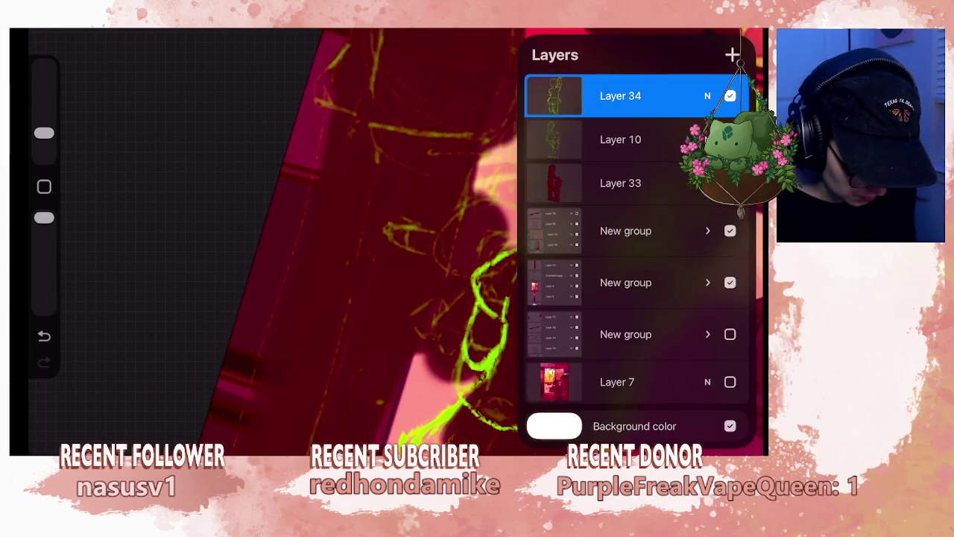
left_click(732, 54)
left_click(746, 34)
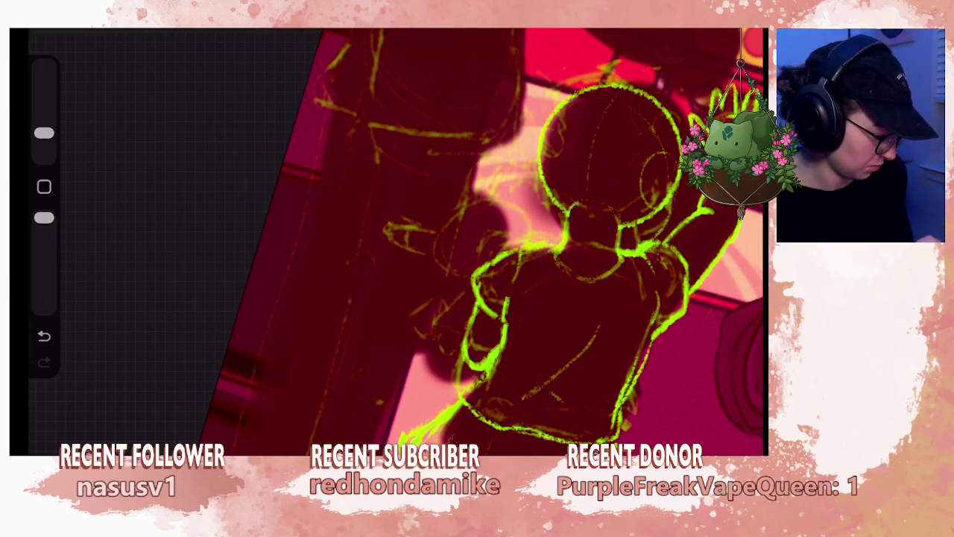
- Draw a green loop beside the child's arm, snap it into an ellipse, and nudge it left
mouse_move(412, 294)
left_mouse_down()
mouse_move(437, 304)
mouse_move(481, 262)
left_mouse_up()
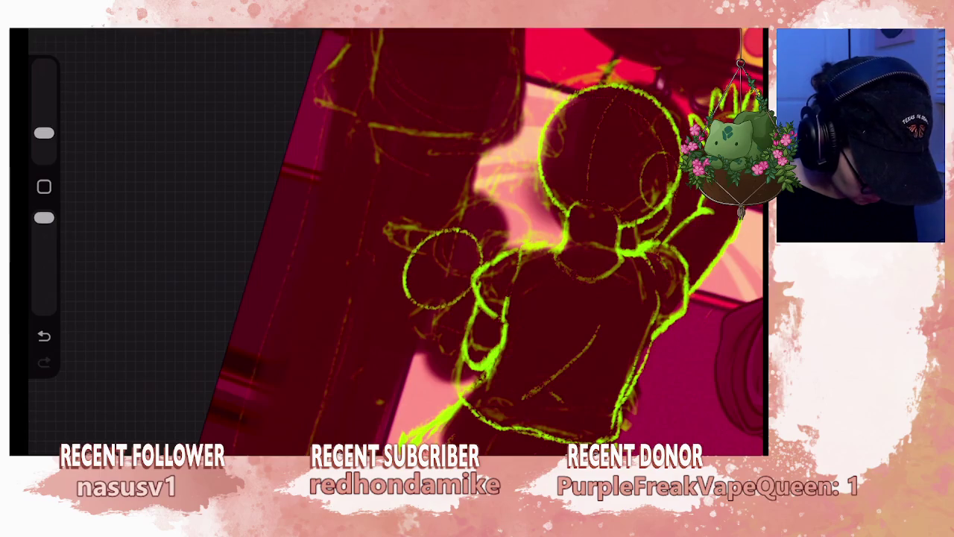
left_click_drag(481, 263, 482, 261)
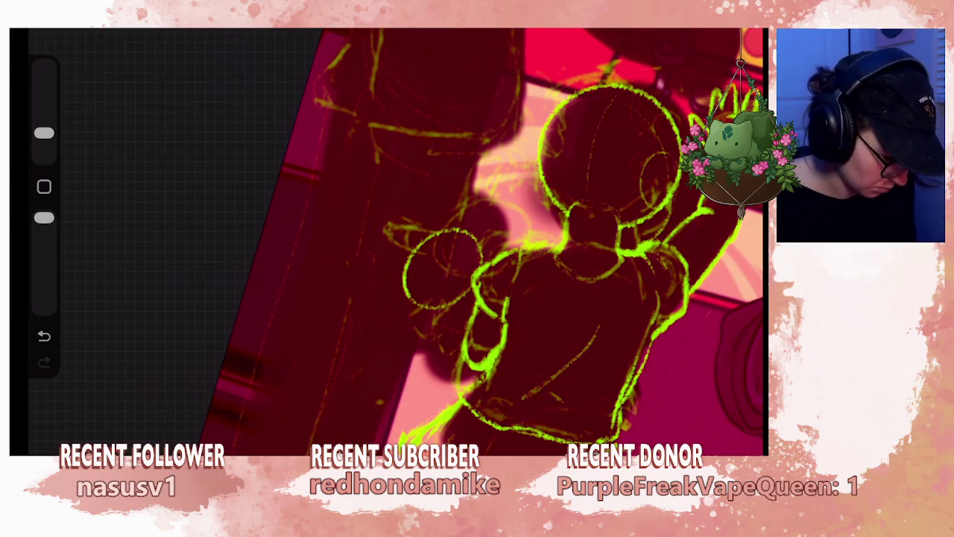
key("v")
left_click_drag(440, 269, 435, 269)
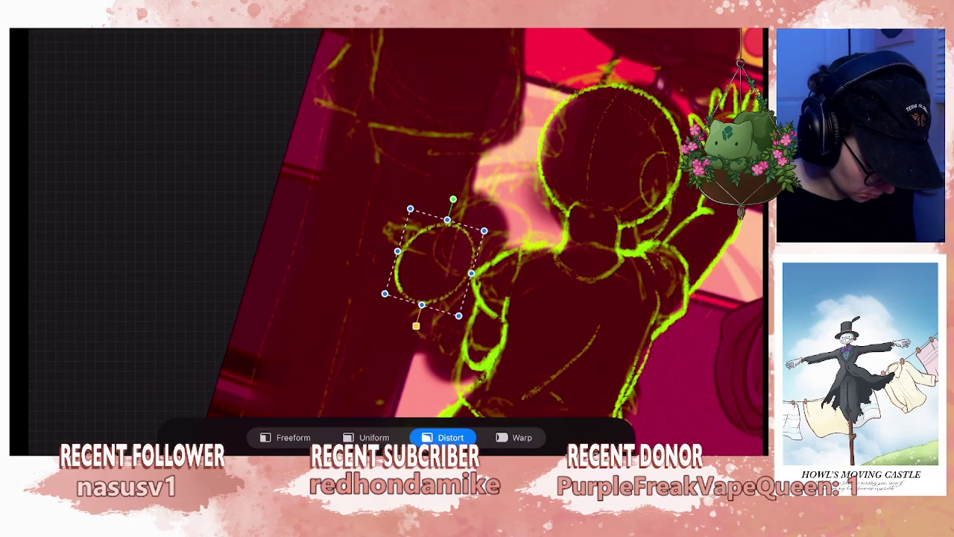
- Move, tilt, resize and skew the ellipse, then scale it up proportionally over the child's arm
left_click_drag(438, 267, 460, 244)
left_click_drag(479, 182, 489, 185)
left_click_drag(410, 275, 406, 267)
left_click_drag(478, 309, 476, 306)
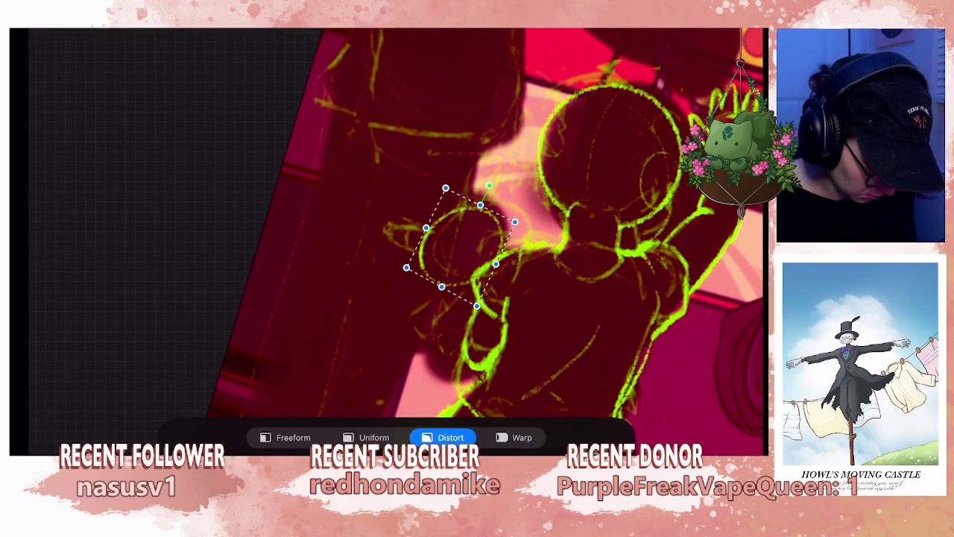
left_click(375, 438)
left_click_drag(515, 222, 539, 216)
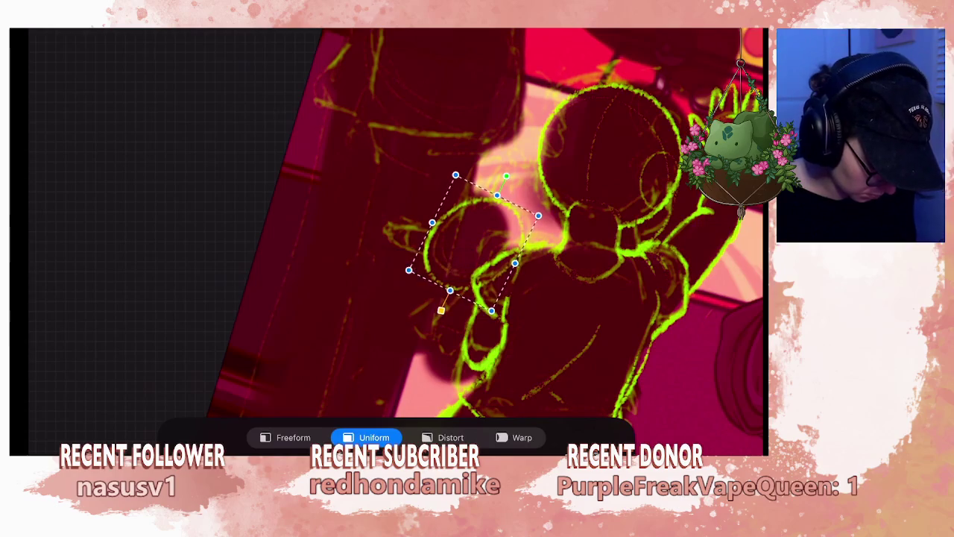
scroll(448, 247, "up", 3)
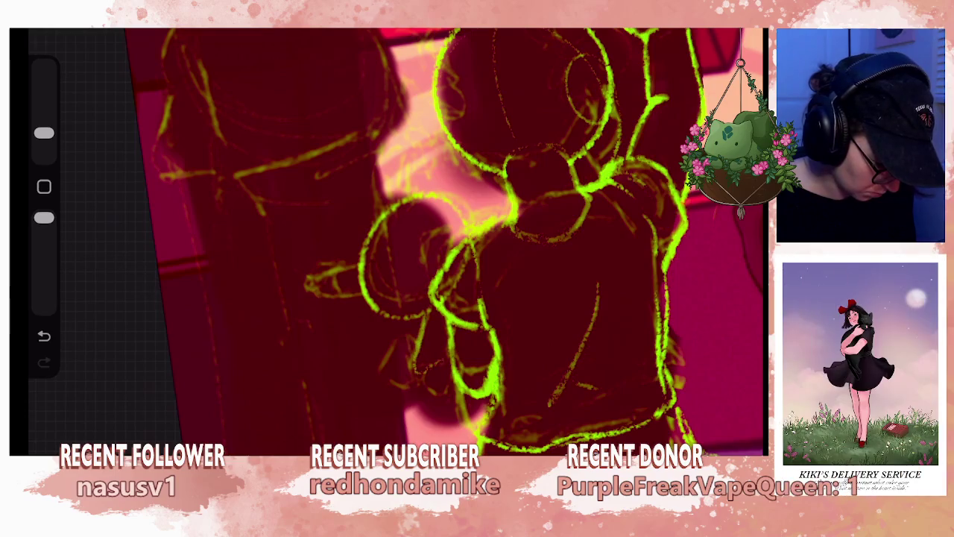
- Draw a small round cheek, a green mark and an eye dot on the plush's face
left_click_drag(447, 224, 447, 313)
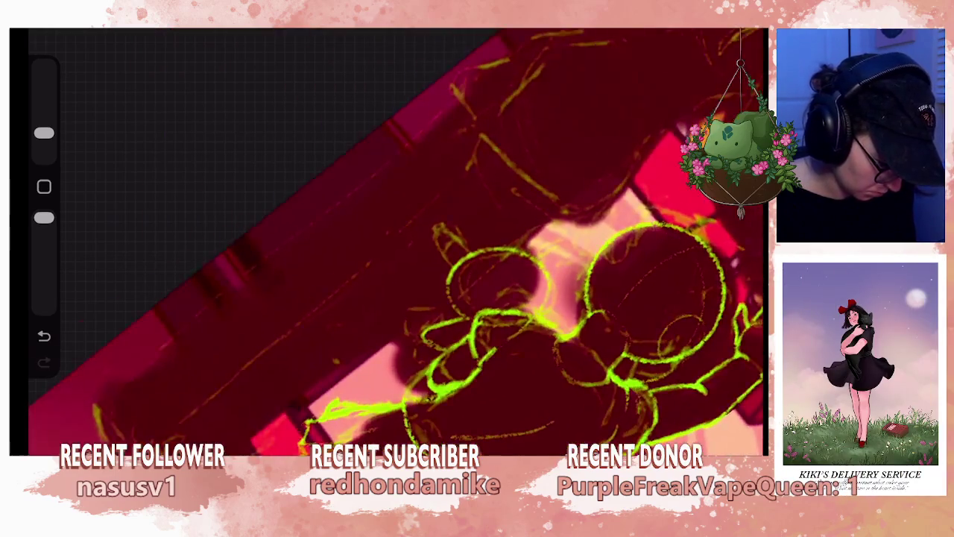
scroll(395, 298, "up", 5)
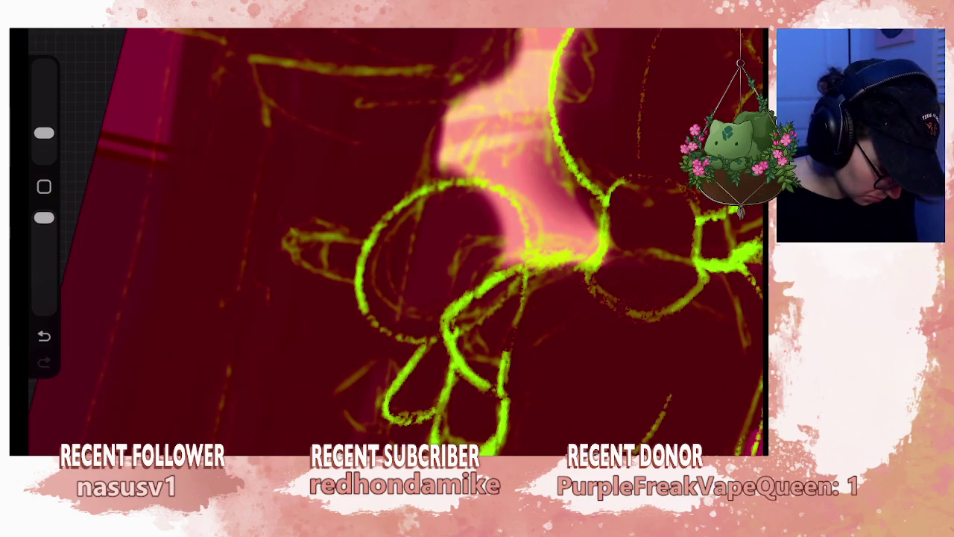
left_click_drag(417, 299, 407, 339)
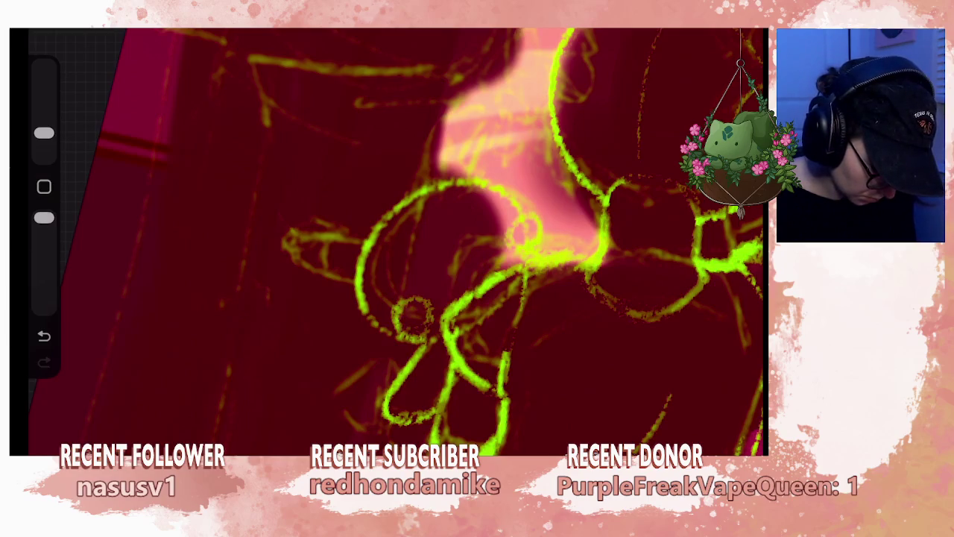
left_click_drag(528, 220, 531, 239)
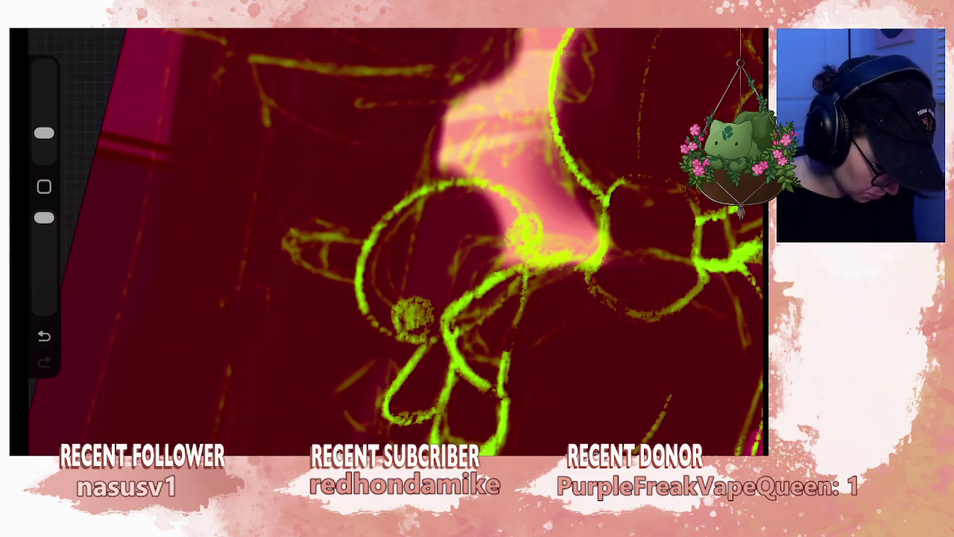
left_click(489, 221)
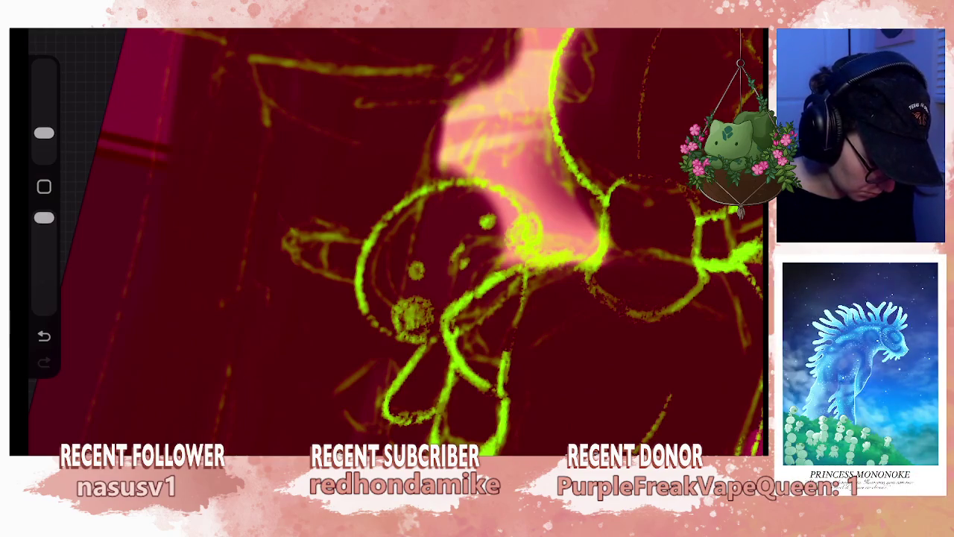
- Undo two unwanted strokes and dab two small dots onto the plush's face
scroll(396, 241, "up", 3)
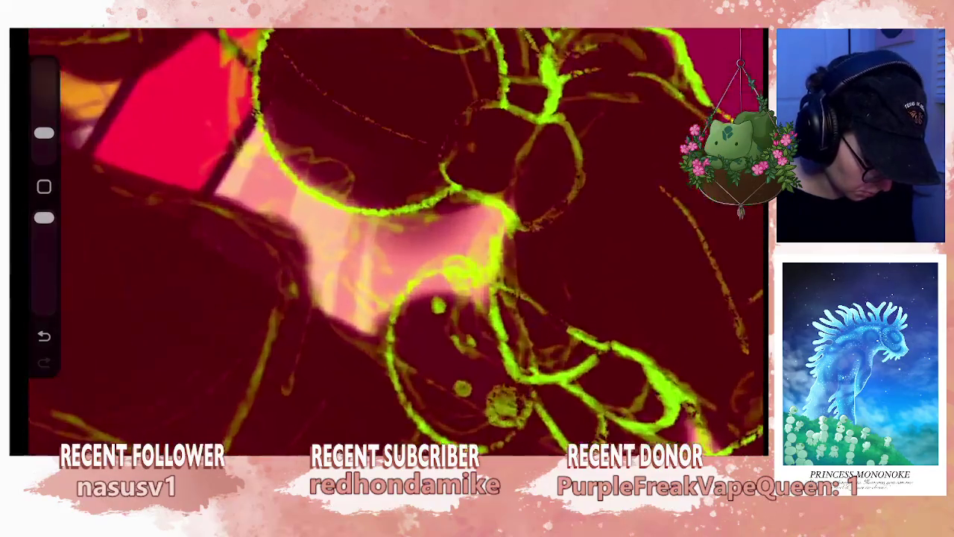
key("ctrl+z")
key("ctrl+z")
key("ctrl+z")
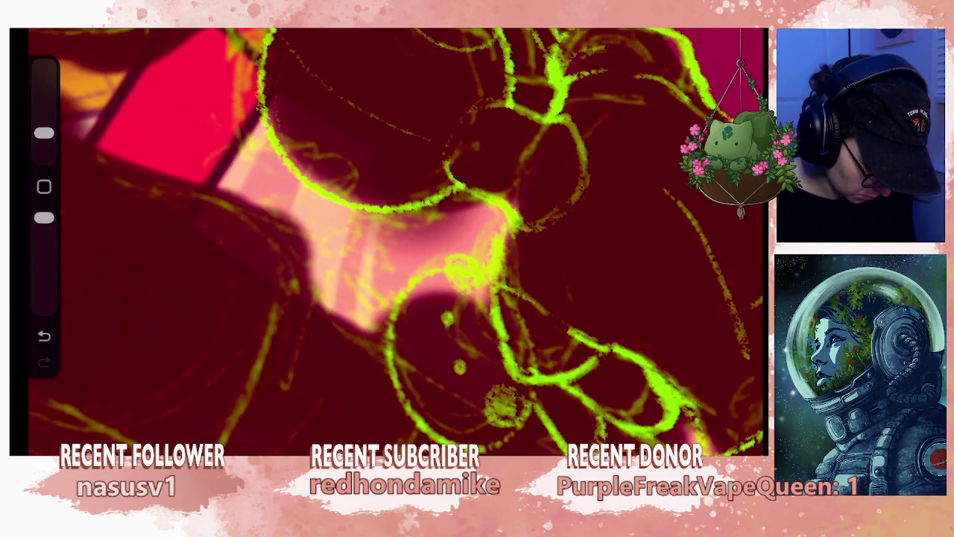
scroll(395, 238, "up", 3)
key("ctrl+z")
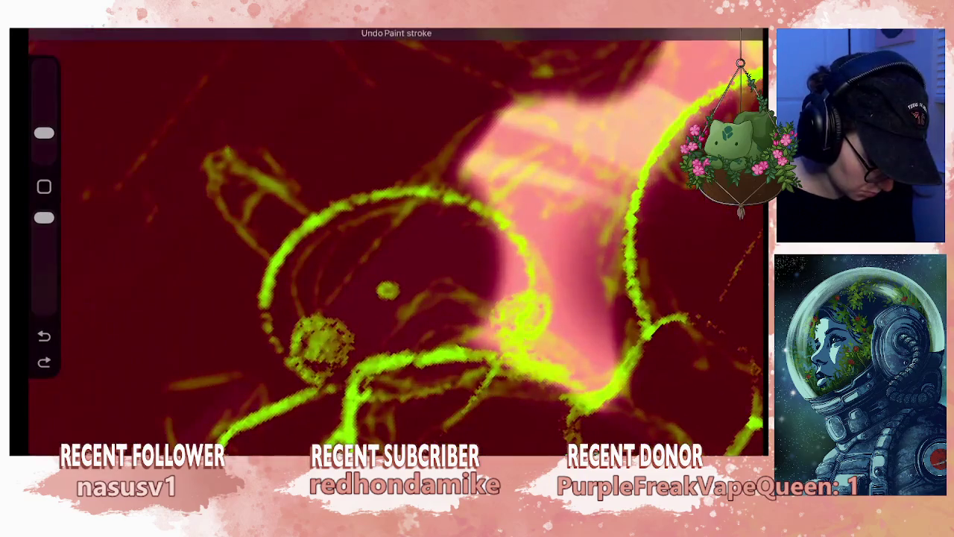
left_click(373, 295)
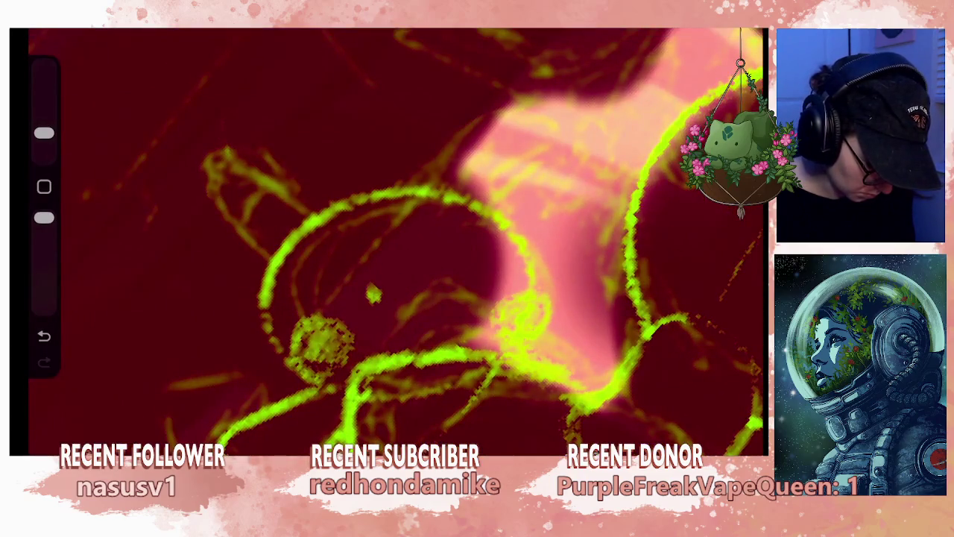
left_click(426, 302)
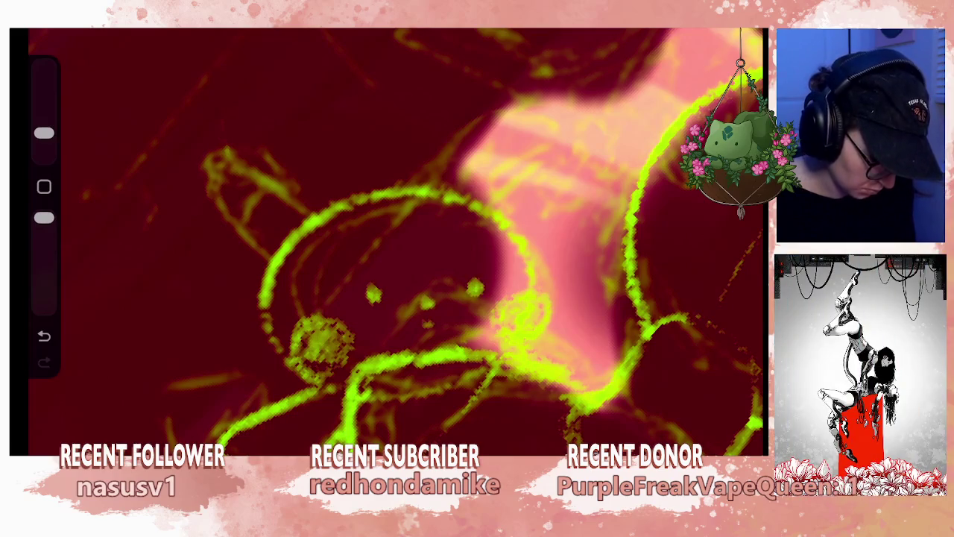
scroll(395, 238, "down", 3)
scroll(395, 239, "up", 2)
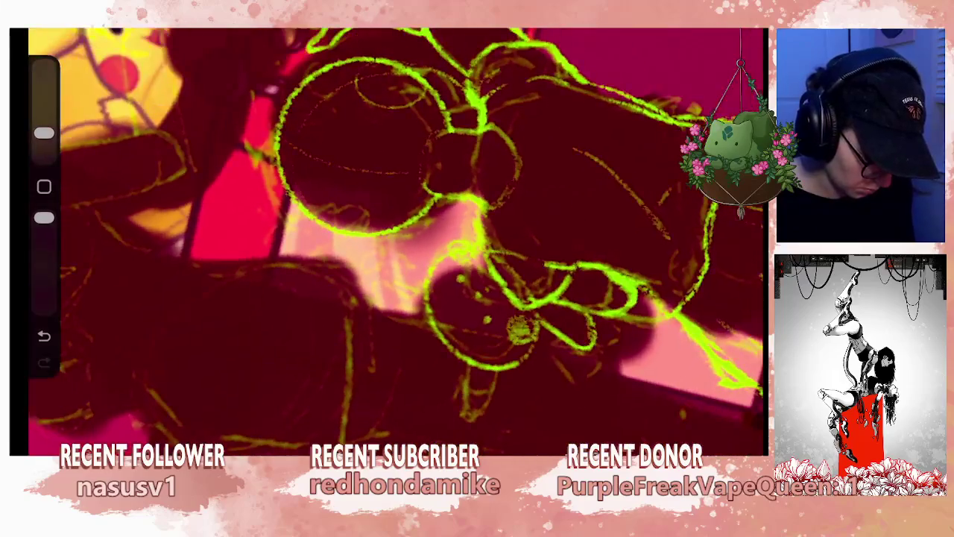
- Draw two bright-green strokes along the plush's bottom, then zoom out to see plush and child
scroll(395, 239, "up", 2)
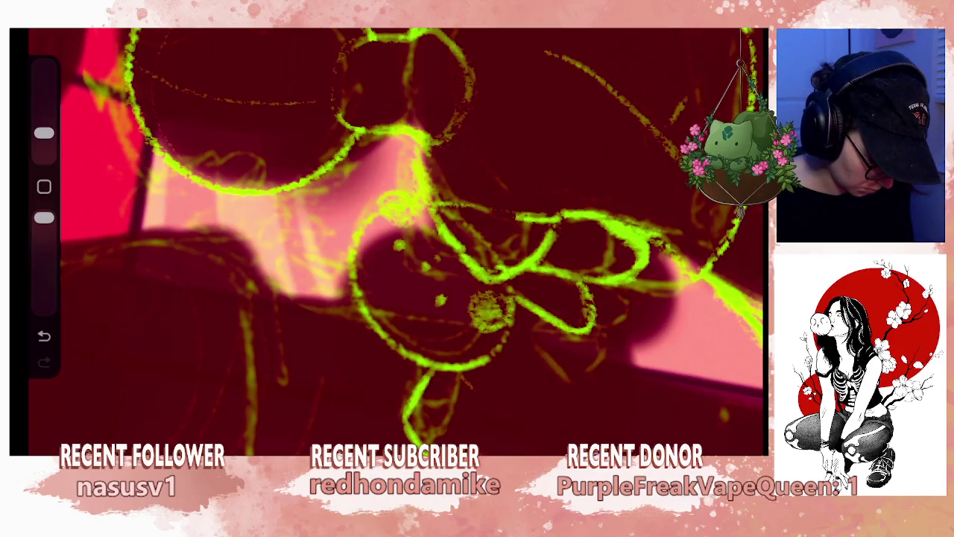
left_click_drag(481, 412, 465, 447)
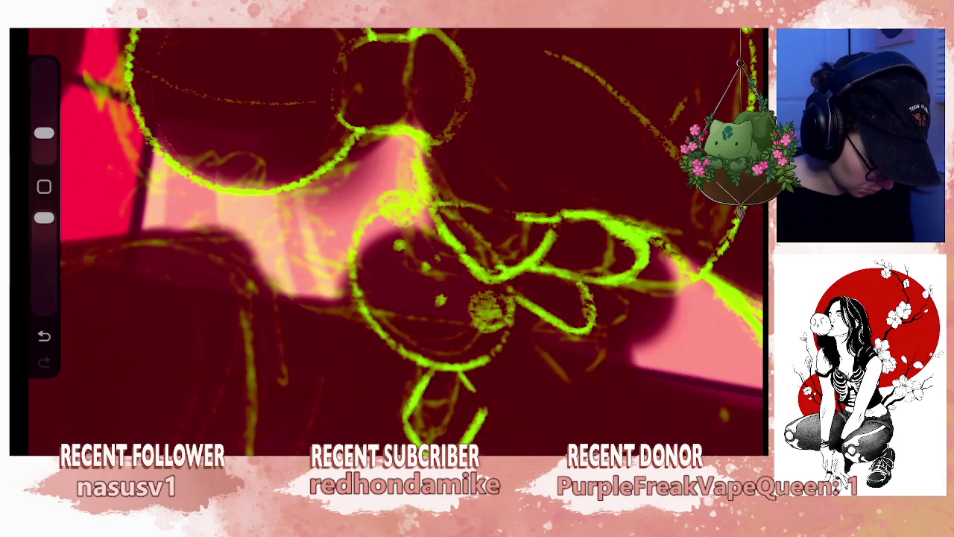
left_click_drag(484, 374, 474, 410)
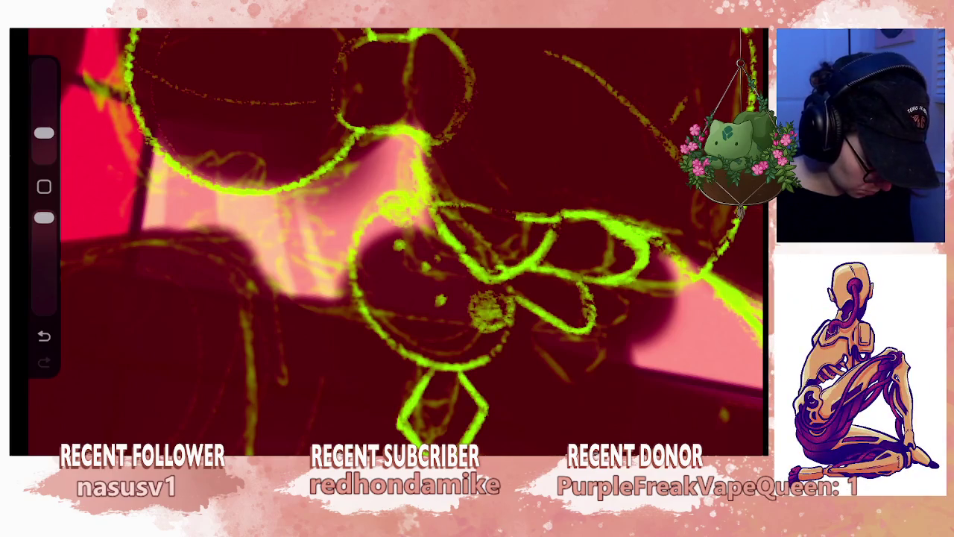
left_click_drag(447, 224, 522, 358)
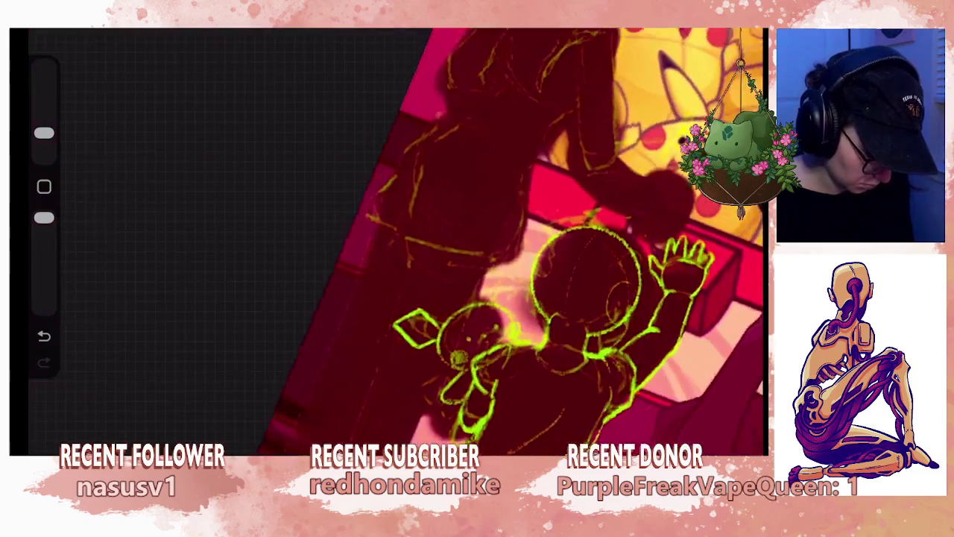
scroll(413, 328, "up", 5)
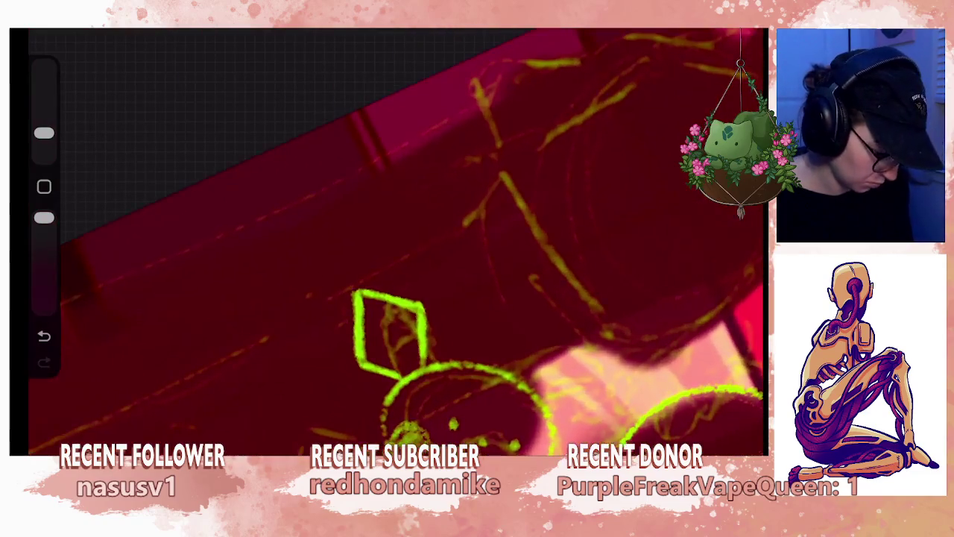
scroll(414, 328, "up", 3)
- Lasso the diamond ear and stretch it in Freeform to 65 × 93 px, nudging it slightly down
key("v")
key("v")
key("s")
left_click_drag(332, 321, 351, 396)
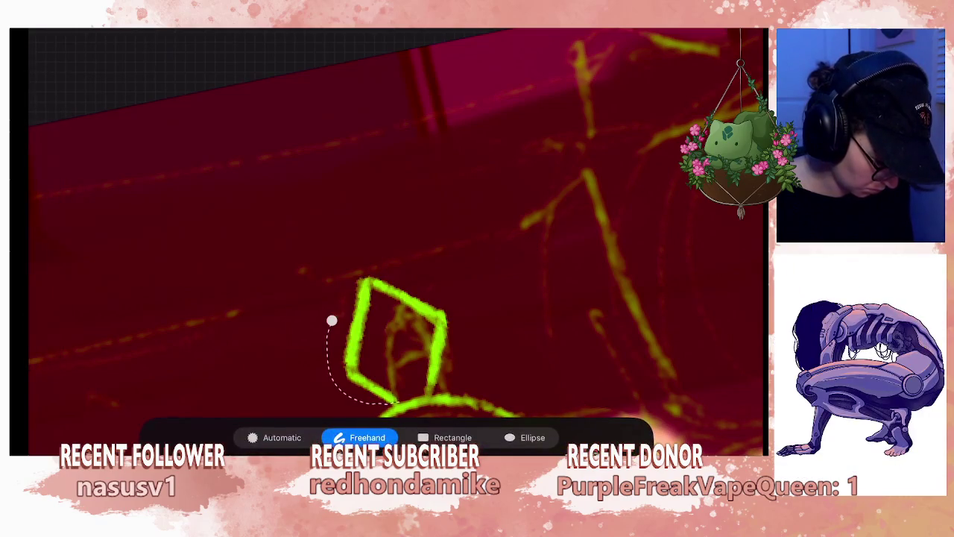
left_click_drag(478, 262, 331, 320)
key("v")
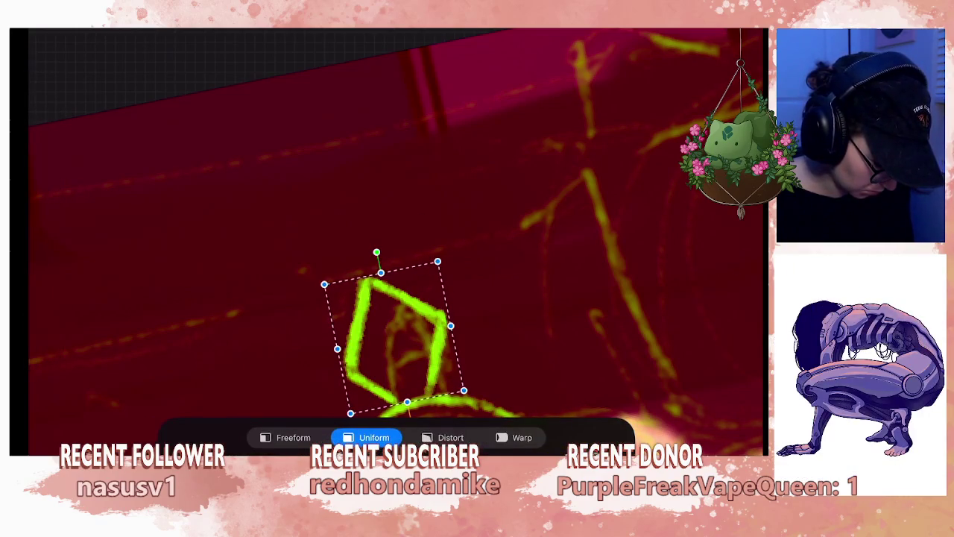
left_click_drag(323, 284, 312, 261)
key("ctrl+z")
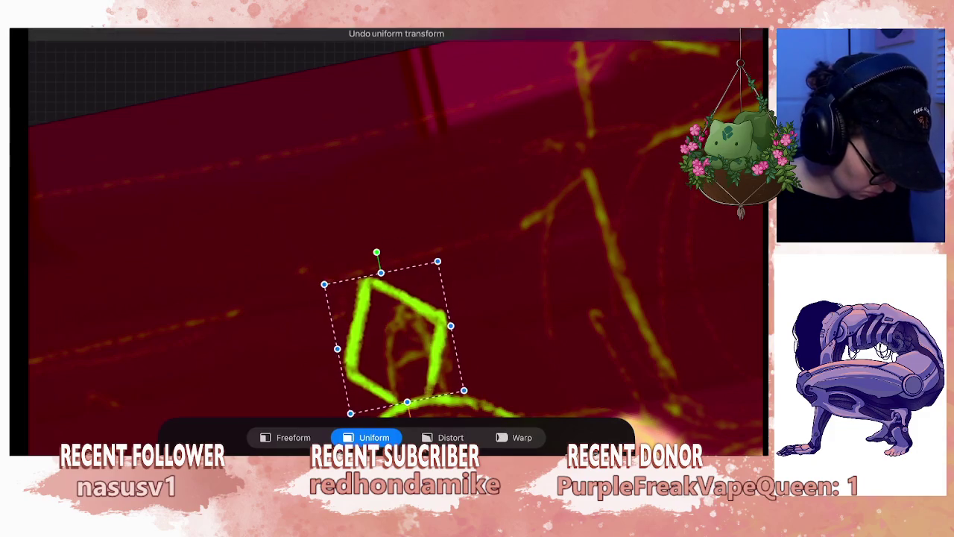
left_click(293, 438)
left_click_drag(382, 272, 373, 235)
left_click_drag(392, 313, 391, 321)
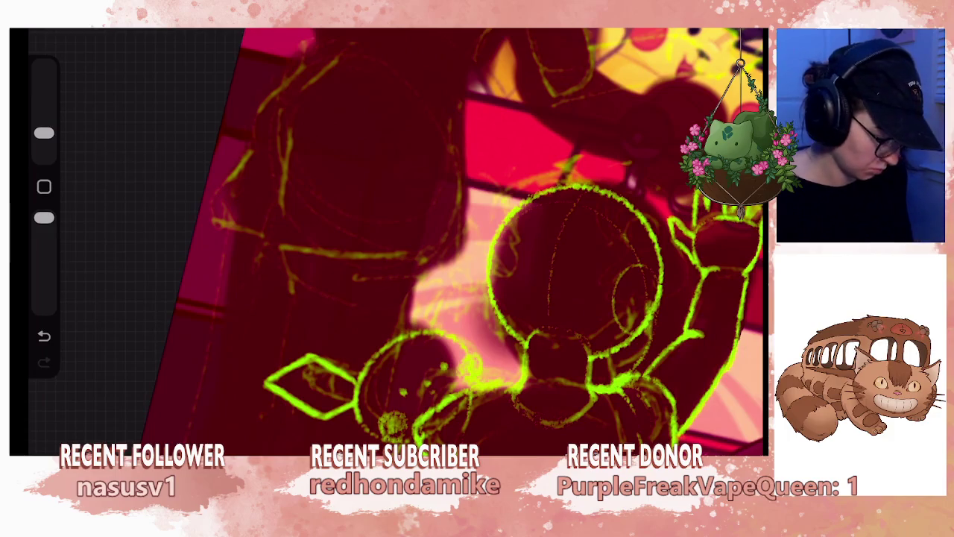
- Copy the diamond ear, then rotate, move and slightly shrink the copy onto the head's other side
key("s")
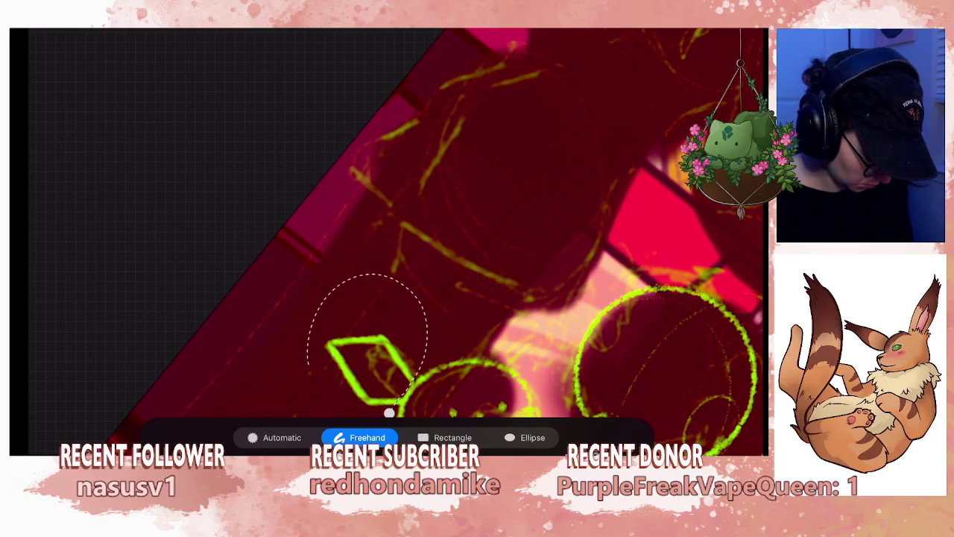
key("v")
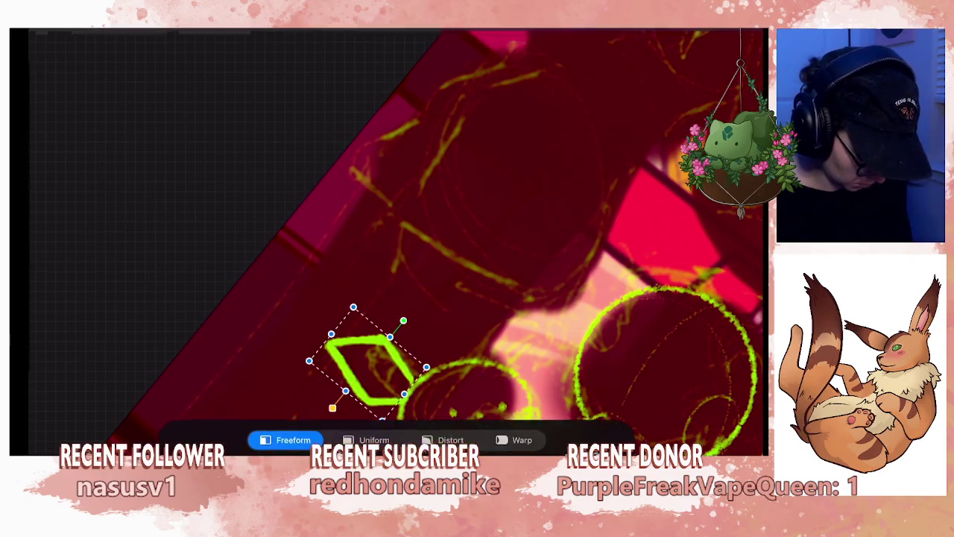
mouse_move(365, 369)
left_mouse_down()
mouse_move(253, 306)
mouse_move(377, 294)
left_mouse_up()
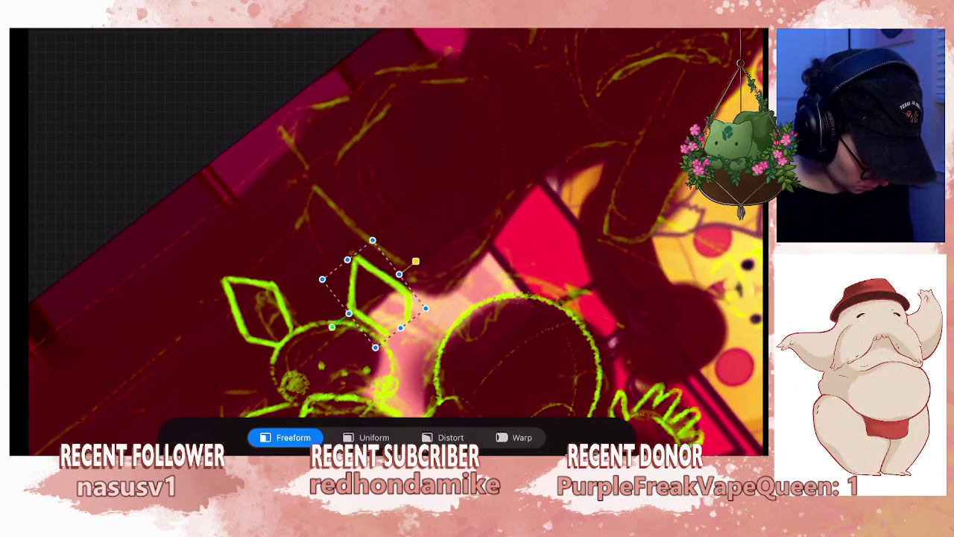
left_click_drag(419, 264, 431, 281)
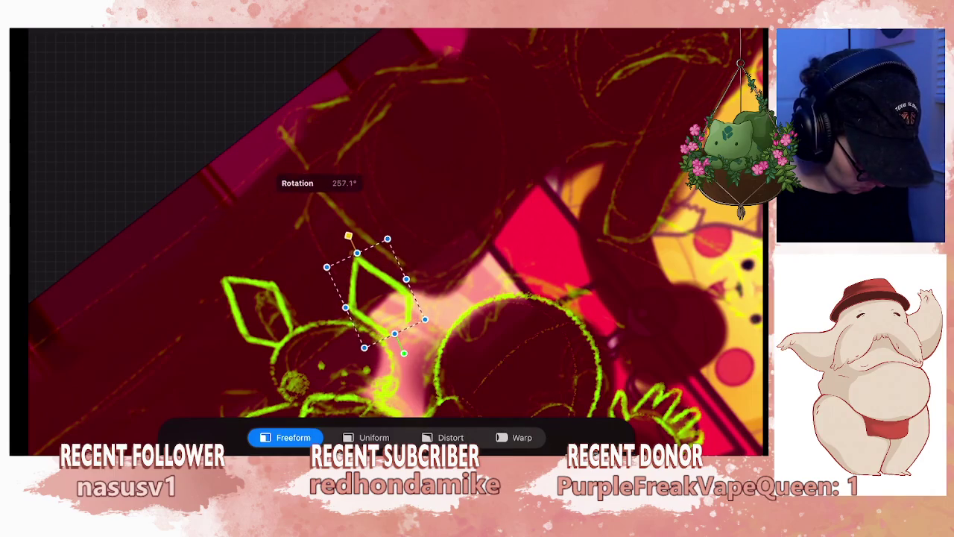
left_click_drag(358, 230, 416, 240)
mouse_move(383, 298)
left_mouse_down()
mouse_move(404, 311)
mouse_move(421, 276)
left_mouse_up()
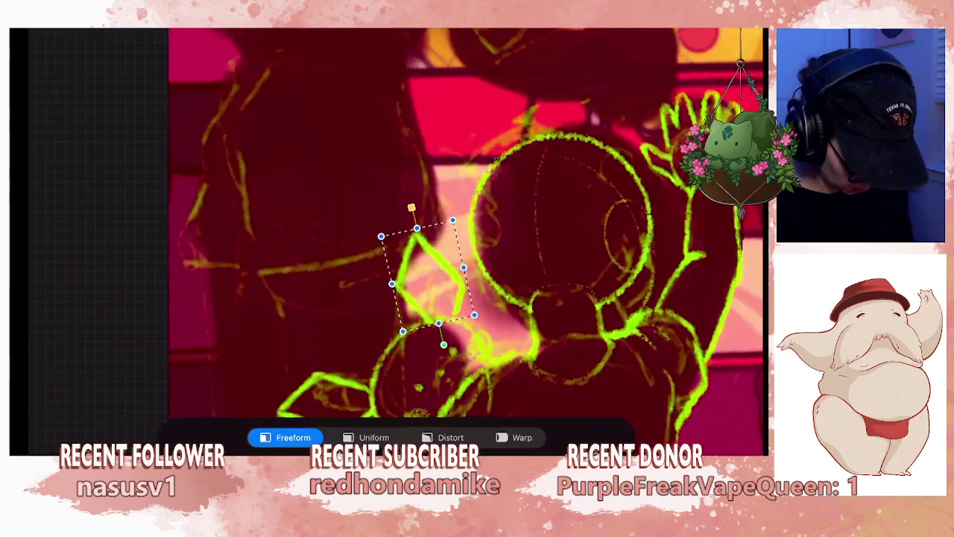
left_click_drag(443, 205, 440, 217)
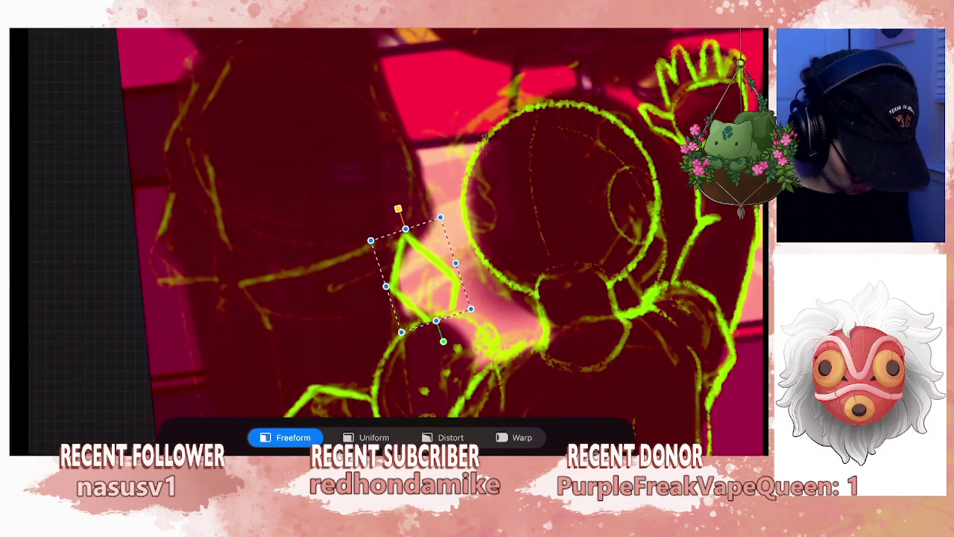
- Tilt the copied ear slightly clockwise and nudge it right into place
left_click_drag(421, 274, 414, 257)
left_click_drag(422, 188, 436, 188)
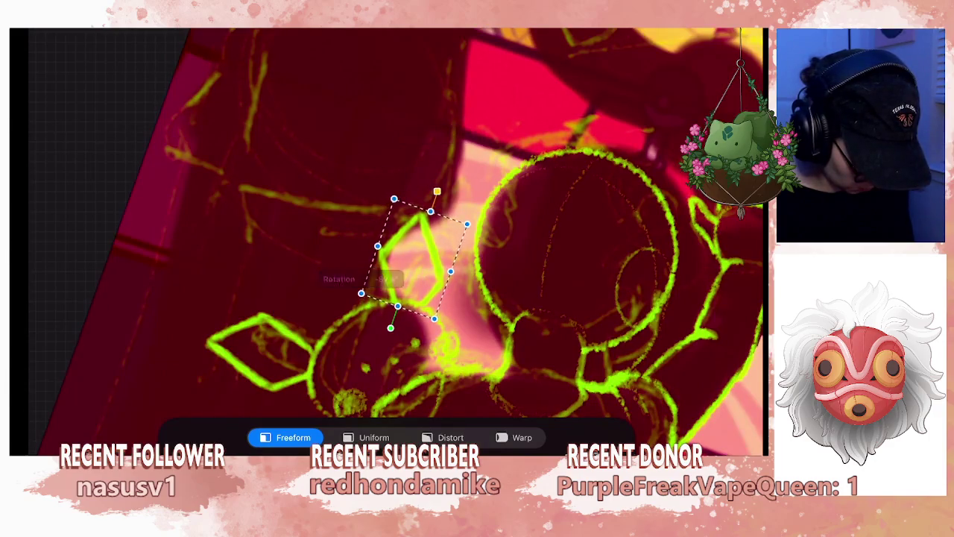
left_click_drag(414, 258, 419, 258)
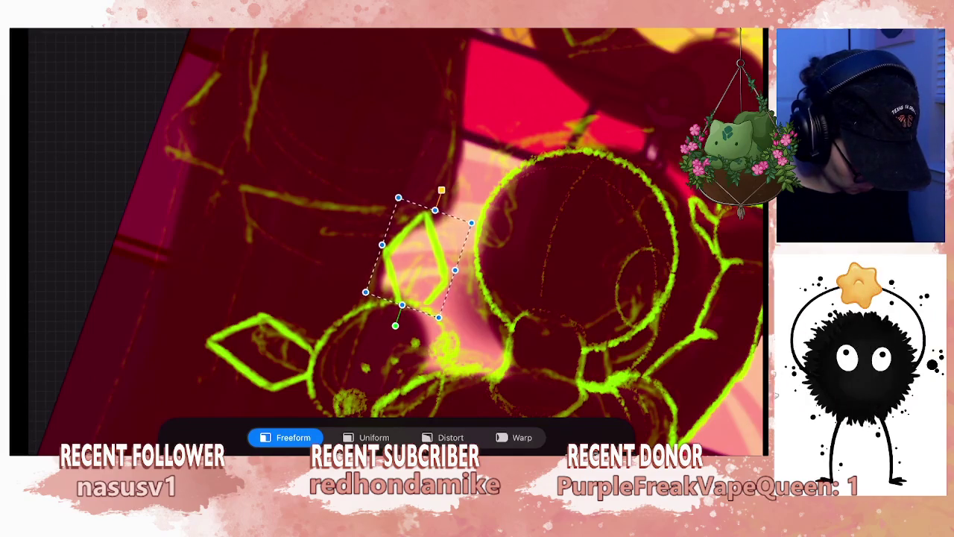
scroll(388, 243, "down", 3)
scroll(388, 242, "down", 2)
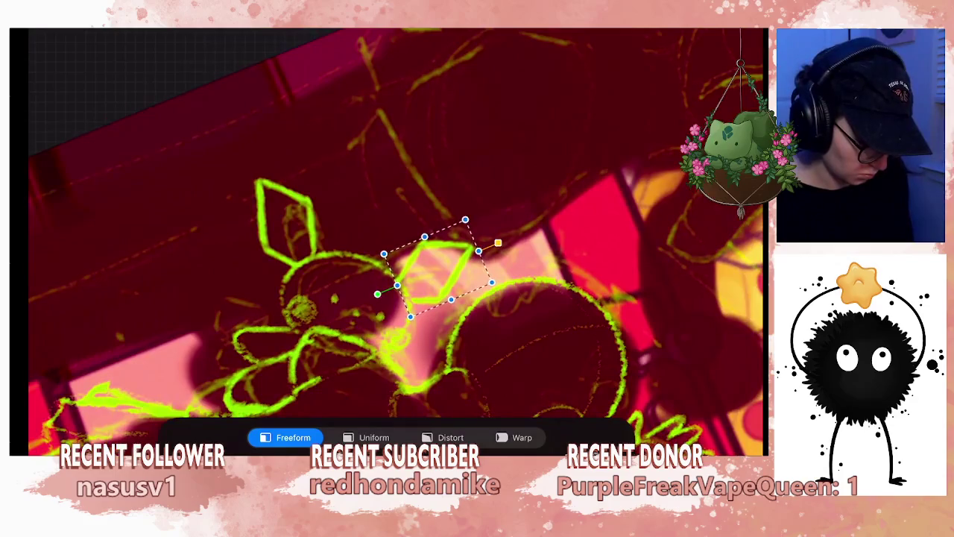
scroll(395, 243, "up", 3)
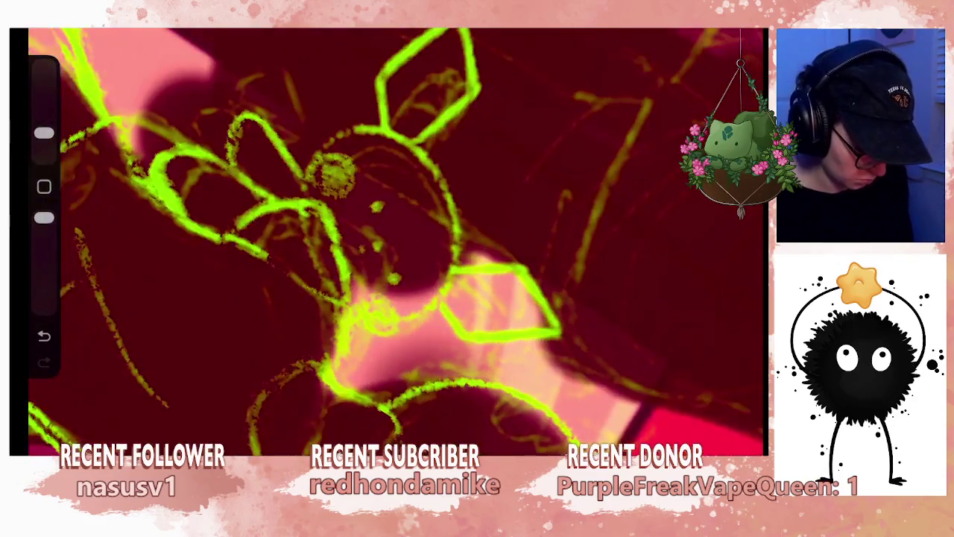
scroll(395, 242, "up", 2)
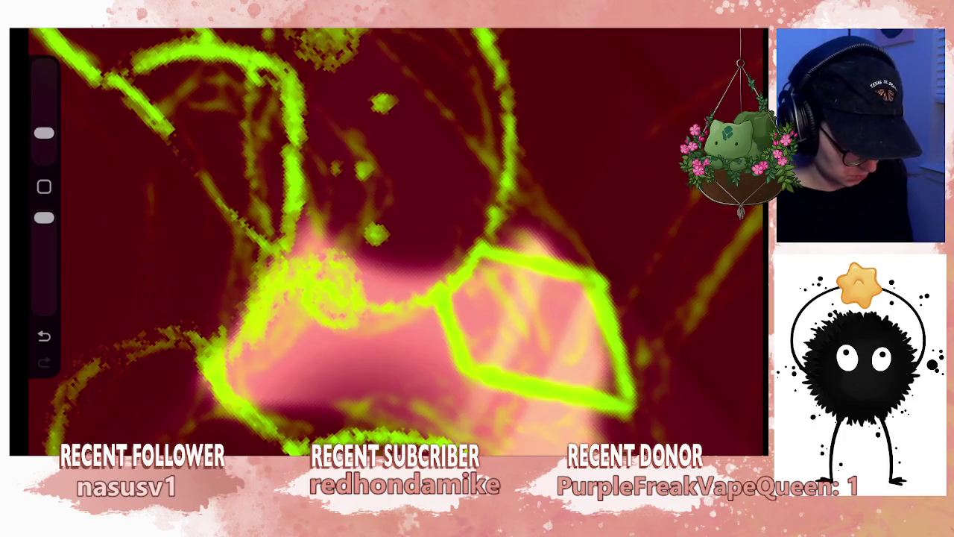
scroll(387, 242, "down", 3)
scroll(388, 243, "down", 2)
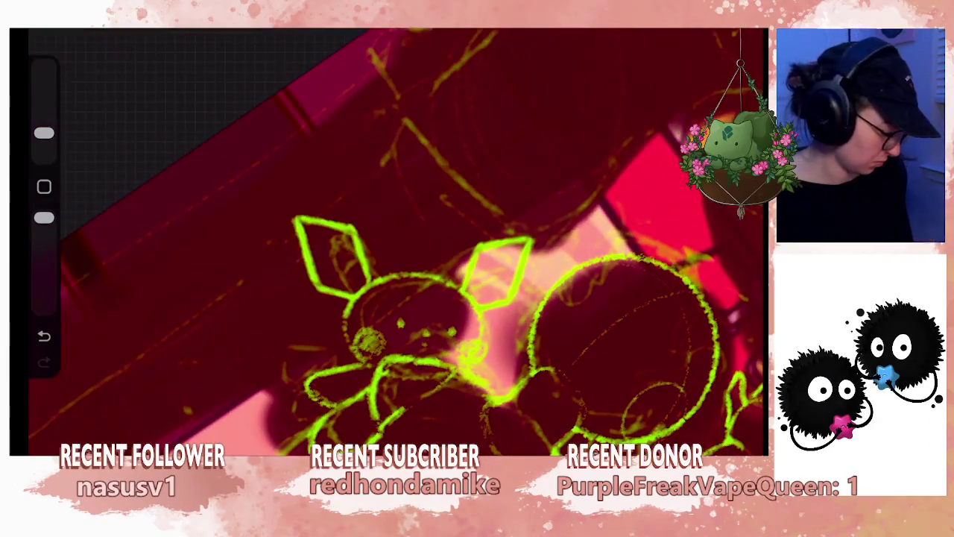
scroll(448, 298, "up", 2)
scroll(447, 298, "up", 2)
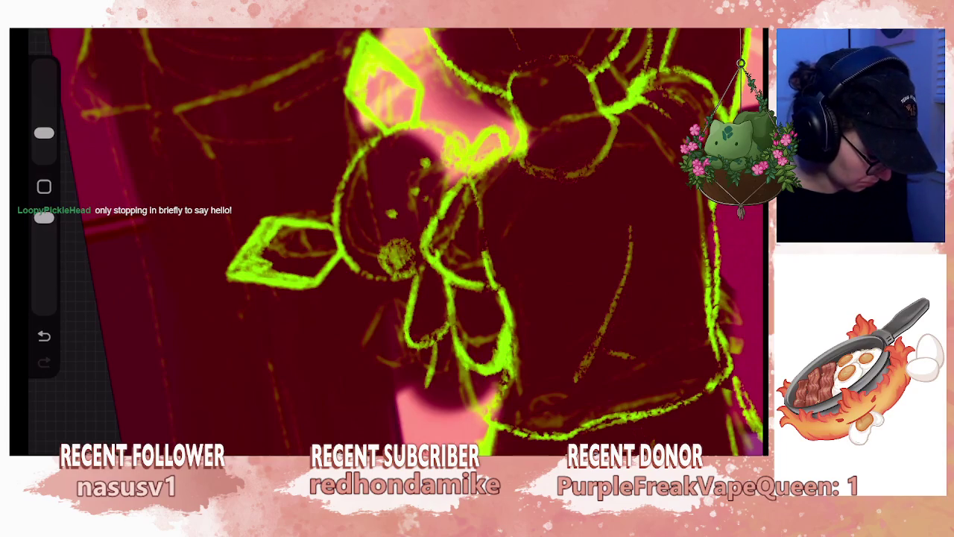
- Remove three stray strokes from the plush's paw and body lineart, then zoom out
key("ctrl+z")
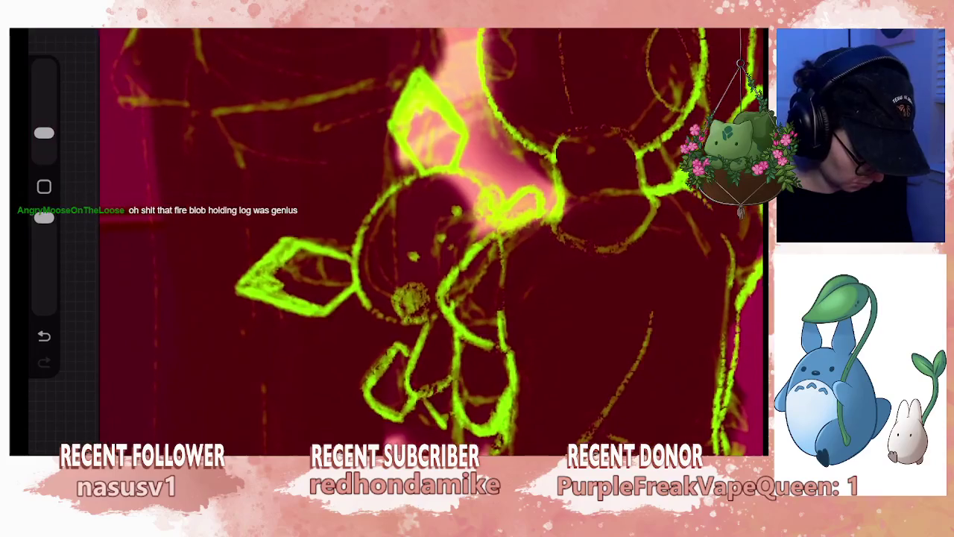
key("ctrl+z")
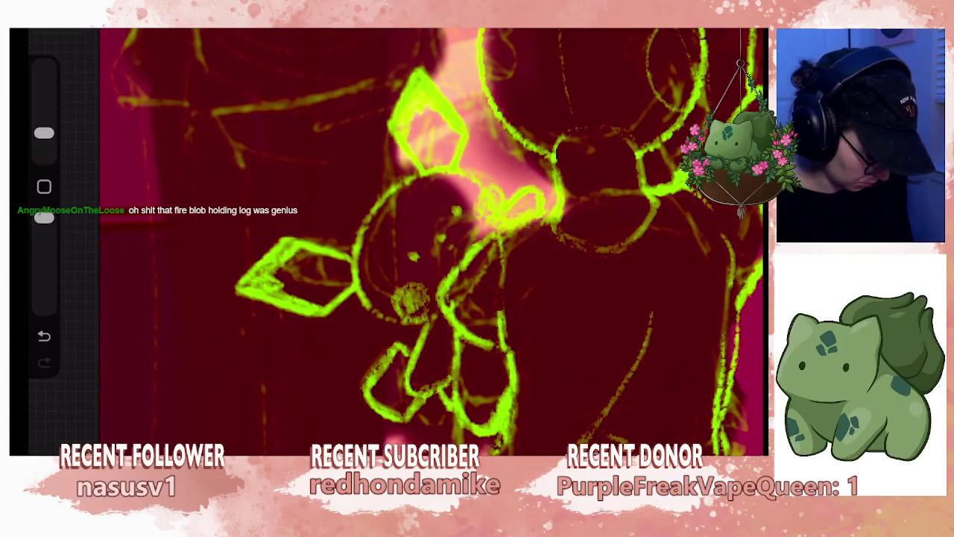
key("ctrl+z")
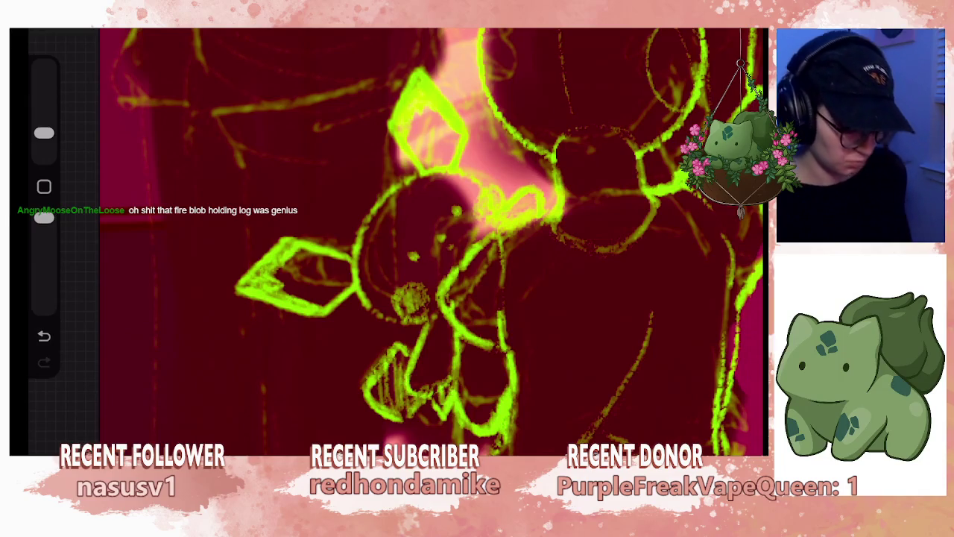
scroll(387, 242, "down", 5)
scroll(534, 240, "down", 3)
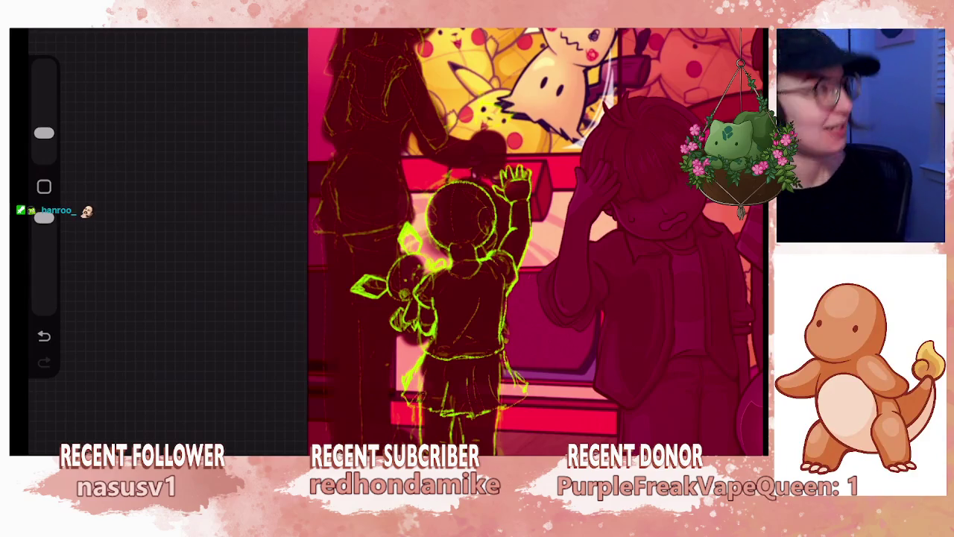
- Lasso the child's right leg on Layer 34 and narrow it from 117 to 113 px wide
scroll(477, 238, "up", 3)
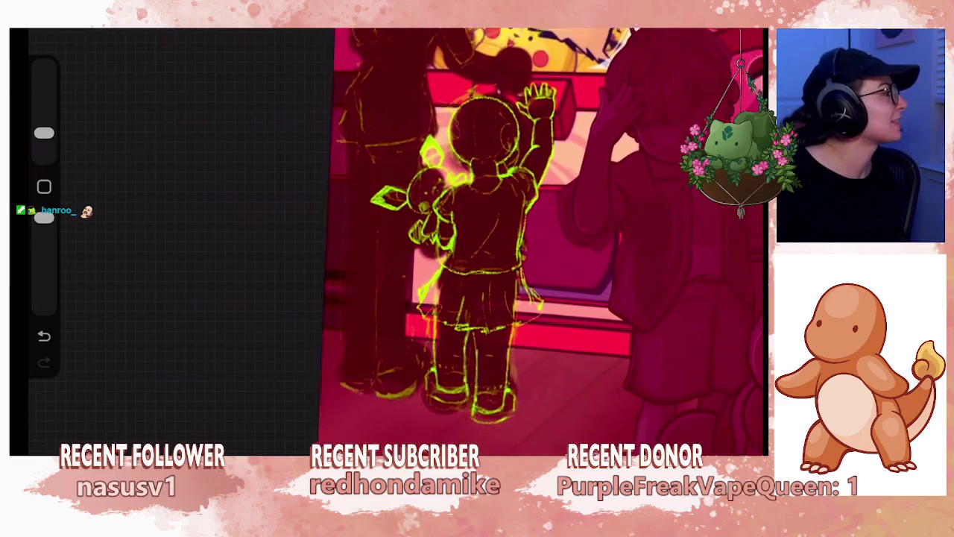
scroll(478, 238, "up", 1)
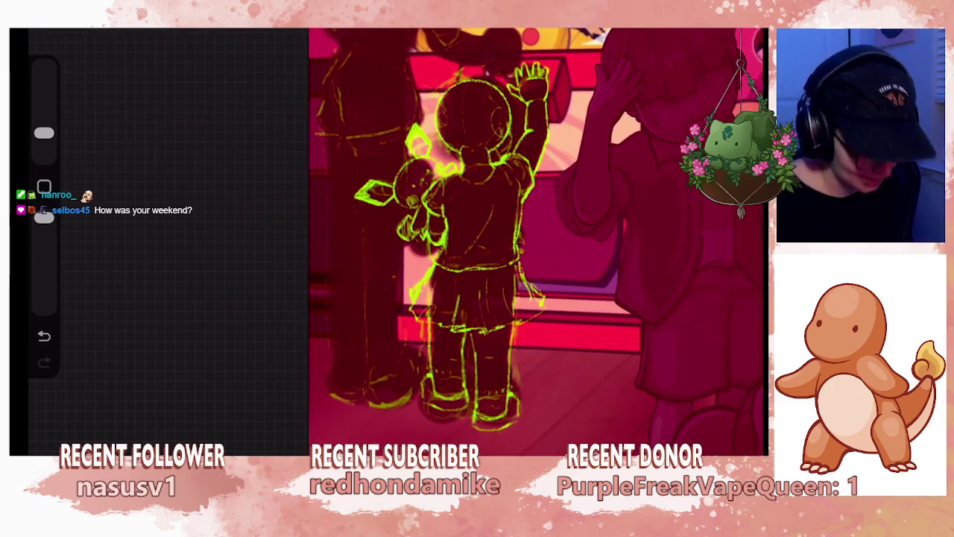
scroll(477, 238, "up", 2)
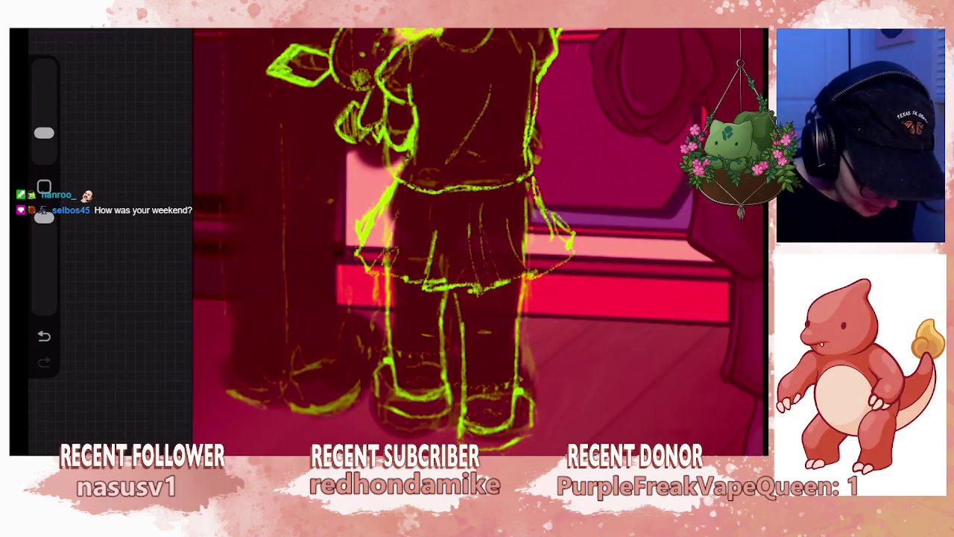
left_click(746, 32)
left_click(620, 182)
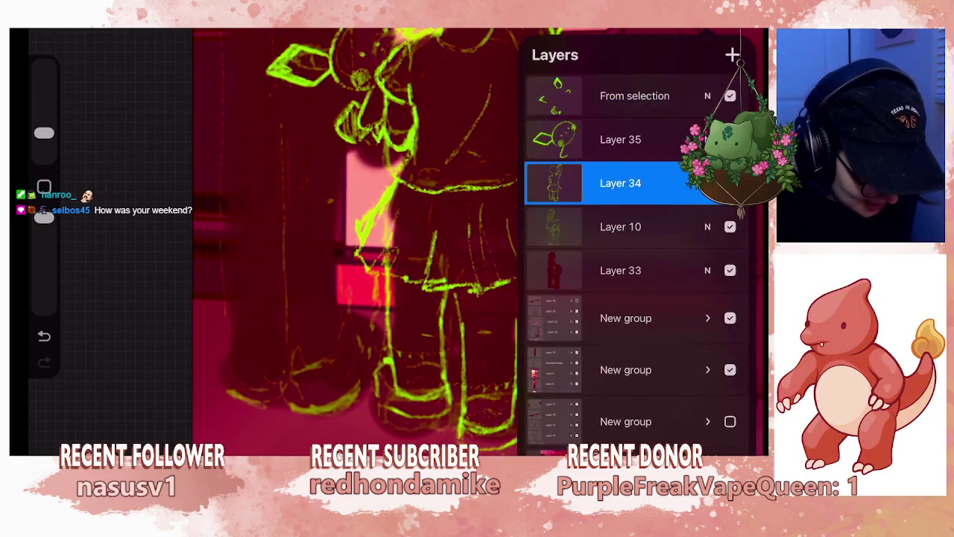
key("s")
scroll(477, 224, "up", 1)
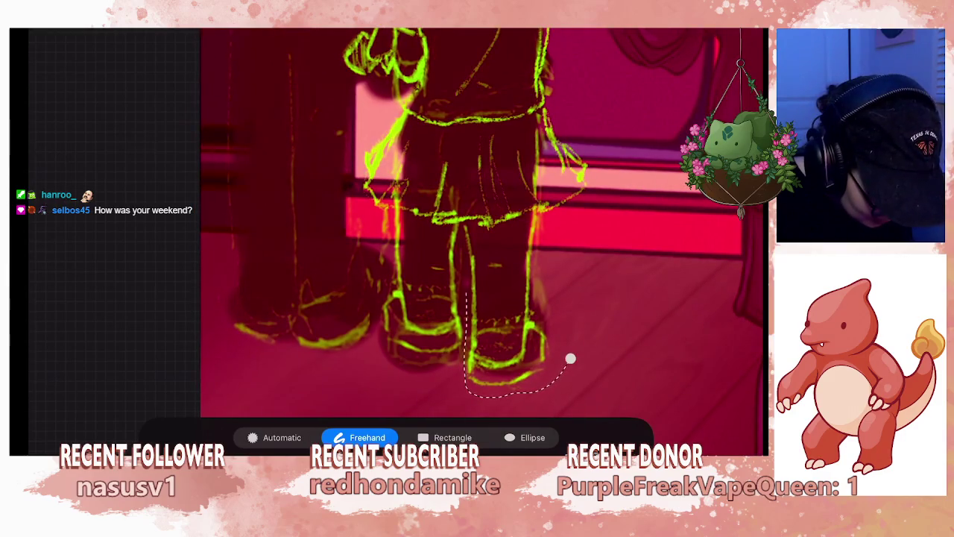
left_click_drag(509, 234, 531, 215)
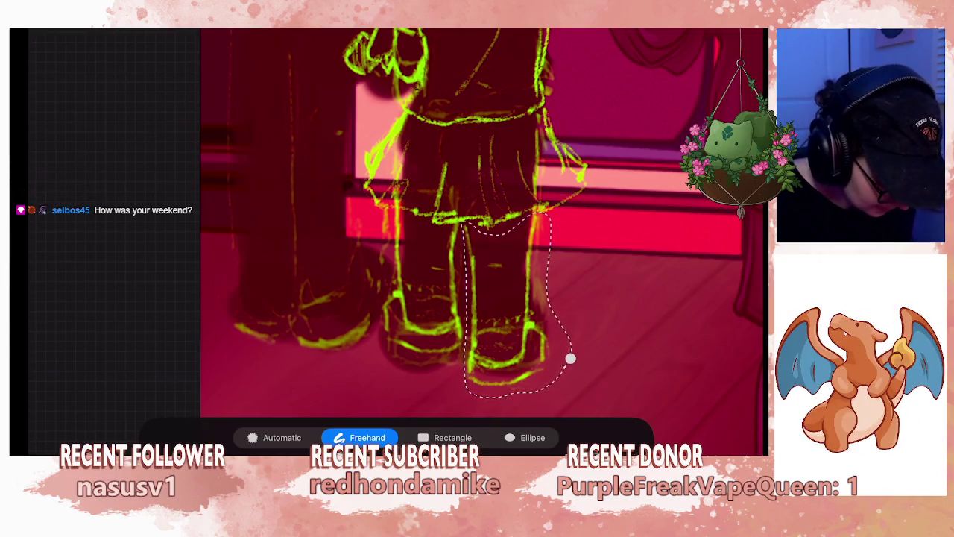
key("v")
left_click_drag(550, 301, 505, 296)
- Commit the right leg, then lasso the child's other leg and narrow it slightly in Freeform
scroll(482, 242, "down", 3)
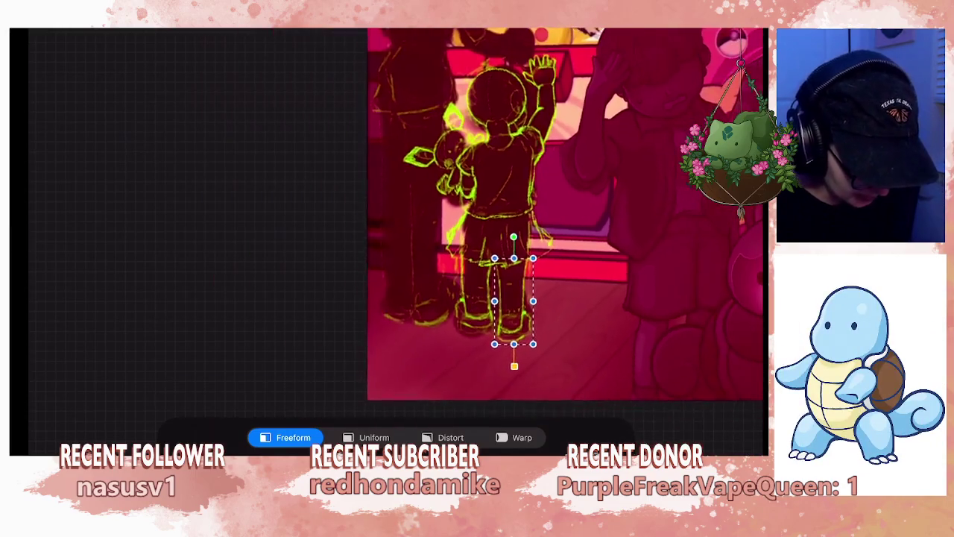
scroll(481, 242, "up", 3)
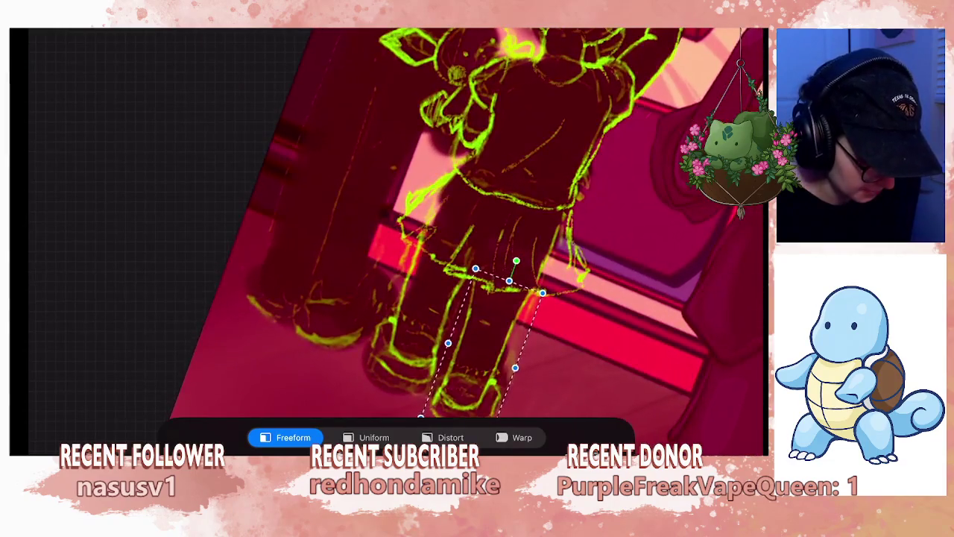
key("v")
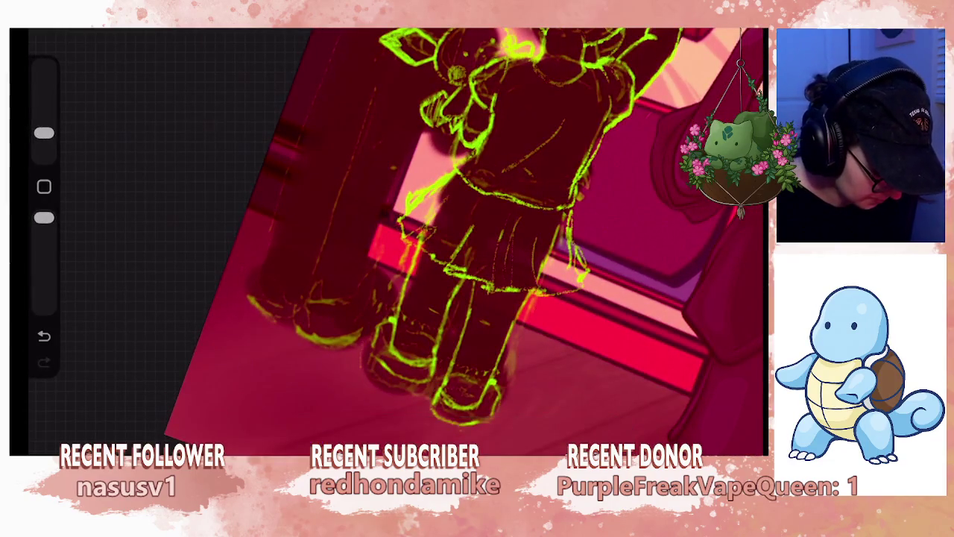
key("s")
left_click_drag(387, 286, 363, 338)
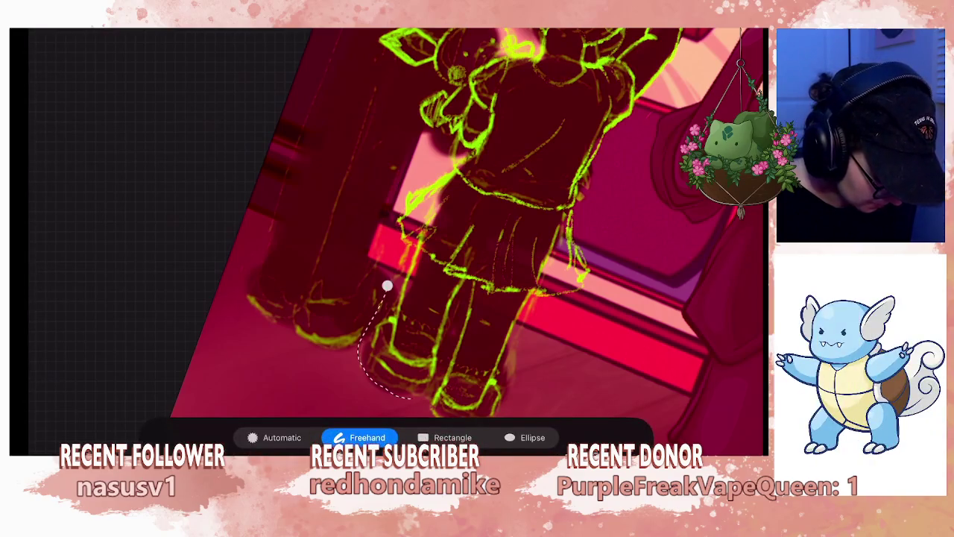
left_click_drag(443, 358, 466, 287)
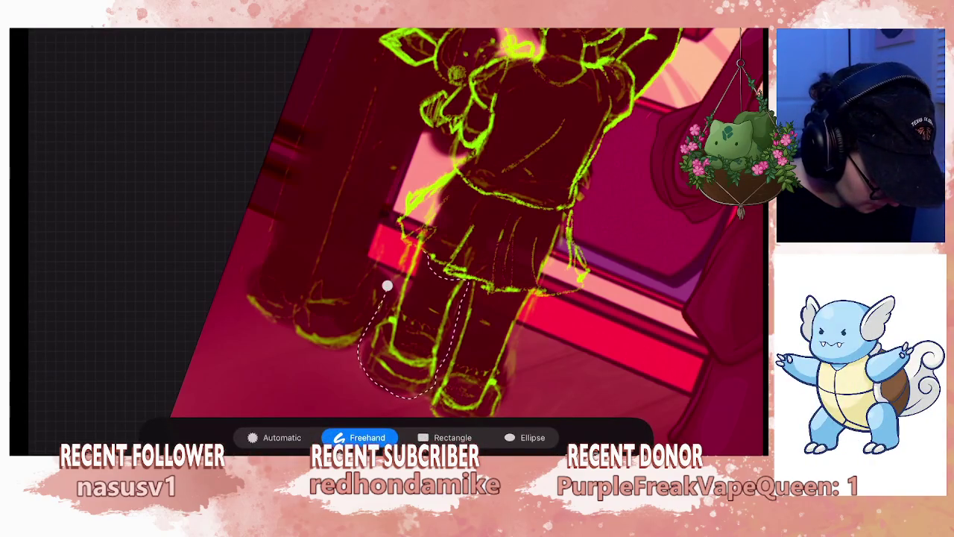
key("v")
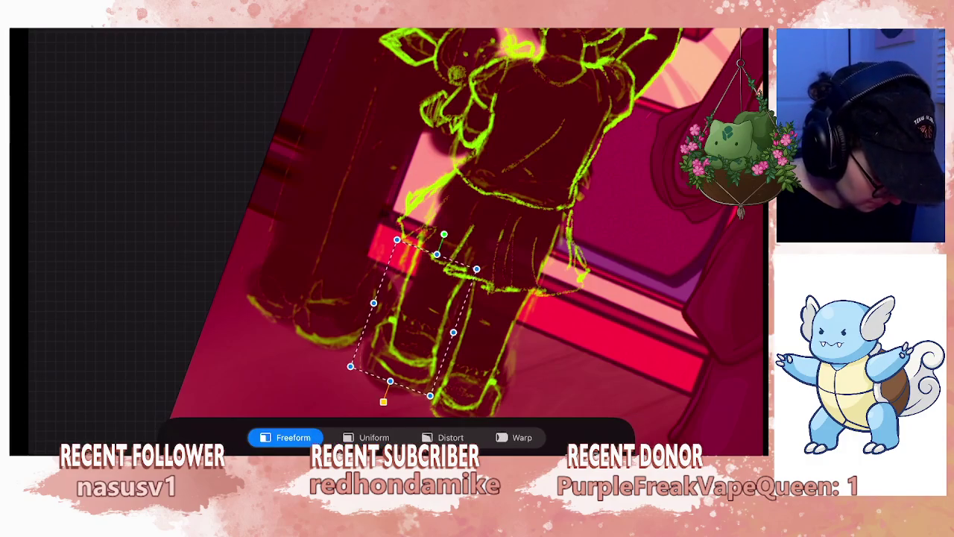
left_click_drag(453, 332, 414, 316)
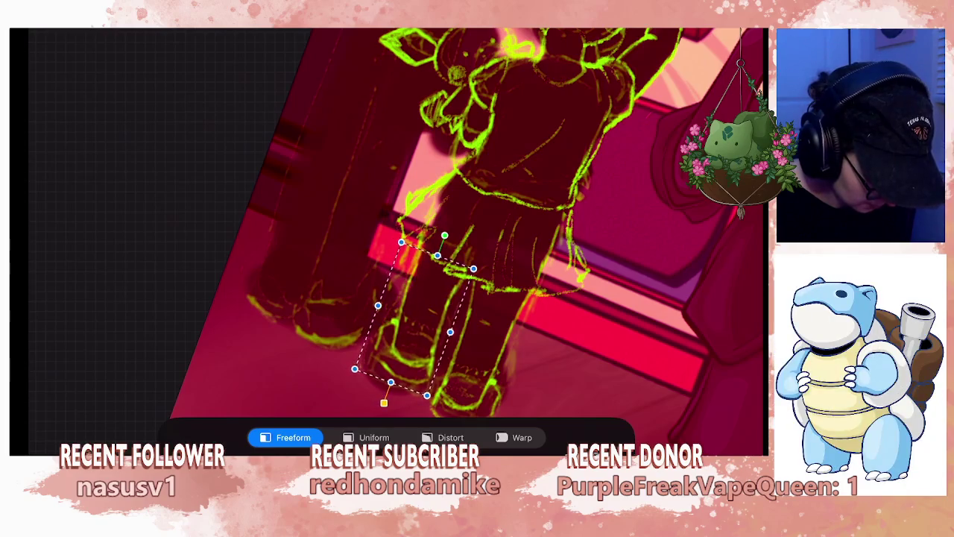
- Zoom out and rotate the canvas to a gentler tilt to check the whole illustration
scroll(462, 239, "down", 5)
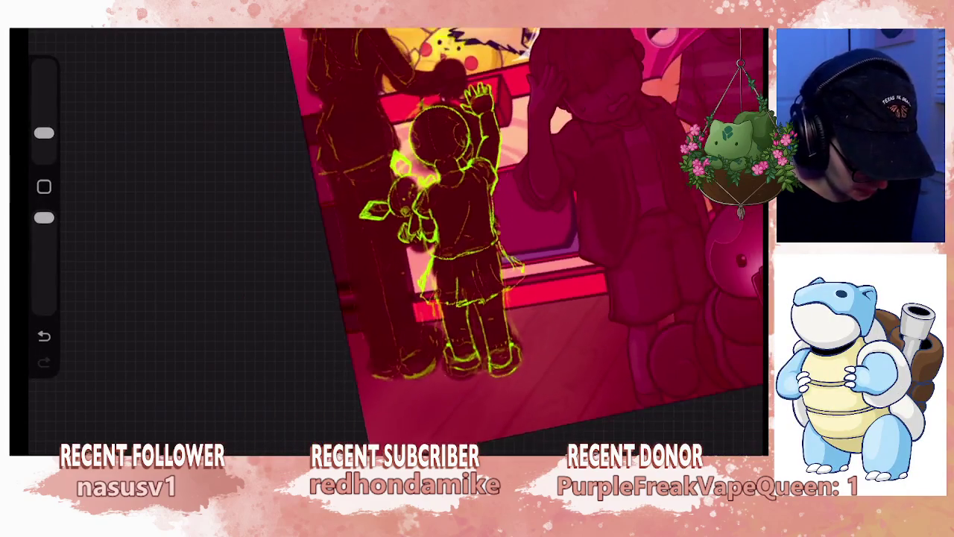
mouse_move(507, 224)
left_mouse_down()
mouse_move(544, 231)
mouse_move(447, 224)
left_mouse_up()
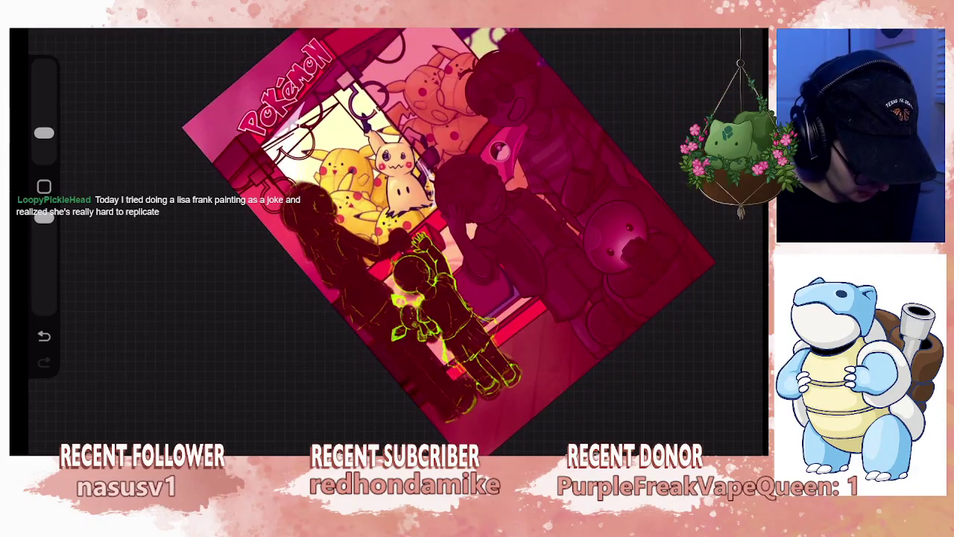
scroll(418, 298, "up", 3)
scroll(417, 299, "up", 3)
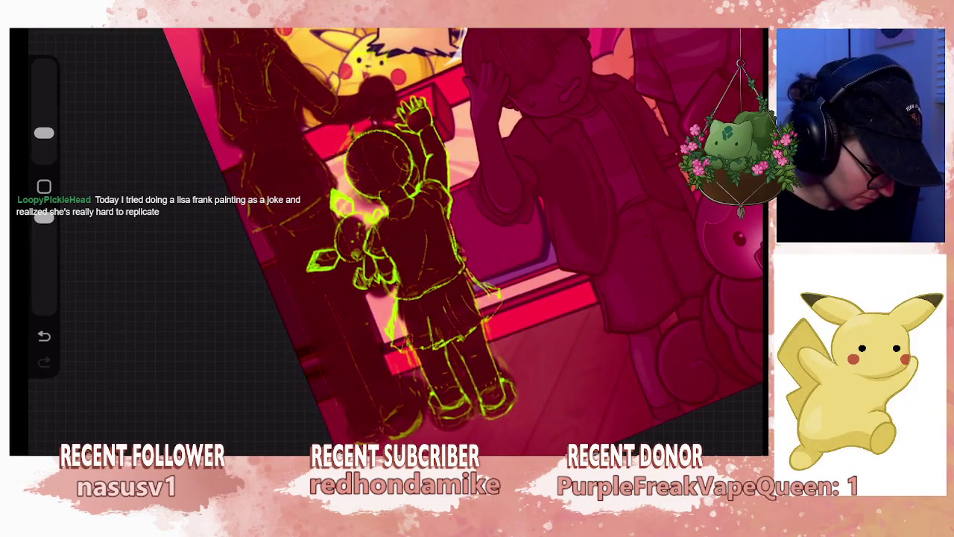
- Freehand-select the child sketch's legs and feet and transform them into place
key("s")
left_click_drag(418, 261, 459, 209)
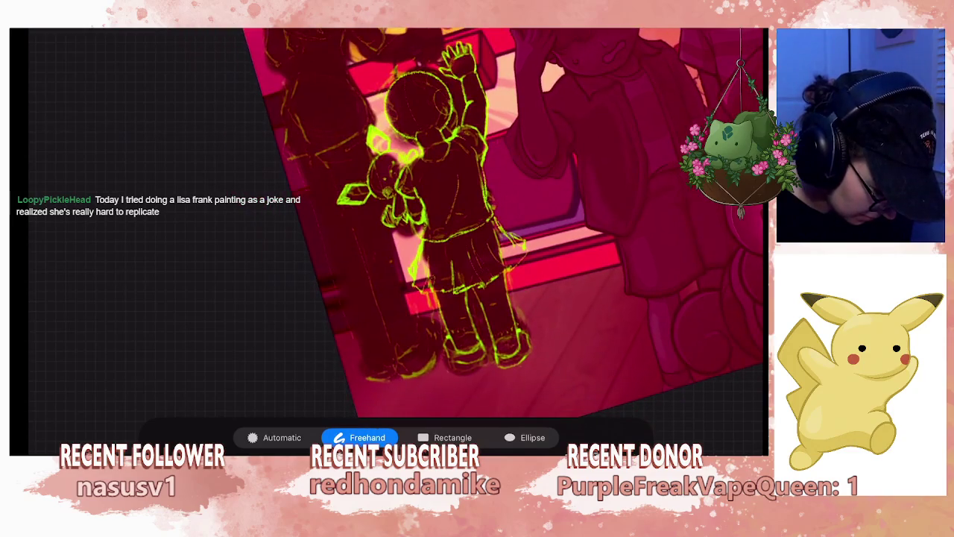
left_click_drag(543, 363, 507, 272)
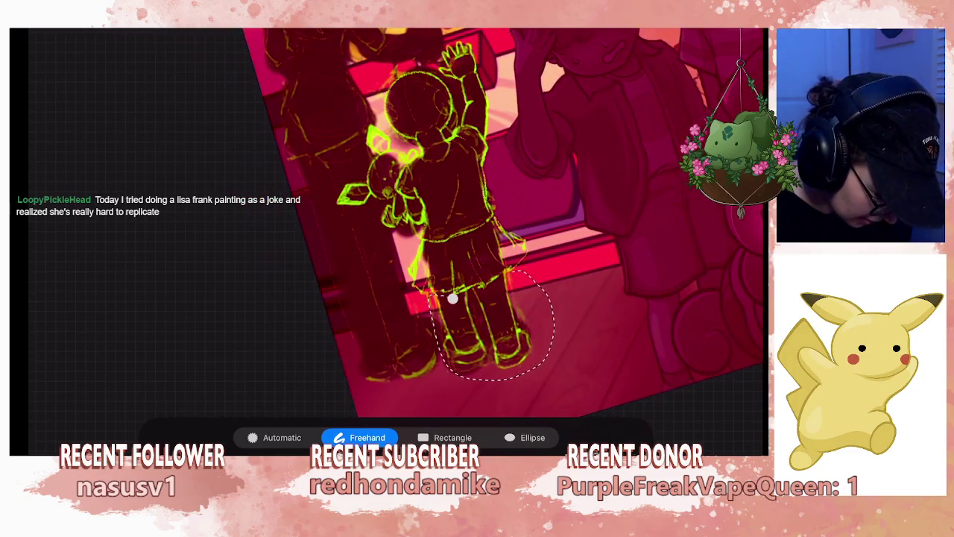
key("v")
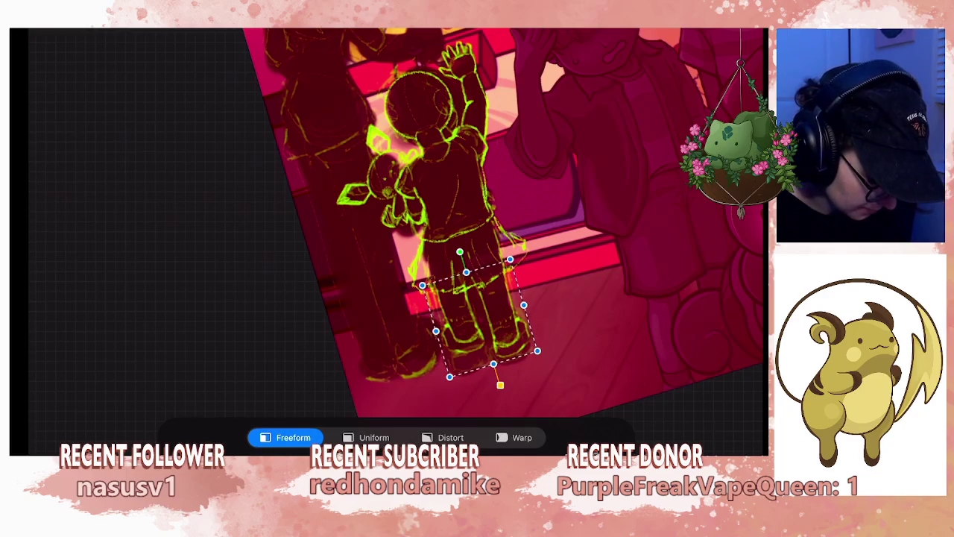
key("Return")
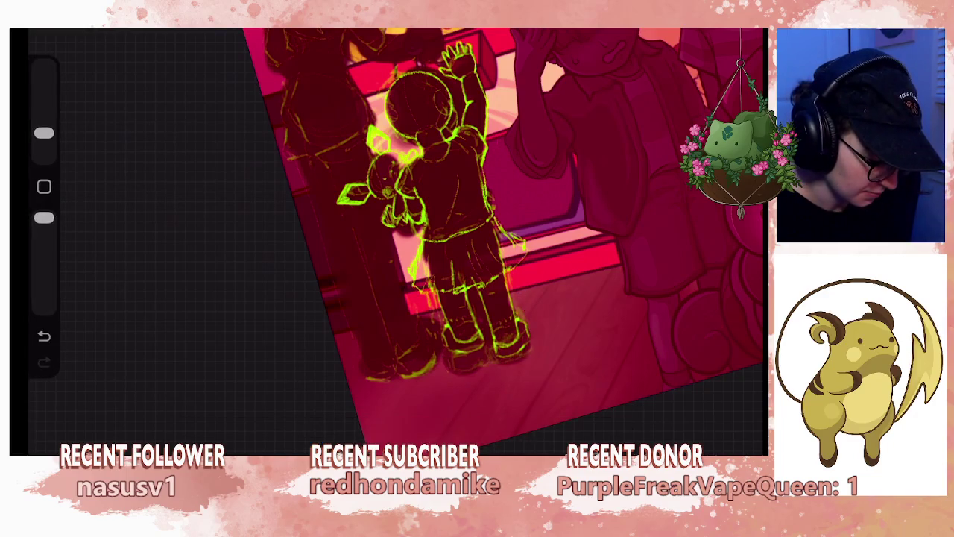
- Make Layer 33, beneath the sketch, the active layer
scroll(522, 224, "down", 3)
scroll(448, 224, "up", 3)
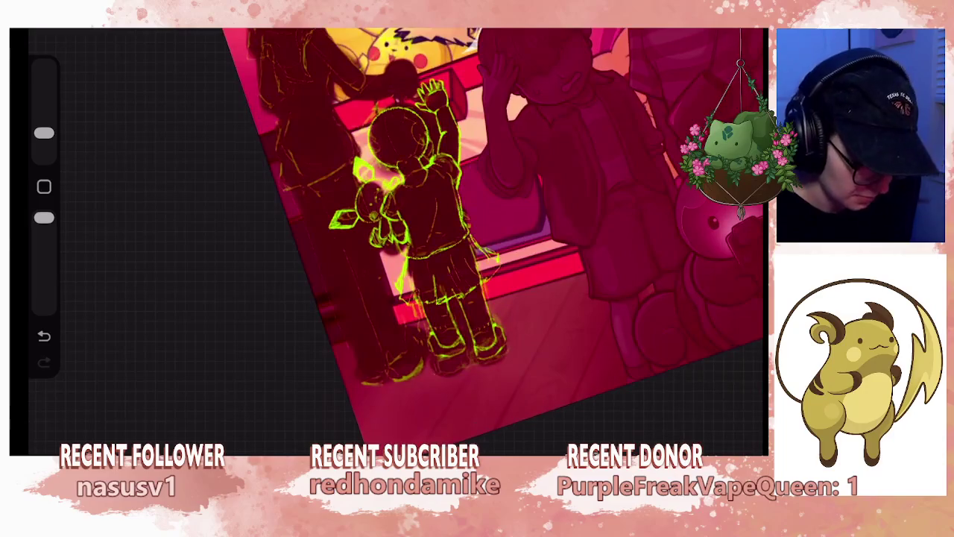
left_click(734, 34)
scroll(634, 261, "down", 1)
scroll(634, 261, "down", 1)
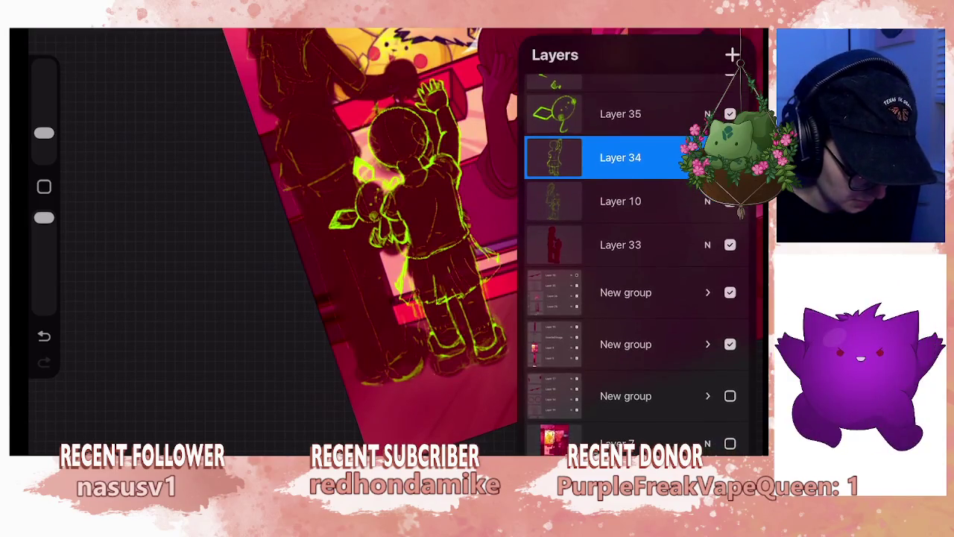
left_click(620, 245)
left_click(734, 33)
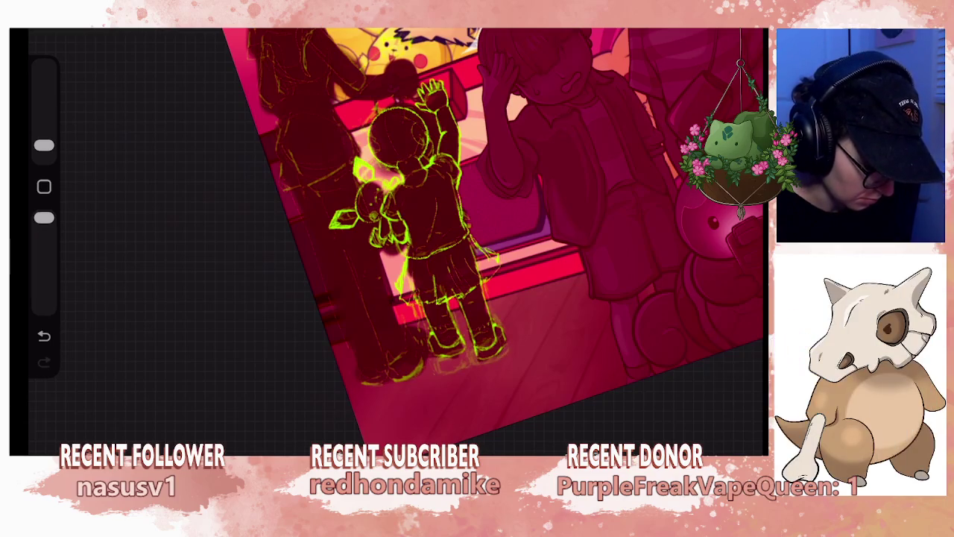
- Pick a dark maroon colour and switch to the Soft Brush
left_click(755, 36)
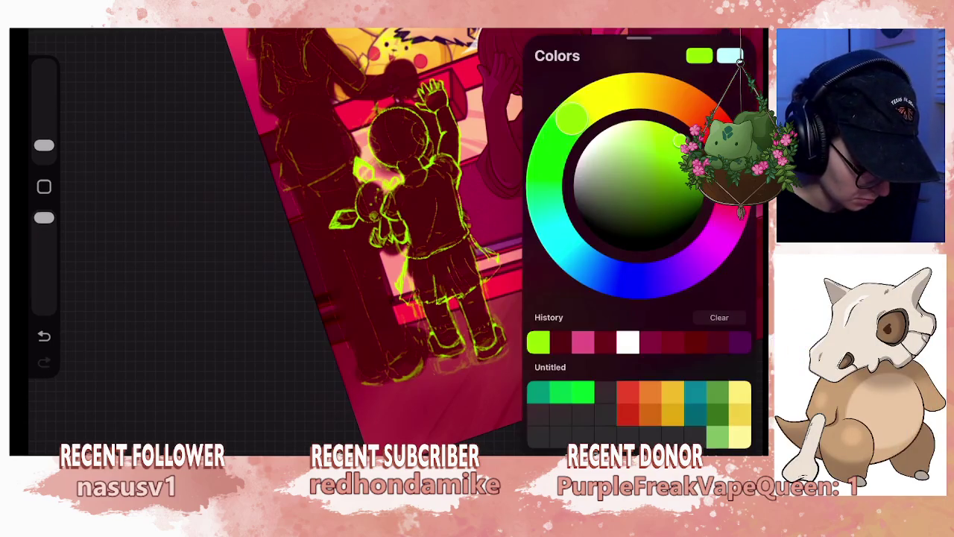
left_click(683, 200)
left_click(755, 35)
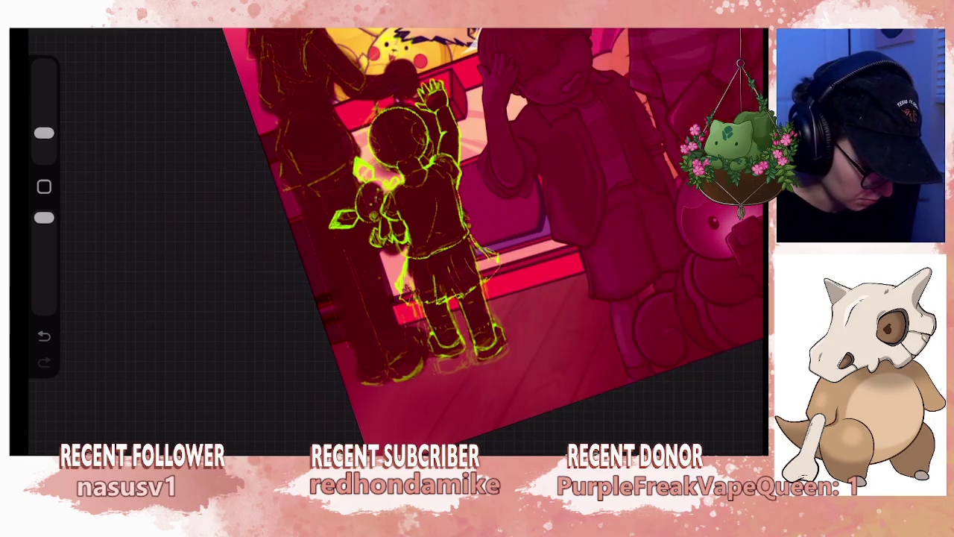
left_click(648, 35)
left_click(619, 157)
left_click(648, 36)
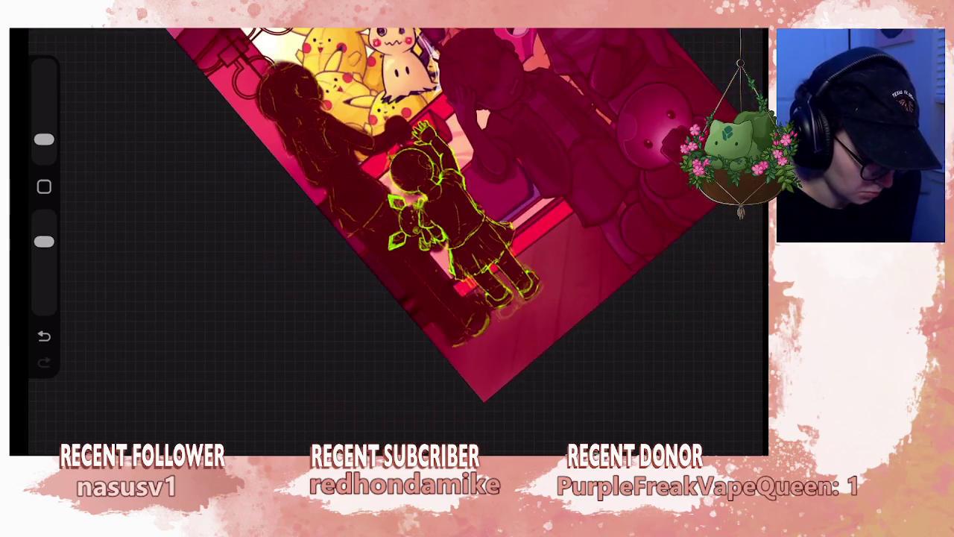
- Erase shading around the child's head and raised arm, then darken their outlines
scroll(477, 239, "up", 3)
scroll(388, 246, "up", 2)
key("e")
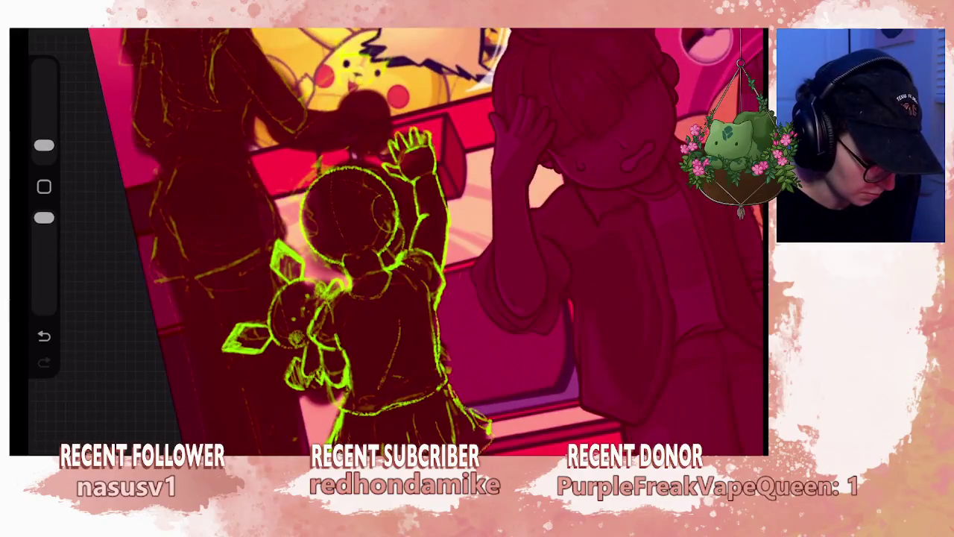
mouse_move(335, 159)
left_mouse_down()
mouse_move(373, 179)
mouse_move(415, 239)
left_mouse_up()
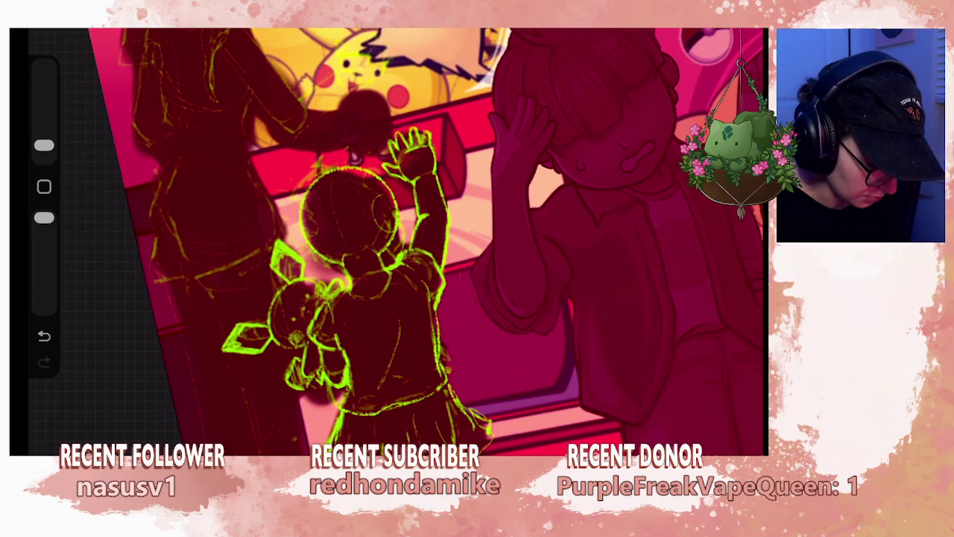
key("b")
left_click_drag(401, 212, 403, 243)
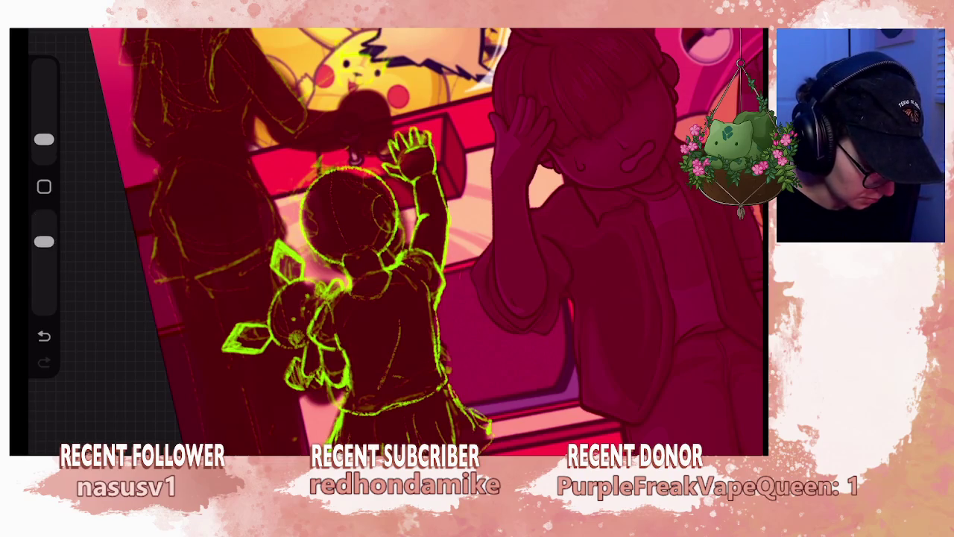
left_click_drag(330, 176, 371, 161)
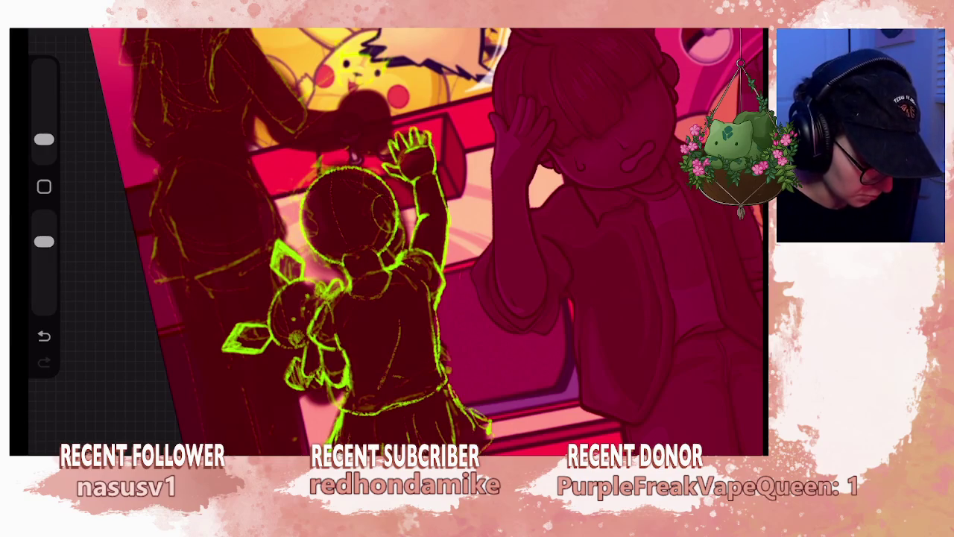
- Choose the Little Pine brush from the Recent brushes
scroll(400, 241, "down", 2)
scroll(400, 241, "down", 2)
scroll(401, 241, "down", 1)
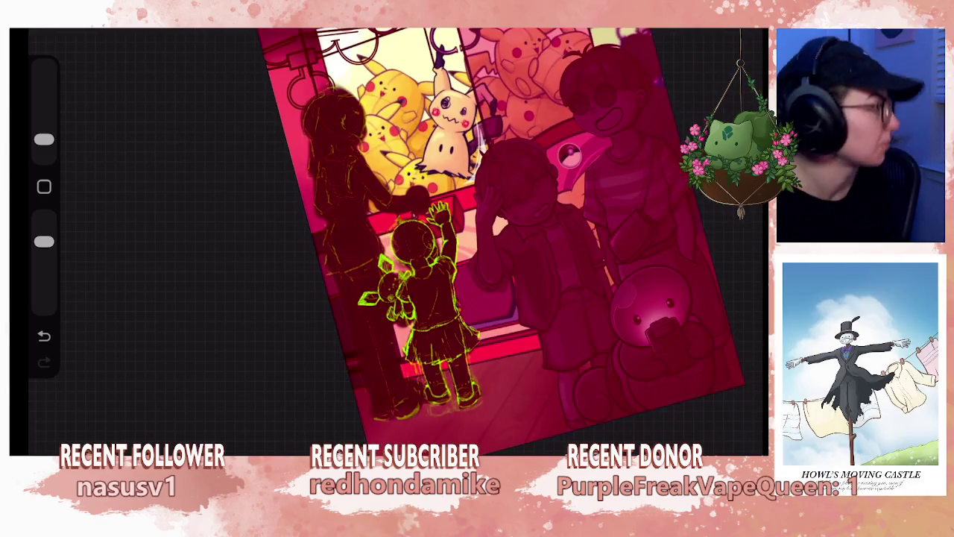
scroll(417, 239, "up", 3)
scroll(447, 239, "left", 2)
scroll(447, 239, "left", 2)
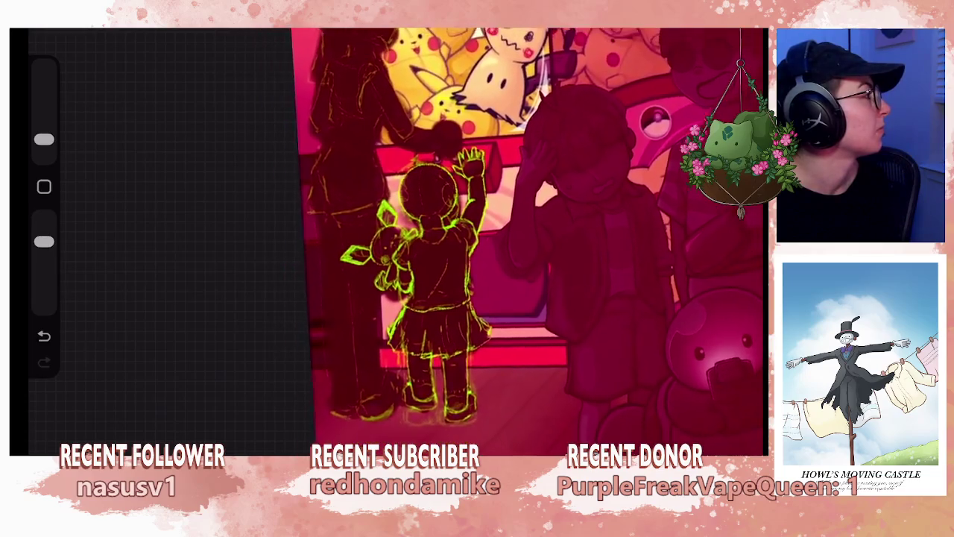
scroll(448, 238, "left", 2)
scroll(447, 239, "up", 1)
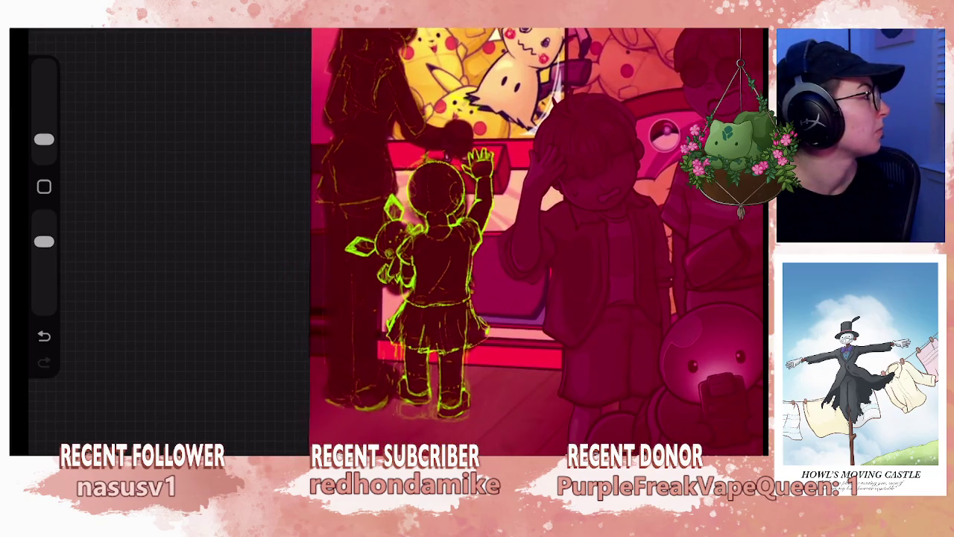
scroll(447, 239, "up", 1)
scroll(448, 238, "up", 1)
scroll(477, 239, "up", 1)
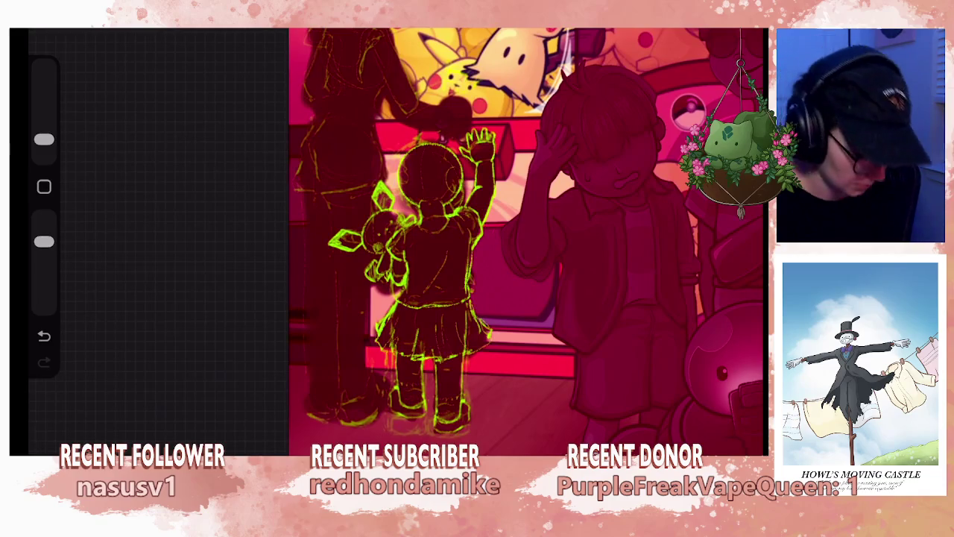
scroll(477, 239, "up", 1)
scroll(477, 239, "up", 1)
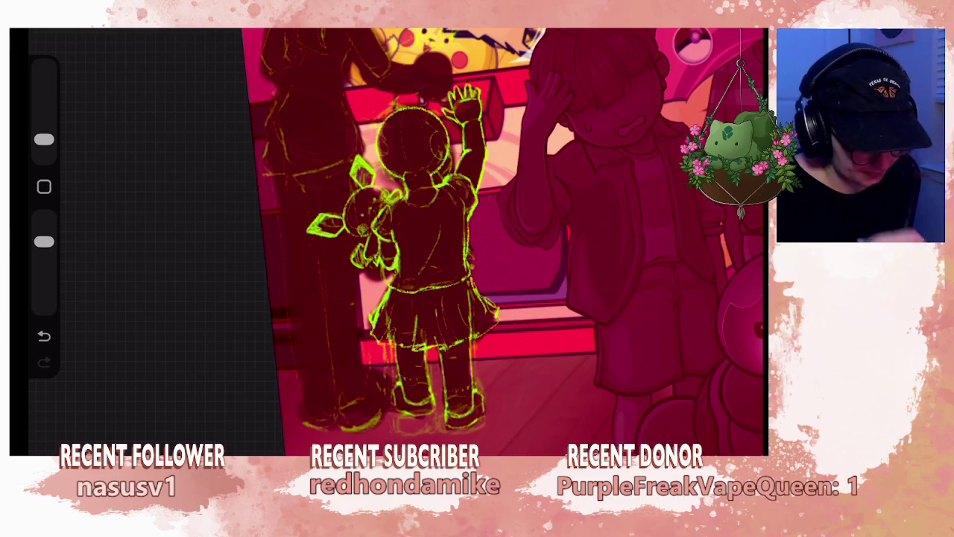
scroll(477, 239, "up", 1)
scroll(477, 239, "up", 1)
scroll(477, 239, "up", 1)
scroll(477, 238, "up", 1)
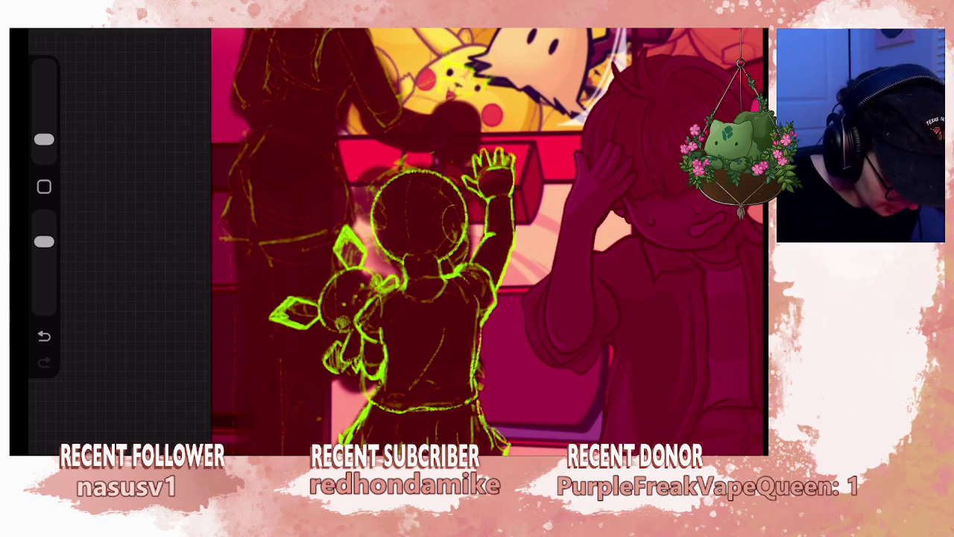
scroll(477, 238, "up", 2)
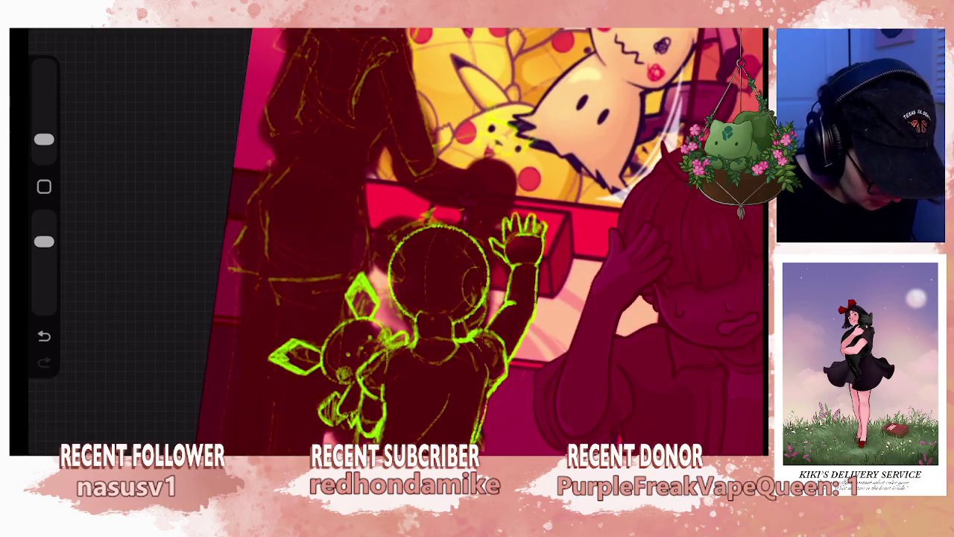
scroll(477, 239, "down", 2)
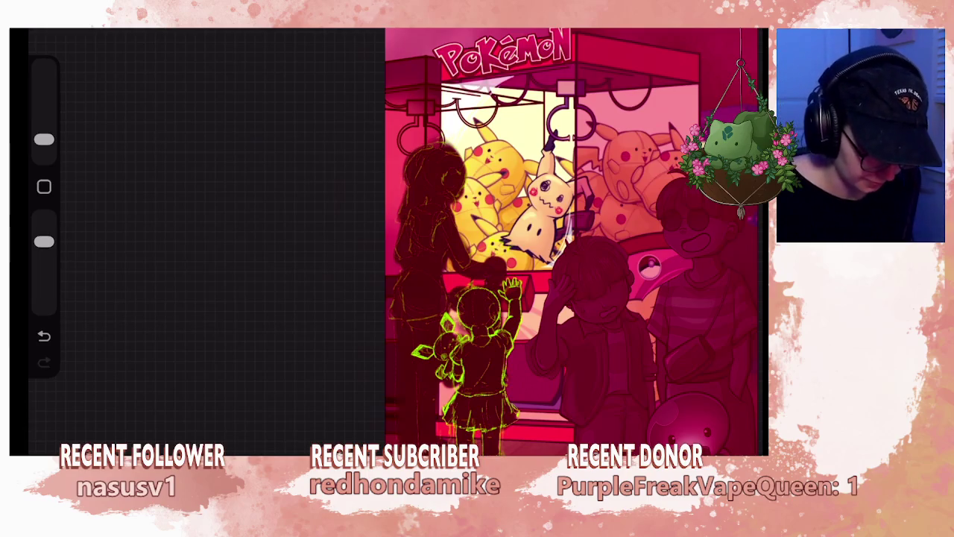
left_click(618, 145)
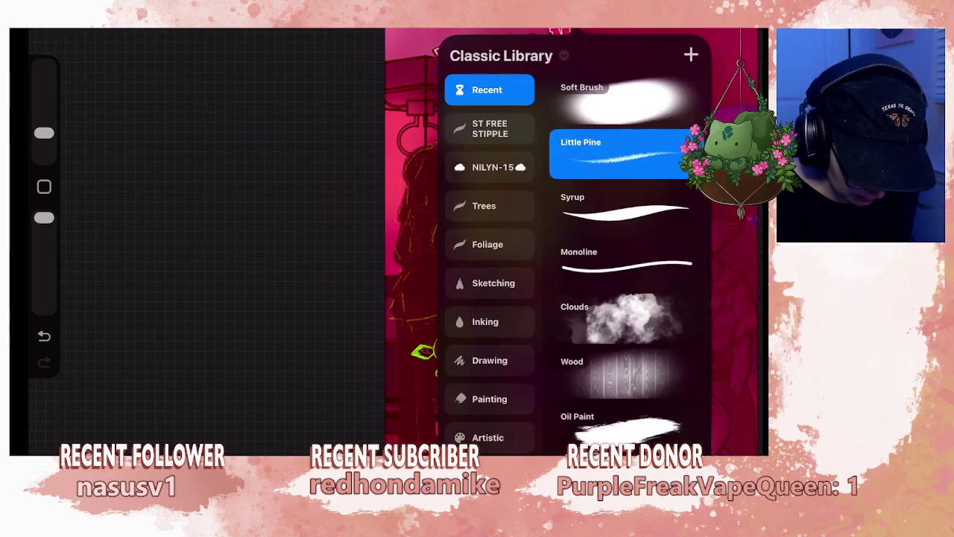
- Set lime green and merge From selection and Layer 35 down into Layer 34
left_click(560, 342)
key("l")
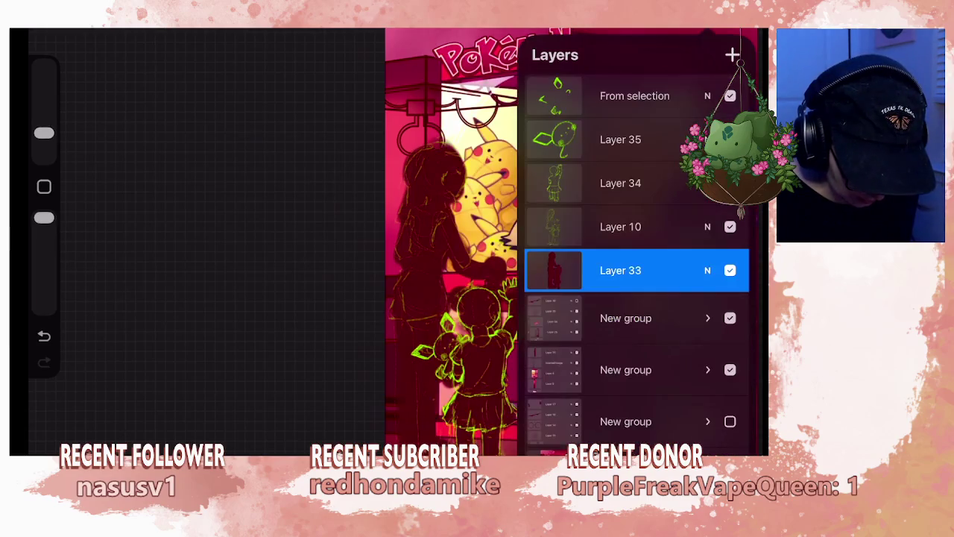
left_click(620, 226)
left_click(620, 183)
left_click(635, 96)
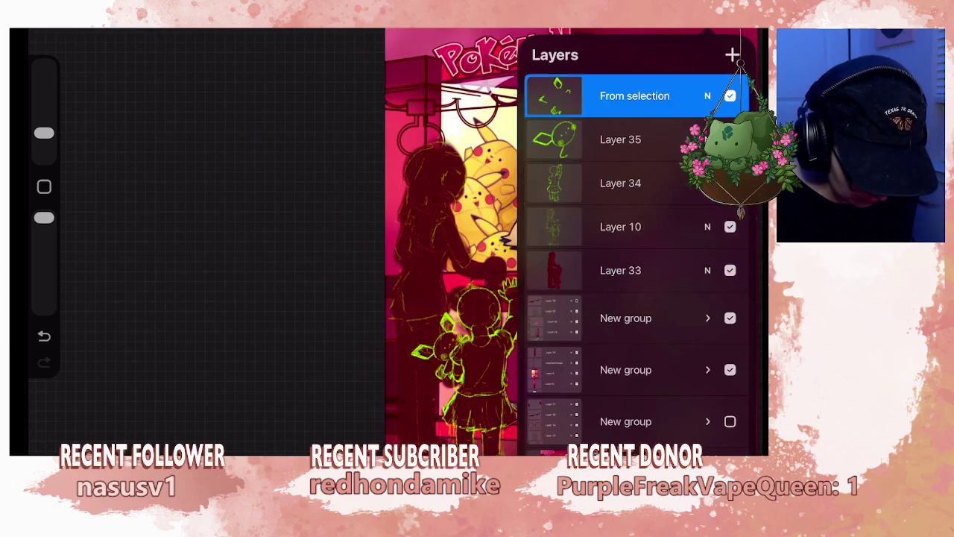
left_click(441, 312)
left_click(620, 95)
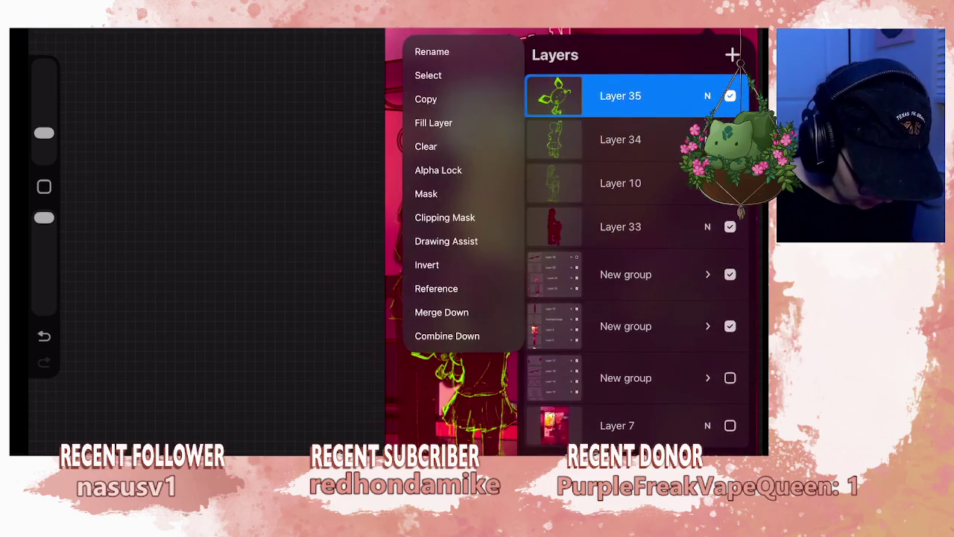
left_click(442, 311)
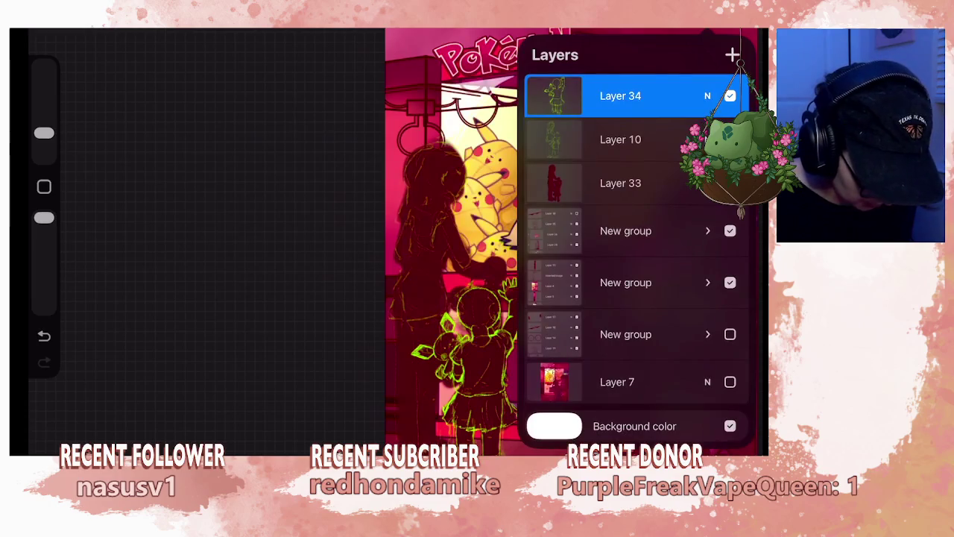
- Hide the older girl's sketch on Layer 10 and return to the canvas
left_click(738, 30)
left_click(738, 29)
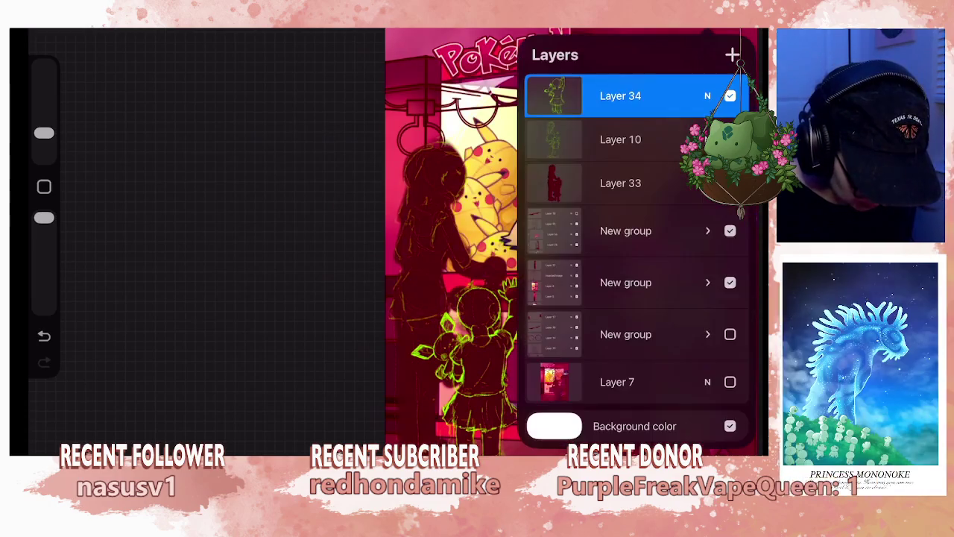
left_click(730, 139)
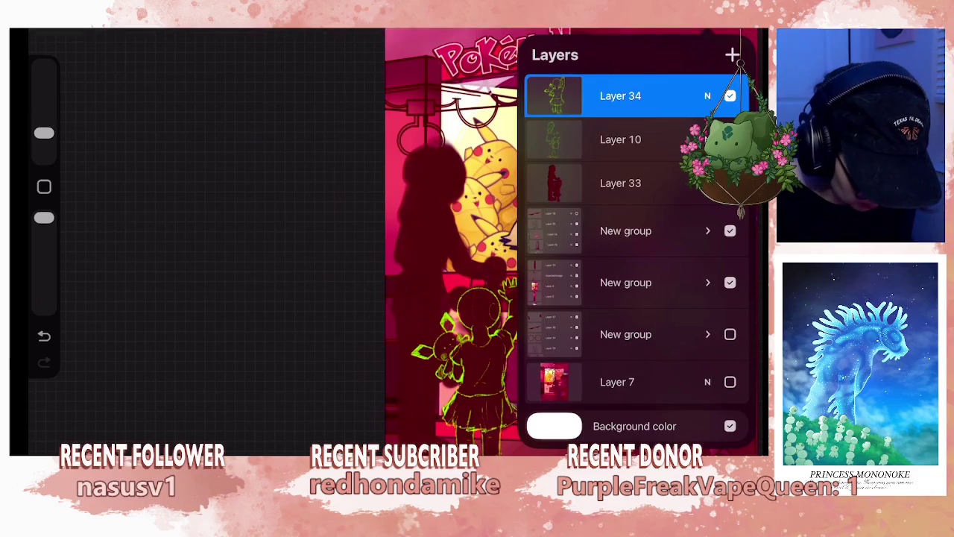
left_click(730, 139)
left_click(730, 140)
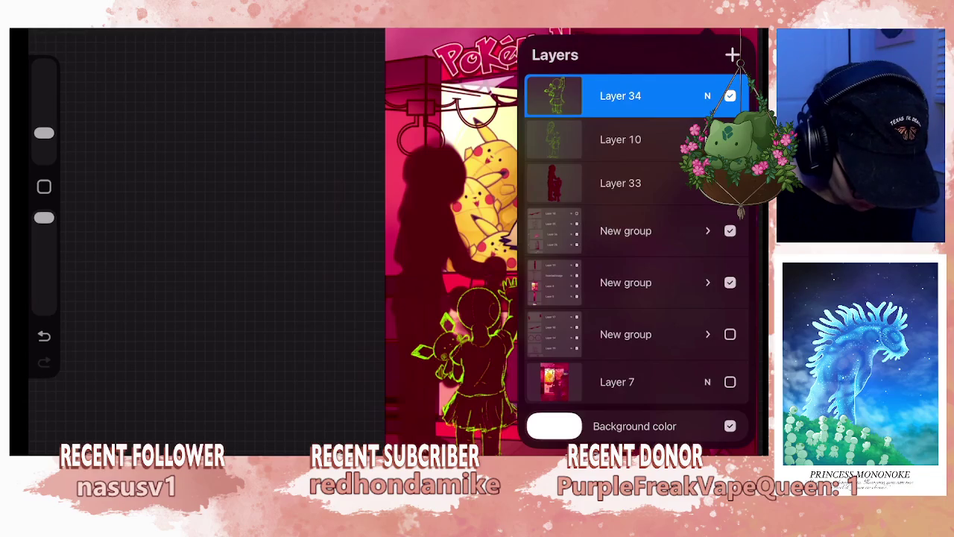
left_click(447, 224)
scroll(544, 238, "up", 3)
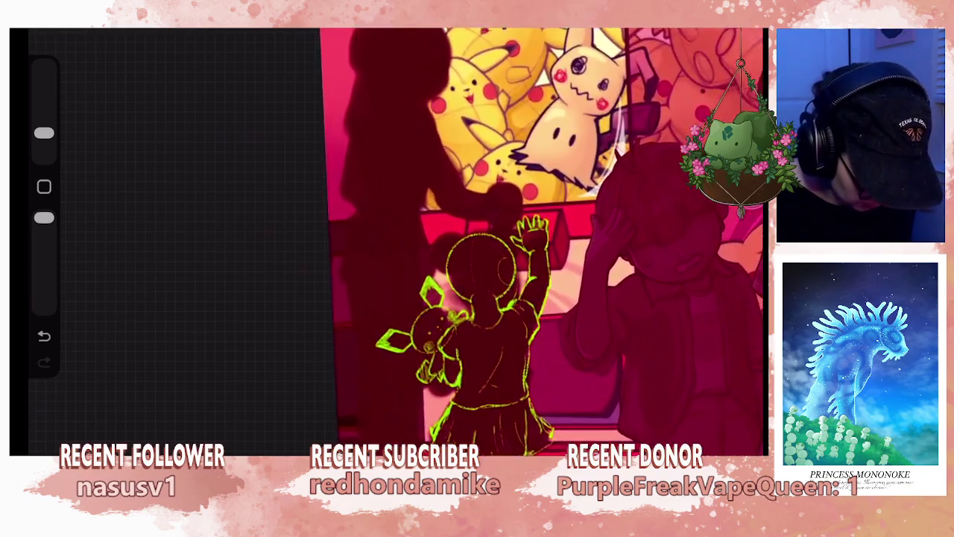
- Shrink the brush, zoom in on the plush sketch and draw a short green stroke
scroll(492, 313, "up", 3)
left_click_drag(44, 133, 44, 145)
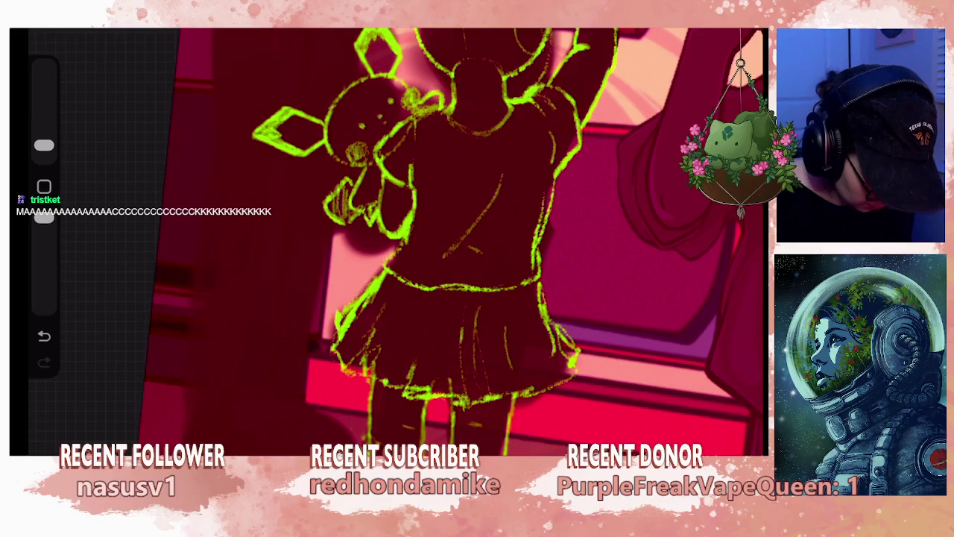
scroll(492, 239, "down", 3)
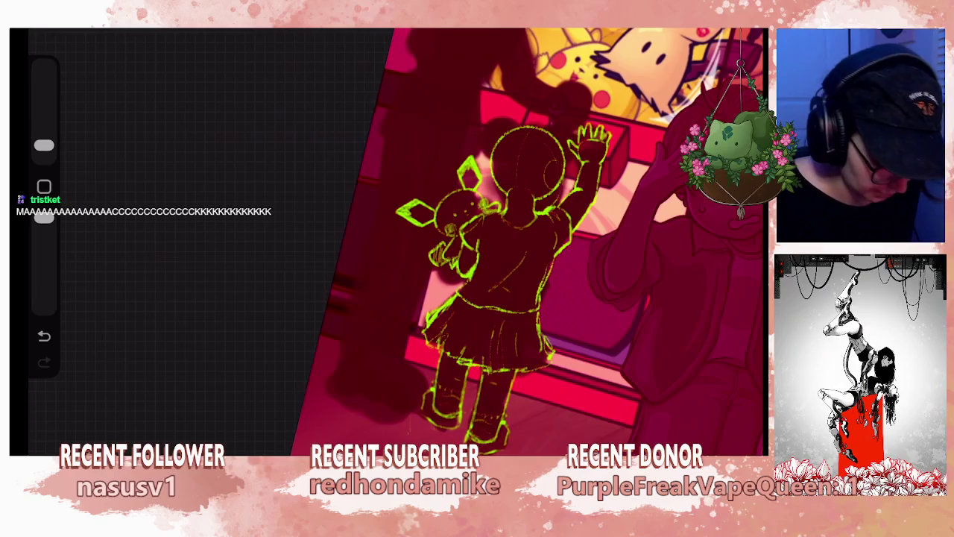
scroll(522, 238, "down", 1)
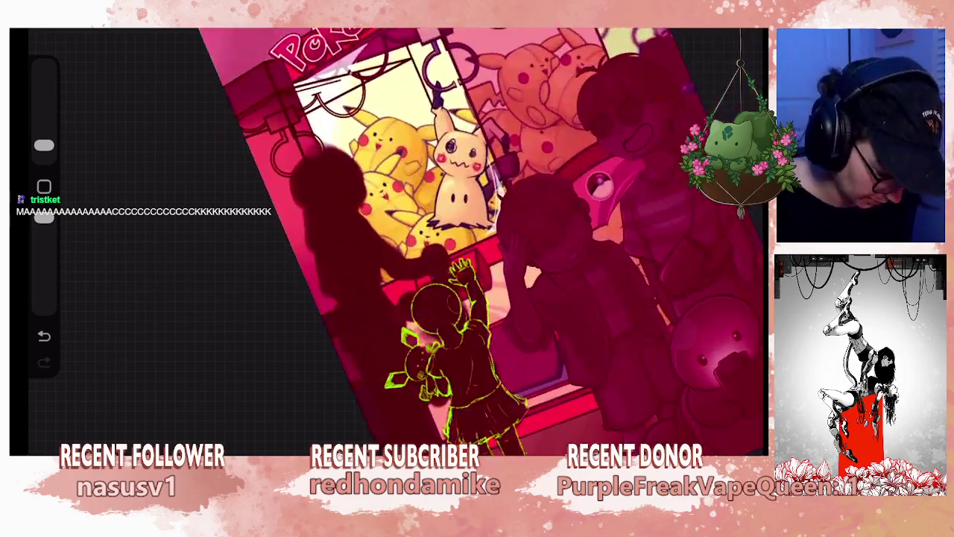
scroll(492, 239, "up", 2)
scroll(493, 239, "up", 1)
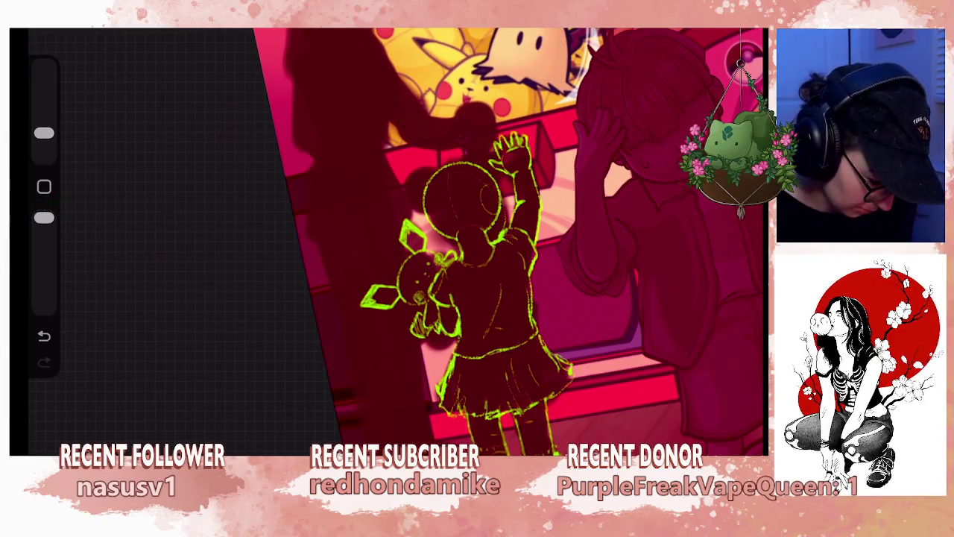
scroll(448, 246, "up", 5)
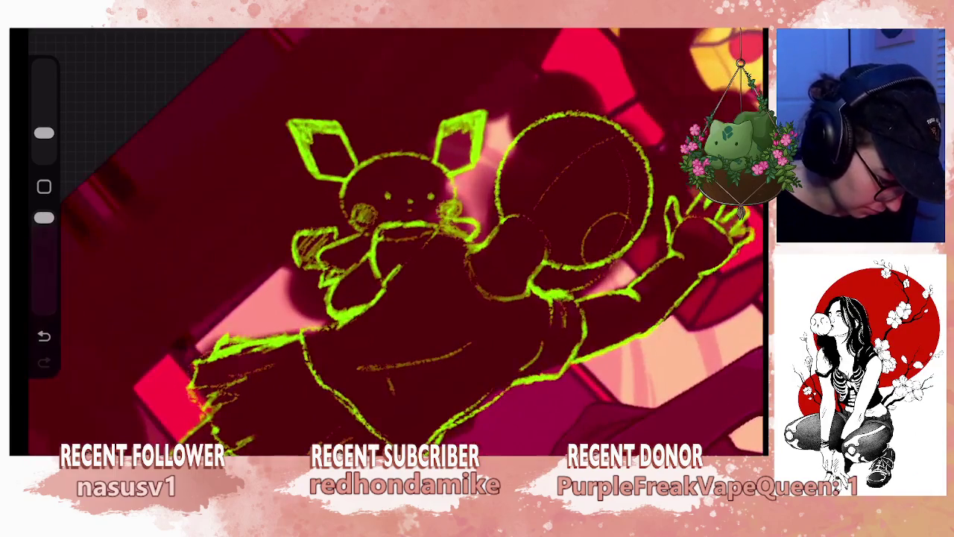
left_click_drag(471, 252, 522, 290)
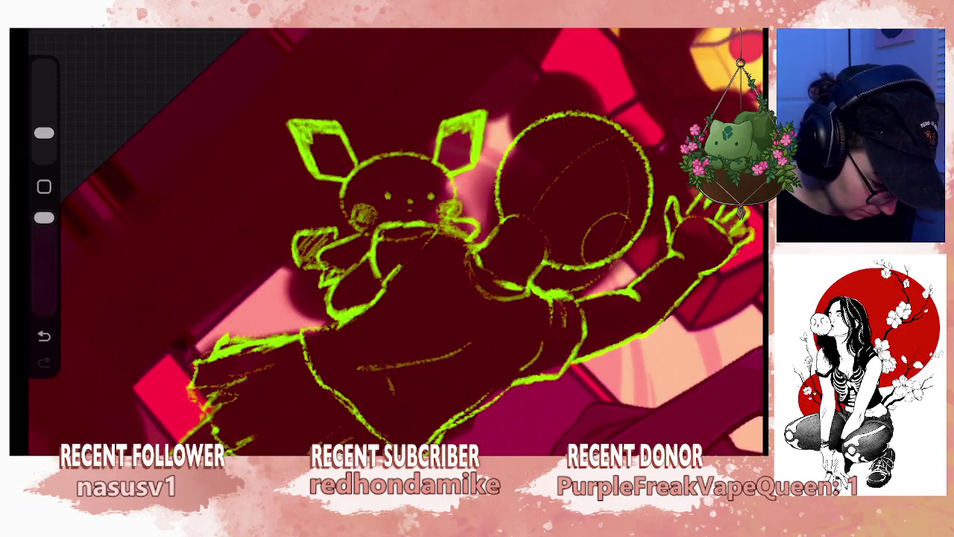
- Reduce the brush size further and shift the view of the figure
mouse_move(44, 132)
left_mouse_down()
mouse_move(44, 145)
mouse_move(44, 133)
left_mouse_up()
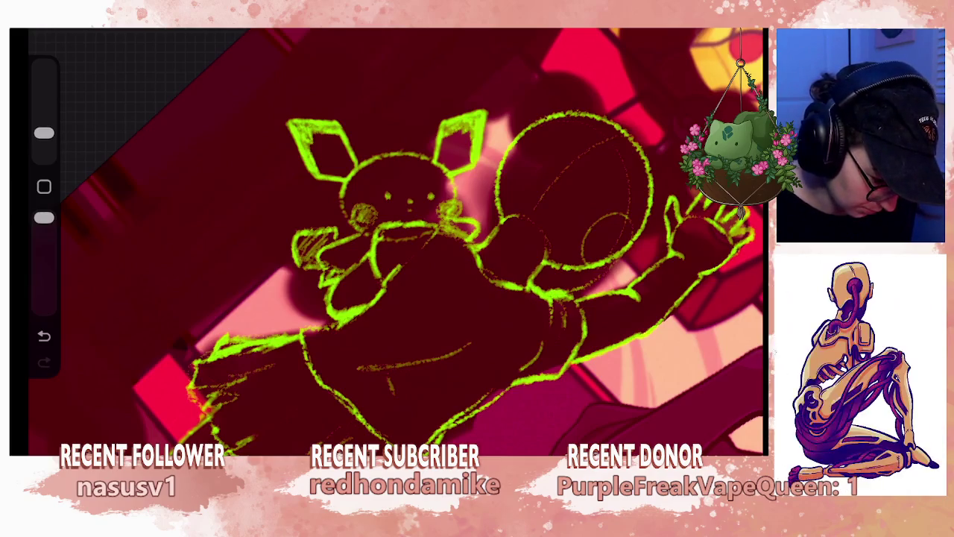
scroll(447, 246, "down", 5)
left_click_drag(522, 246, 551, 261)
scroll(448, 246, "up", 5)
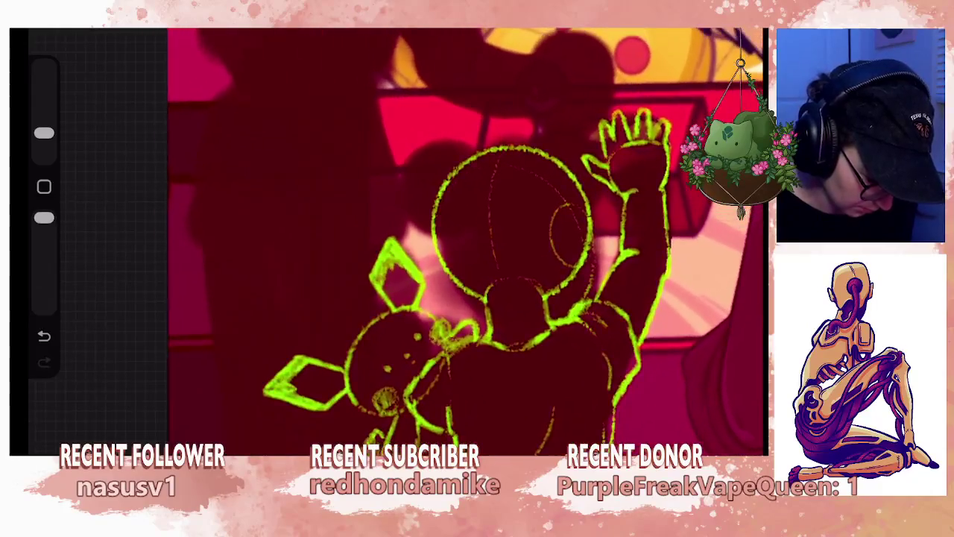
left_click(578, 22)
left_click(578, 22)
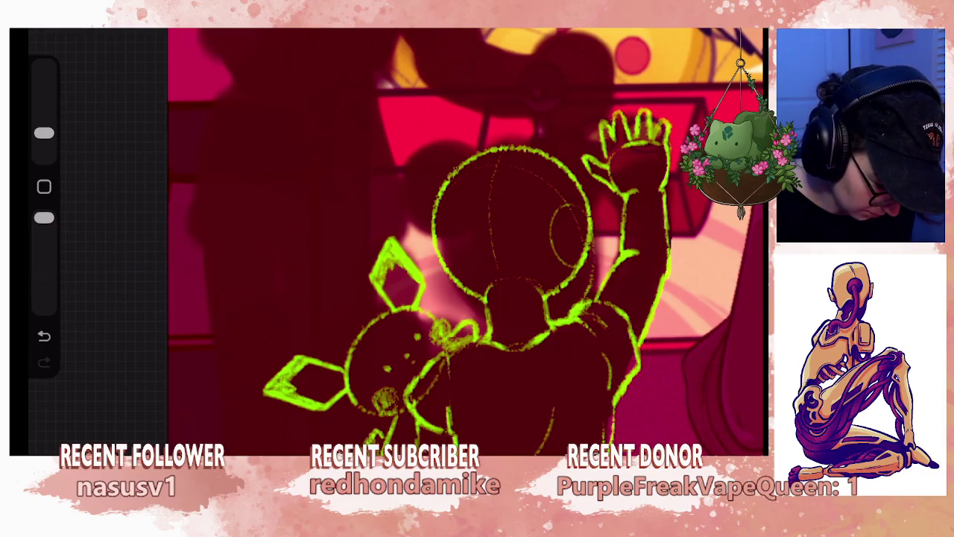
- Sketch small green strokes and a second hair bun on the child's head, then enlarge the brush
mouse_move(416, 238)
left_mouse_down()
mouse_move(429, 229)
mouse_move(414, 206)
left_mouse_up()
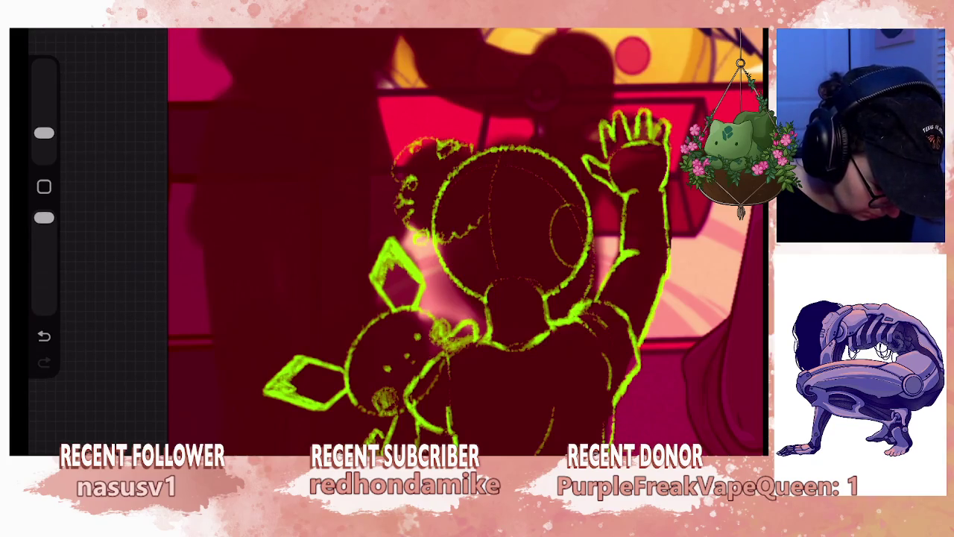
left_click_drag(455, 153, 478, 141)
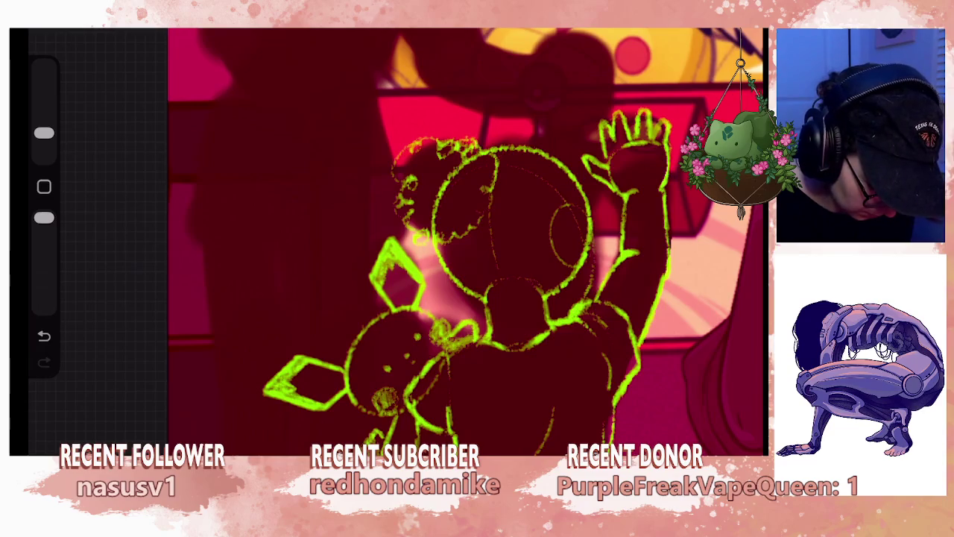
left_click_drag(513, 209, 537, 197)
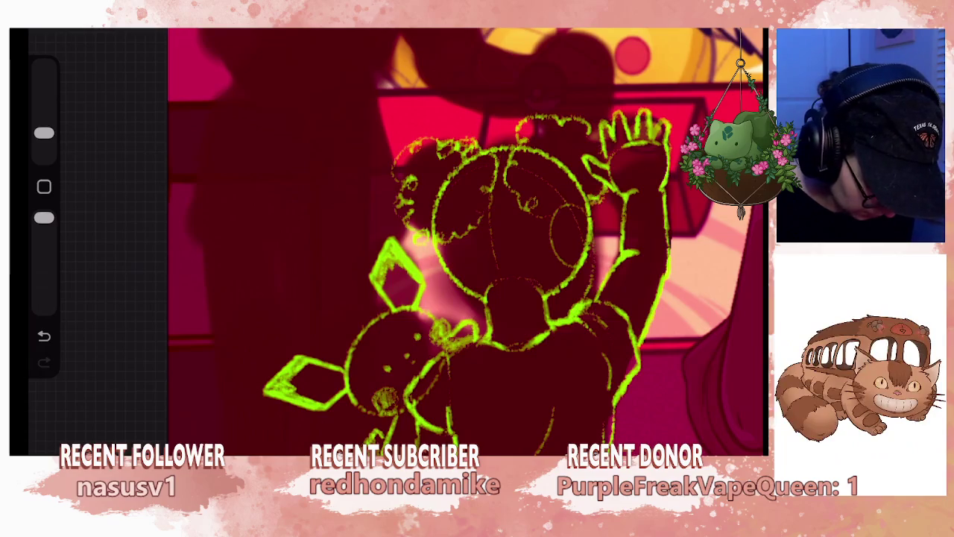
left_click_drag(462, 246, 418, 283)
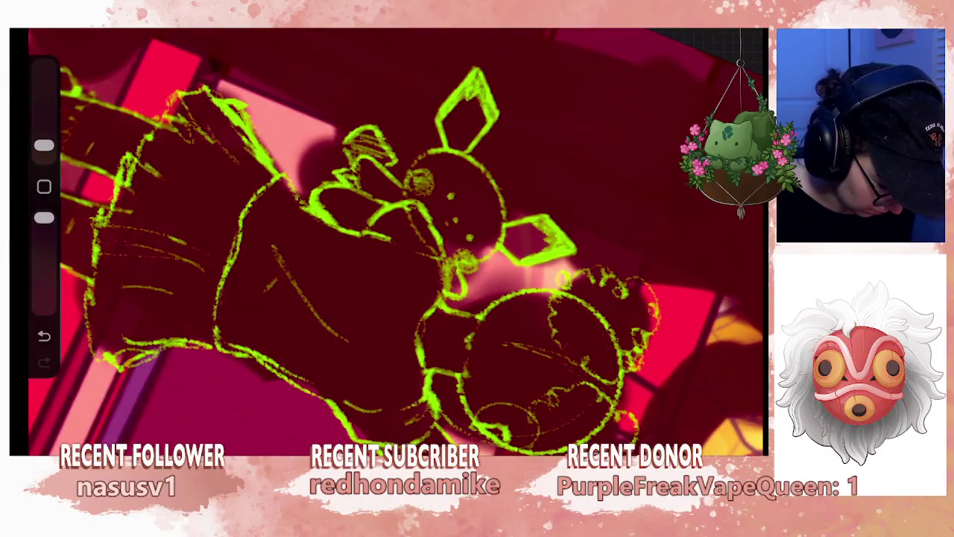
left_click_drag(44, 146, 44, 133)
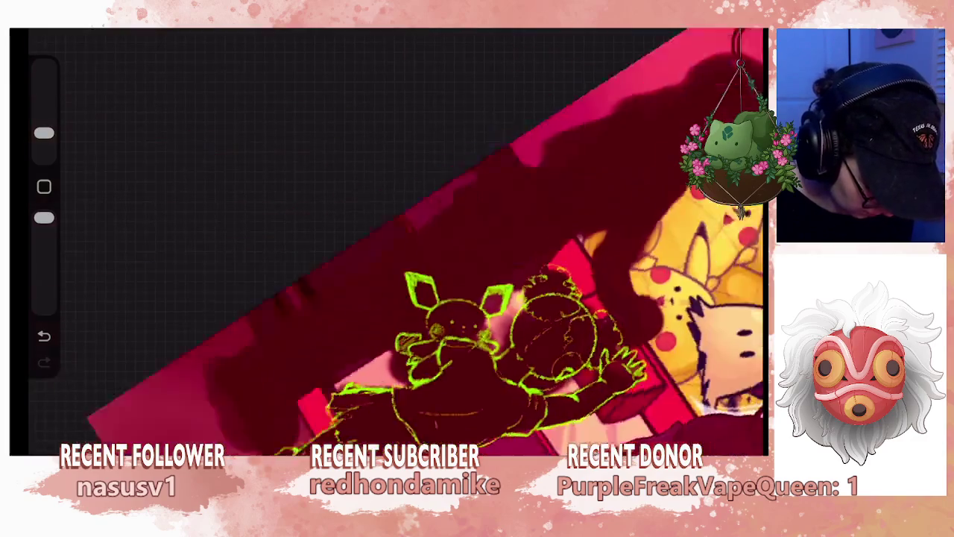
- Rotate the canvas onto the girl sketch and undo the last two green strokes
left_click_drag(447, 261, 492, 313)
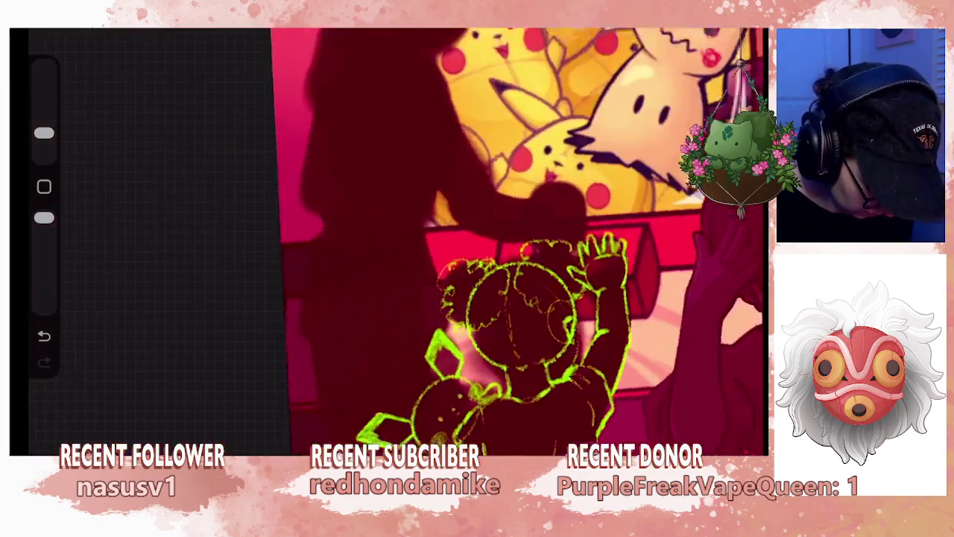
scroll(492, 246, "down", 3)
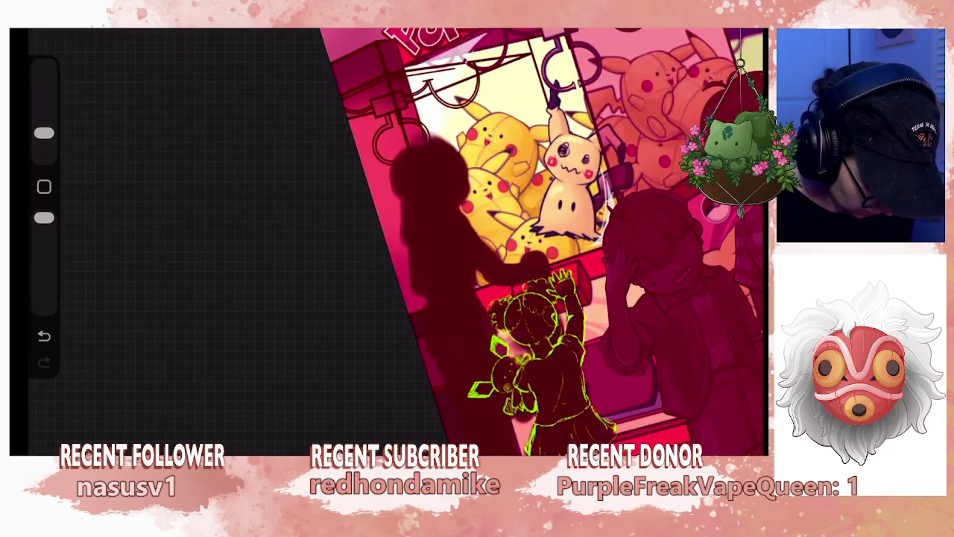
scroll(507, 313, "up", 3)
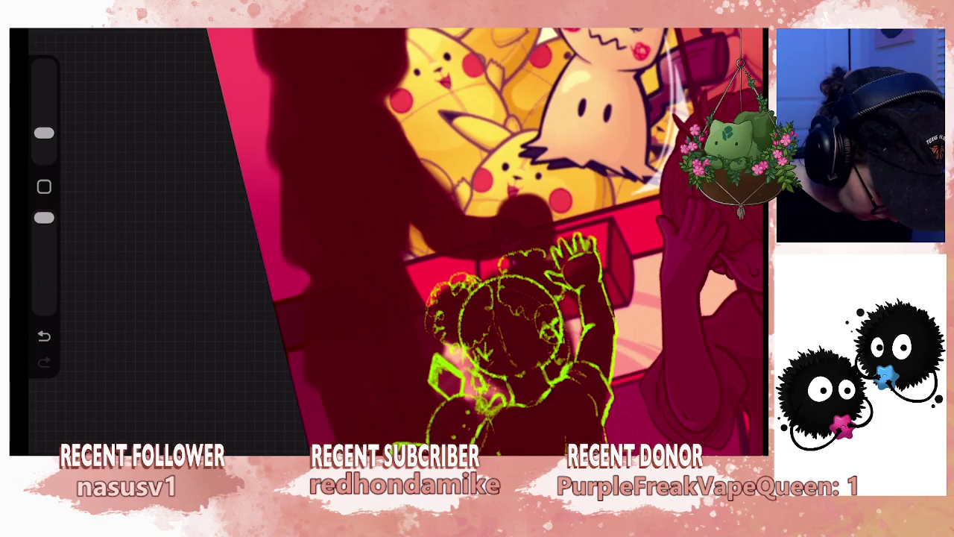
mouse_move(484, 246)
left_mouse_down()
mouse_move(537, 283)
mouse_move(567, 269)
left_mouse_up()
mouse_move(485, 246)
left_mouse_down()
mouse_move(447, 224)
mouse_move(477, 283)
mouse_move(459, 276)
left_mouse_up()
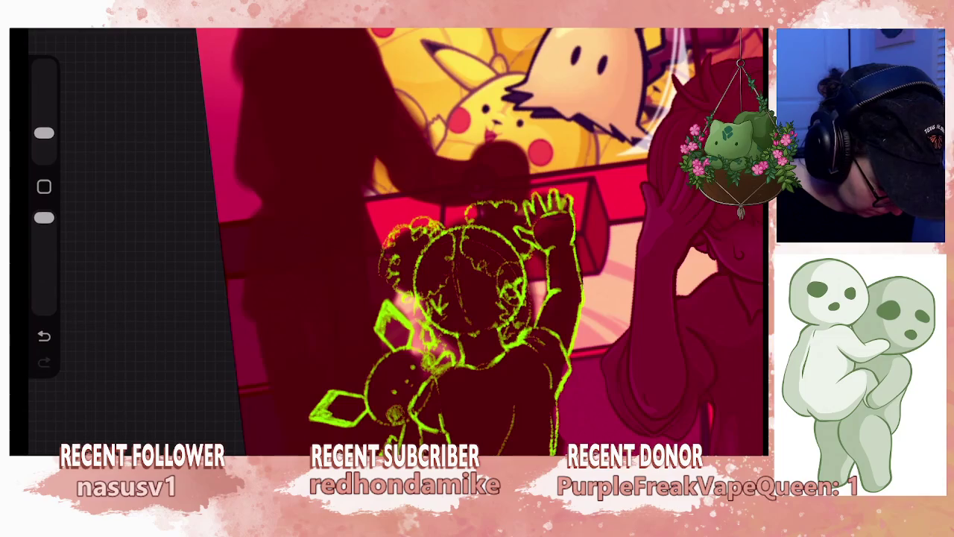
mouse_move(477, 268)
left_mouse_down()
mouse_move(492, 253)
mouse_move(507, 268)
mouse_move(492, 283)
mouse_move(448, 276)
mouse_move(478, 254)
left_mouse_up()
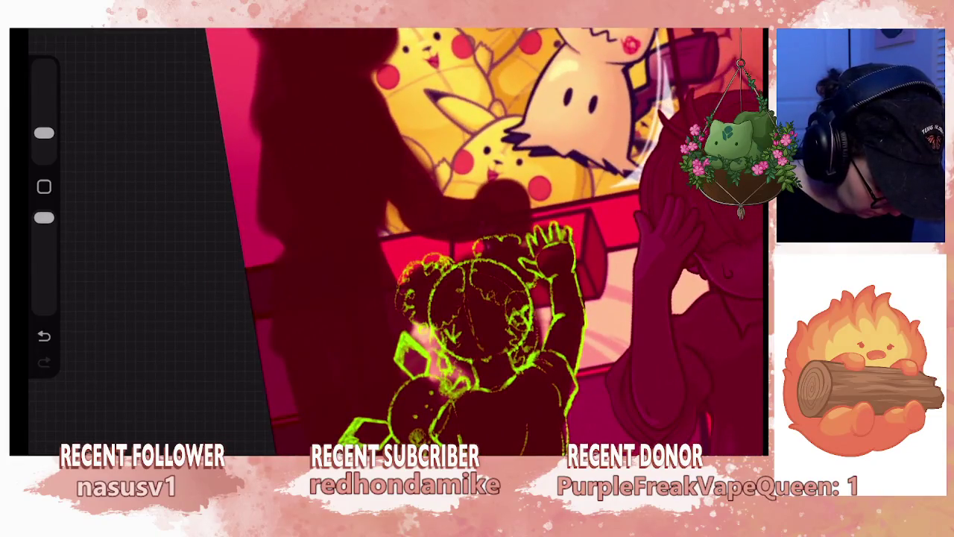
key("ctrl+z")
key("ctrl+z")
key("ctrl+z")
- Lower Layer 34's opacity to 65% in the Layers panel
scroll(484, 246, "down", 3)
key("ctrl+z")
scroll(556, 239, "down", 3)
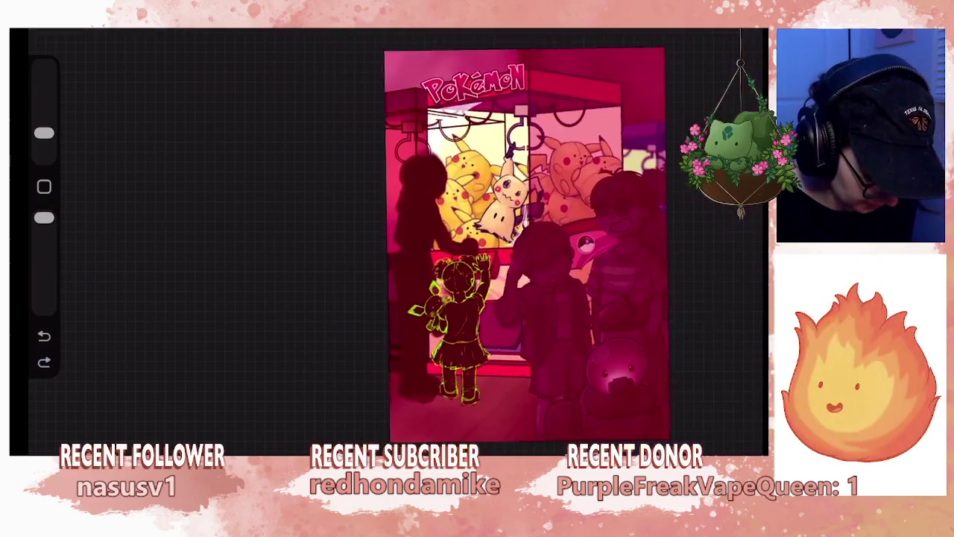
scroll(556, 238, "up", 2)
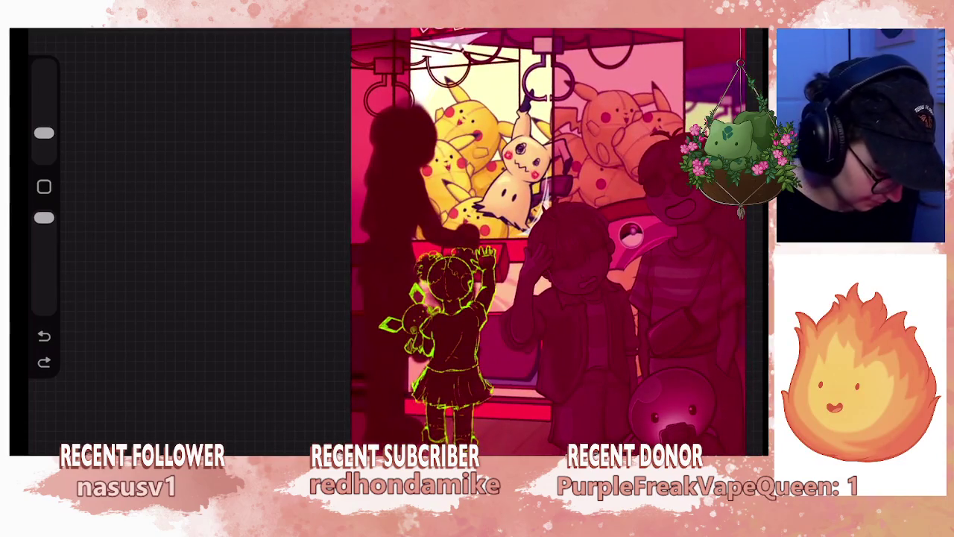
scroll(537, 239, "up", 3)
scroll(484, 246, "up", 2)
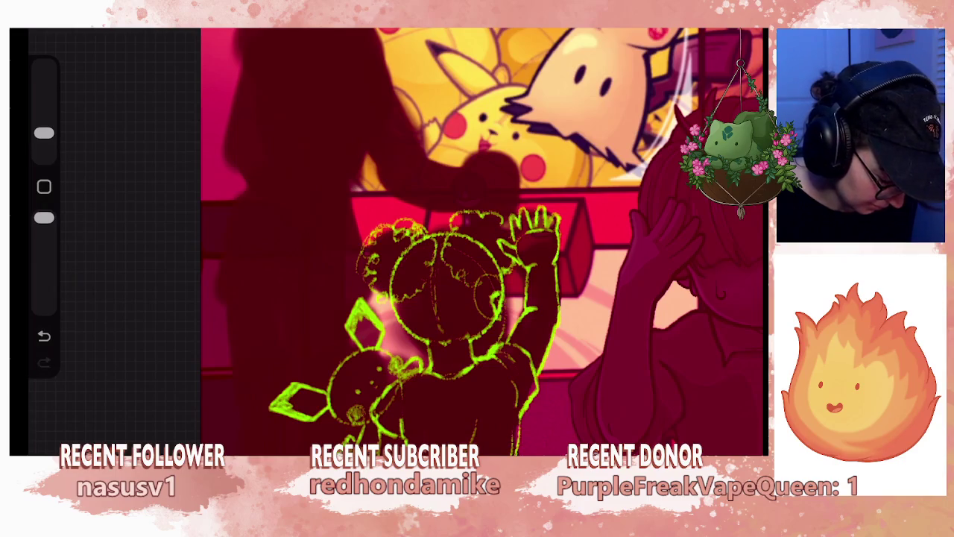
scroll(484, 239, "down", 3)
scroll(484, 239, "down", 1)
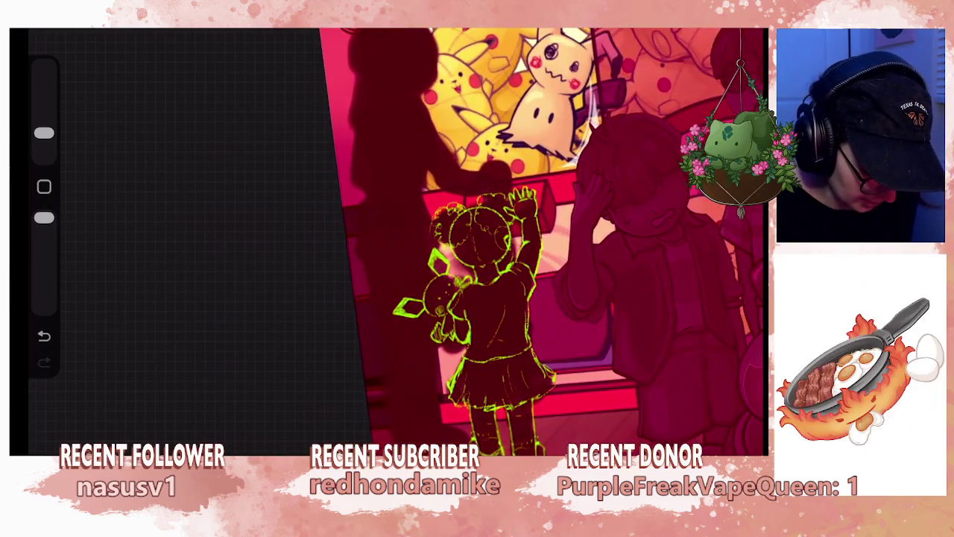
key("l")
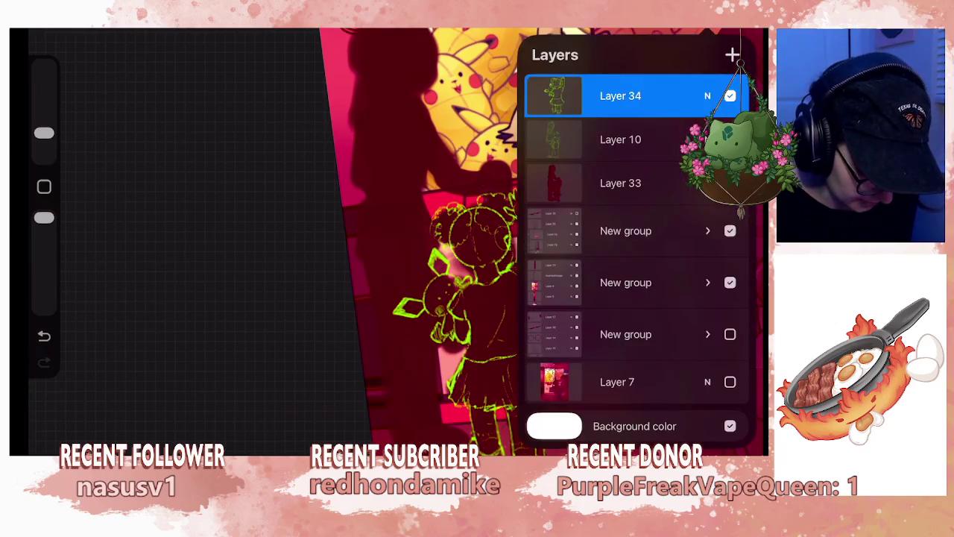
left_click(620, 95)
left_click_drag(402, 246, 373, 247)
left_click_drag(589, 48, 508, 47)
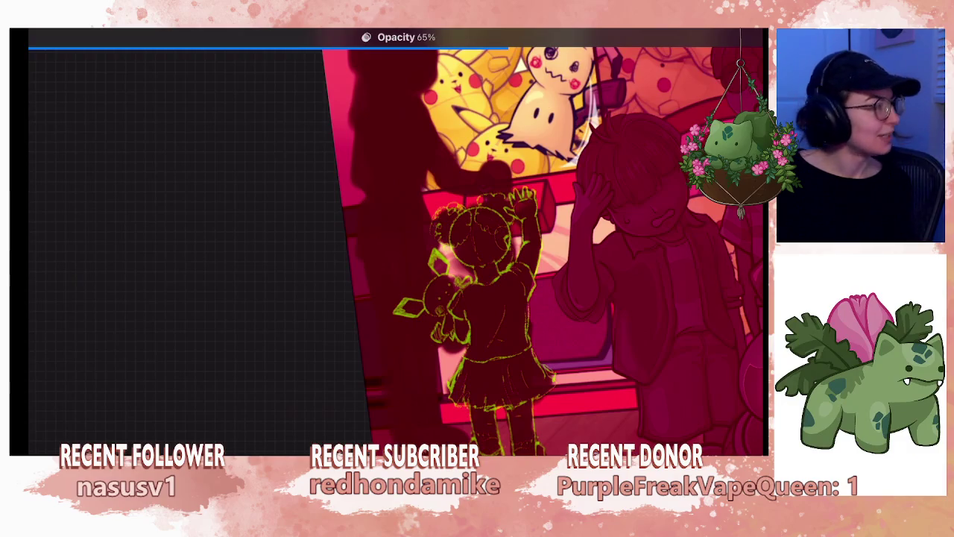
- Zoom in and out on the canvas to review the fainter sketch over the artwork
scroll(507, 243, "up", 2)
scroll(522, 246, "down", 3)
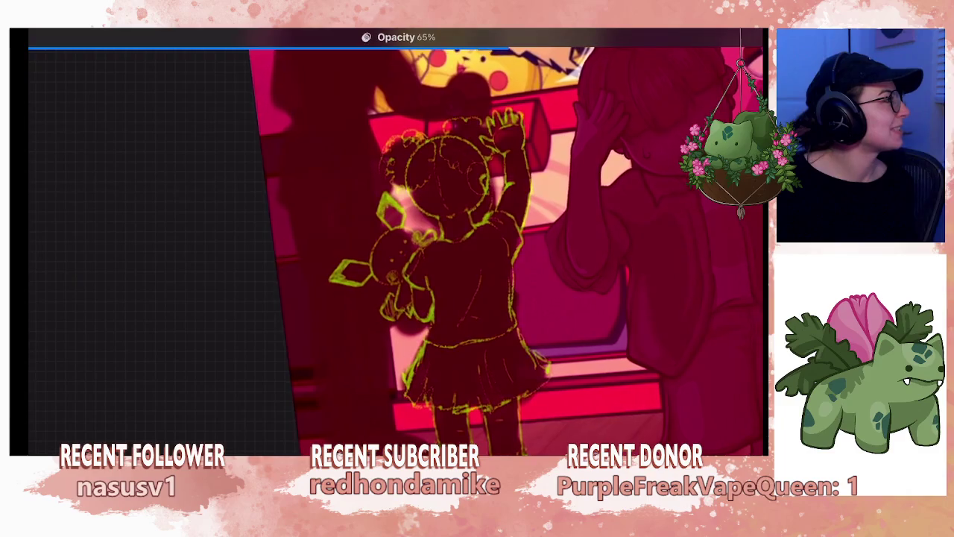
scroll(537, 246, "up", 1)
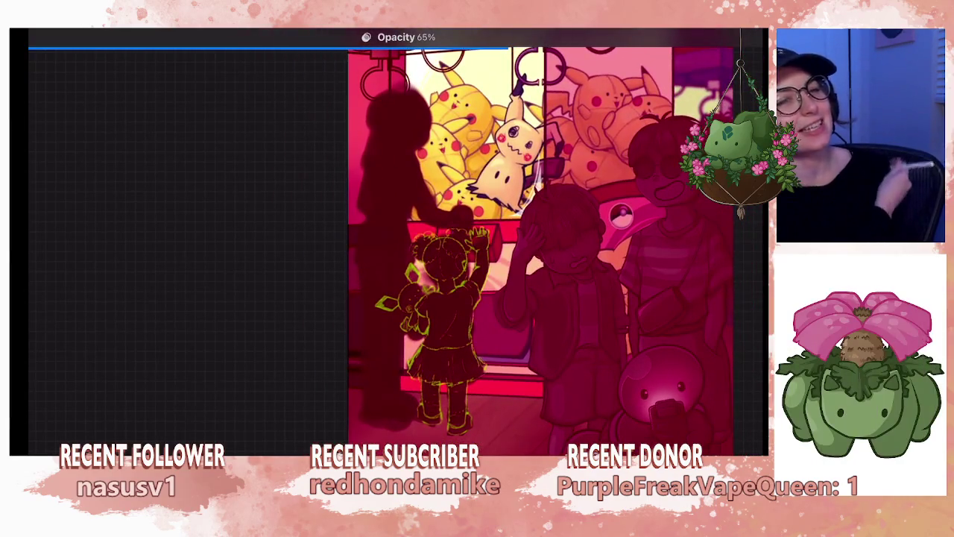
scroll(403, 246, "down", 2)
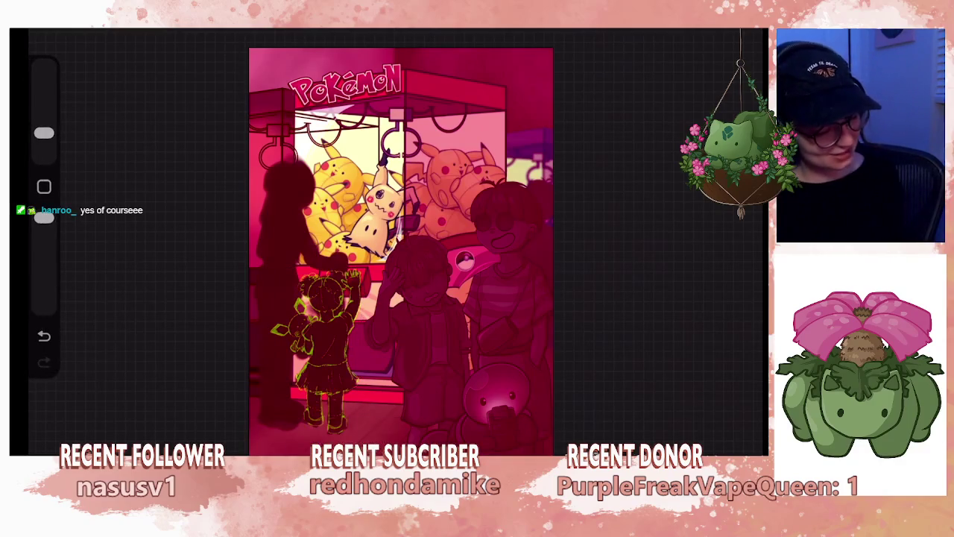
scroll(380, 201, "up", 5)
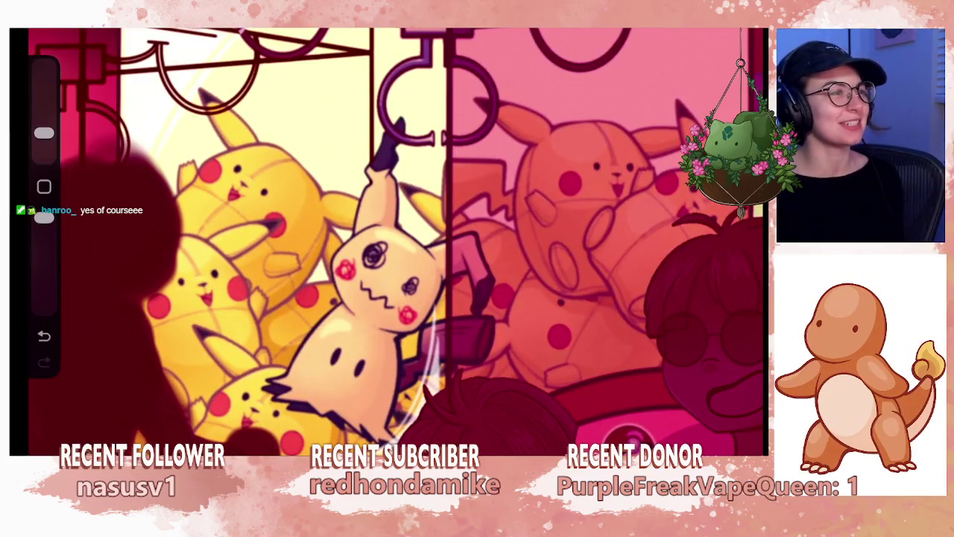
scroll(387, 239, "down", 5)
scroll(418, 246, "up", 5)
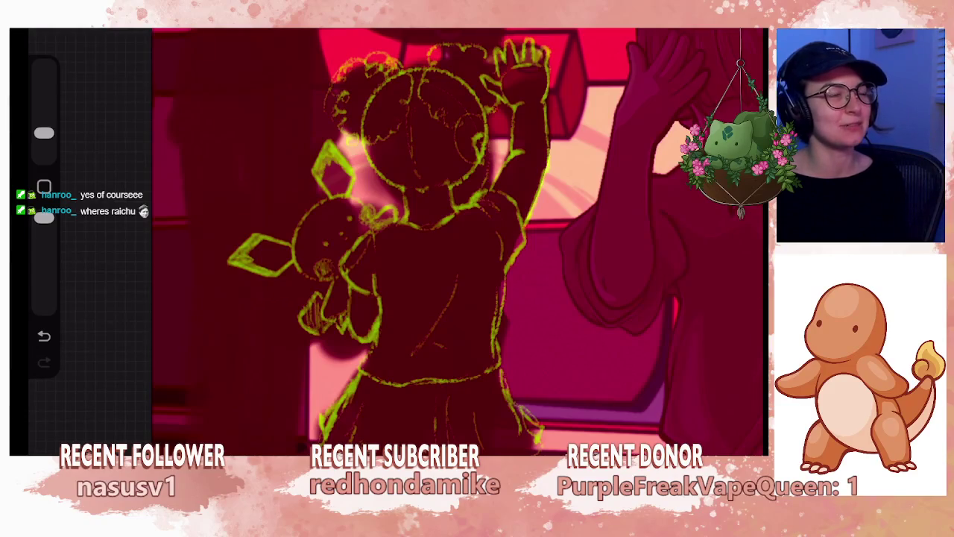
scroll(388, 239, "down", 5)
scroll(388, 239, "up", 3)
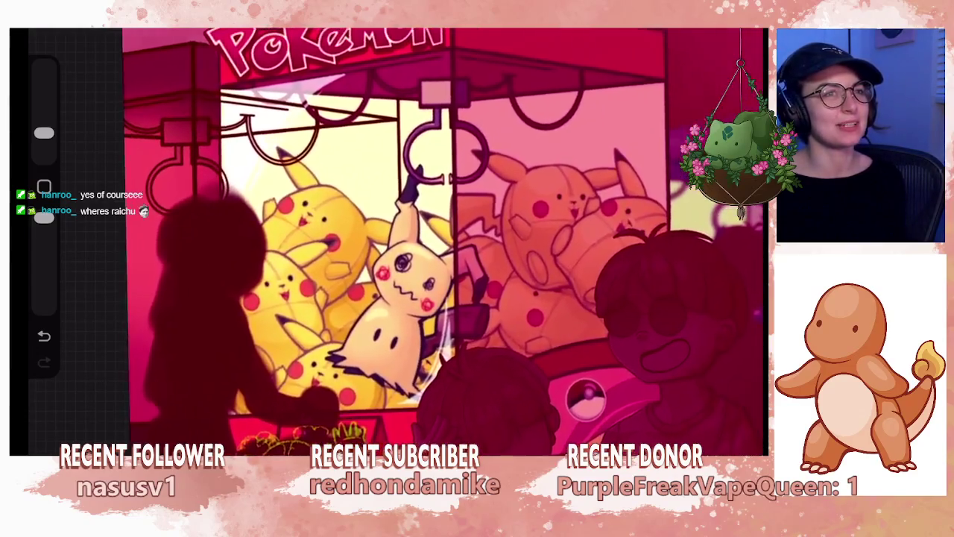
scroll(388, 239, "up", 3)
scroll(388, 239, "up", 3)
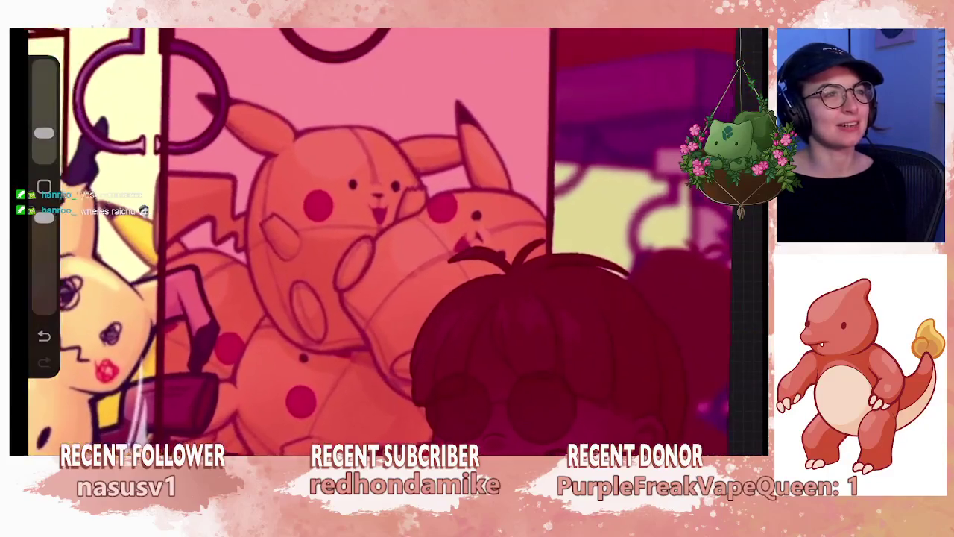
scroll(388, 239, "down", 3)
scroll(387, 239, "down", 3)
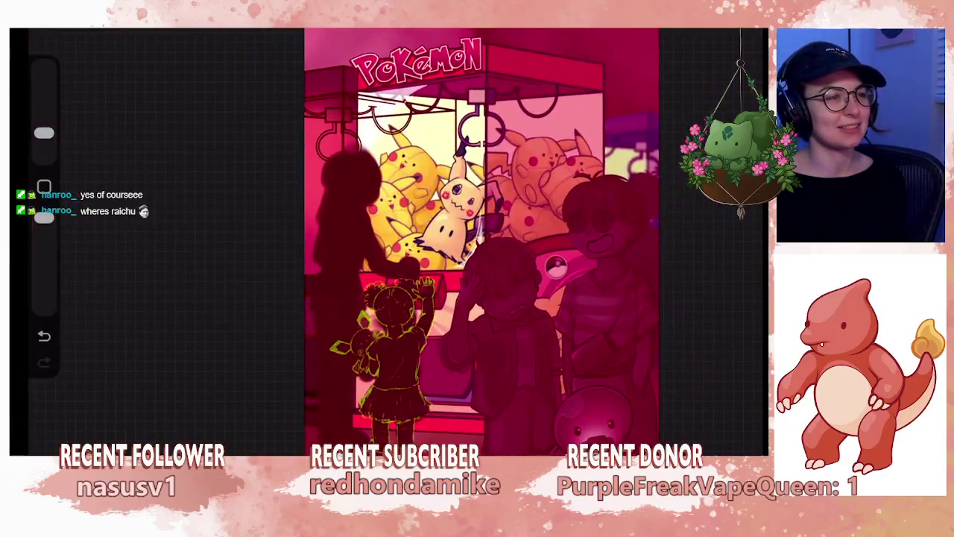
scroll(387, 238, "up", 3)
scroll(388, 238, "up", 3)
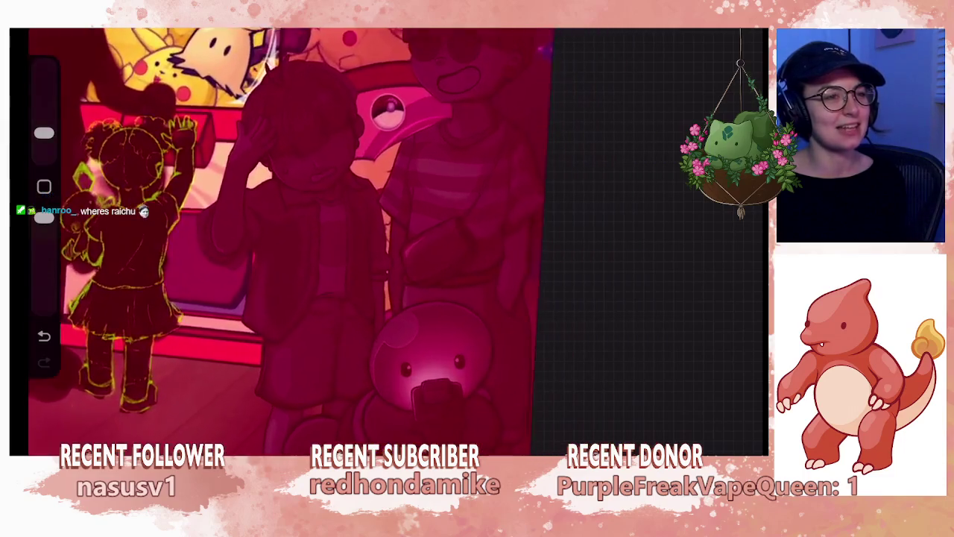
scroll(388, 239, "up", 1)
scroll(291, 239, "down", 2)
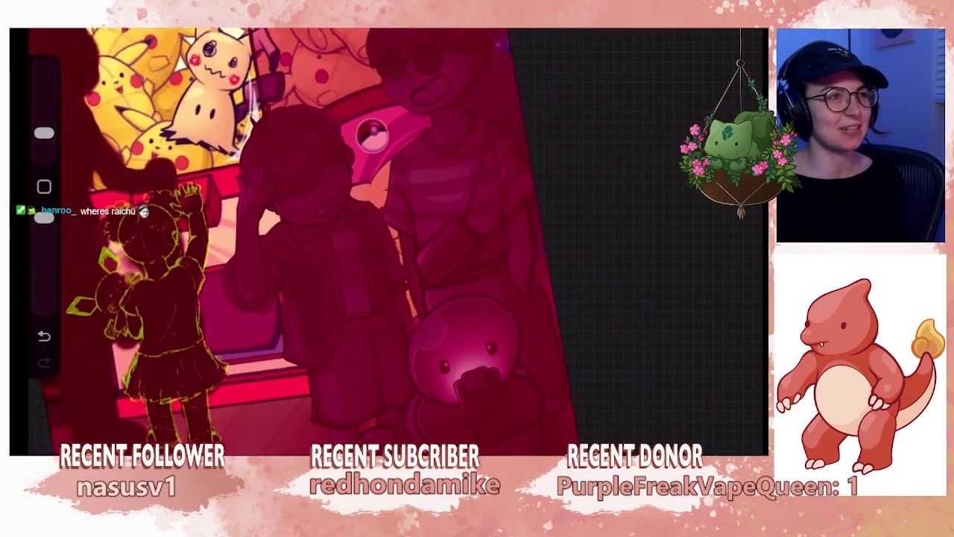
scroll(290, 238, "down", 2)
scroll(291, 238, "up", 3)
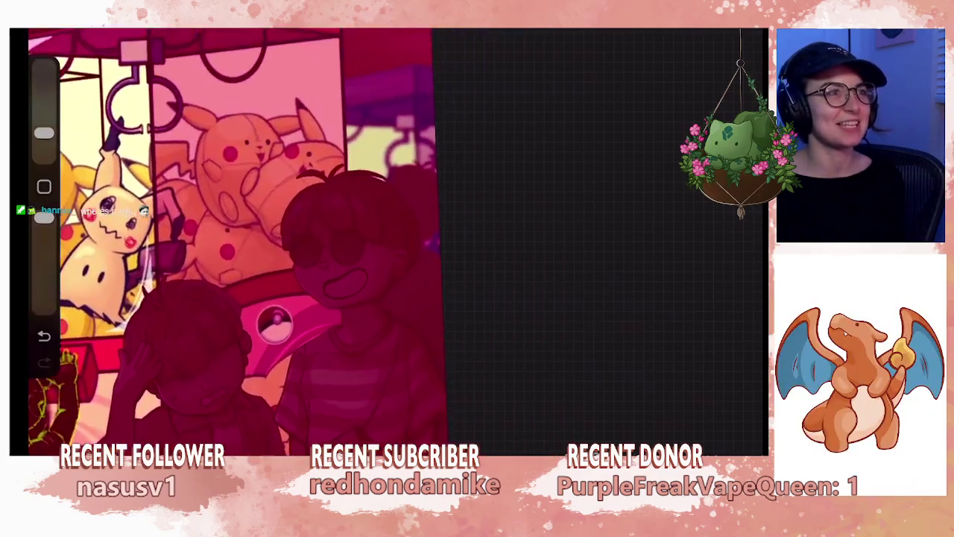
scroll(291, 238, "up", 2)
scroll(291, 239, "down", 4)
scroll(358, 239, "up", 2)
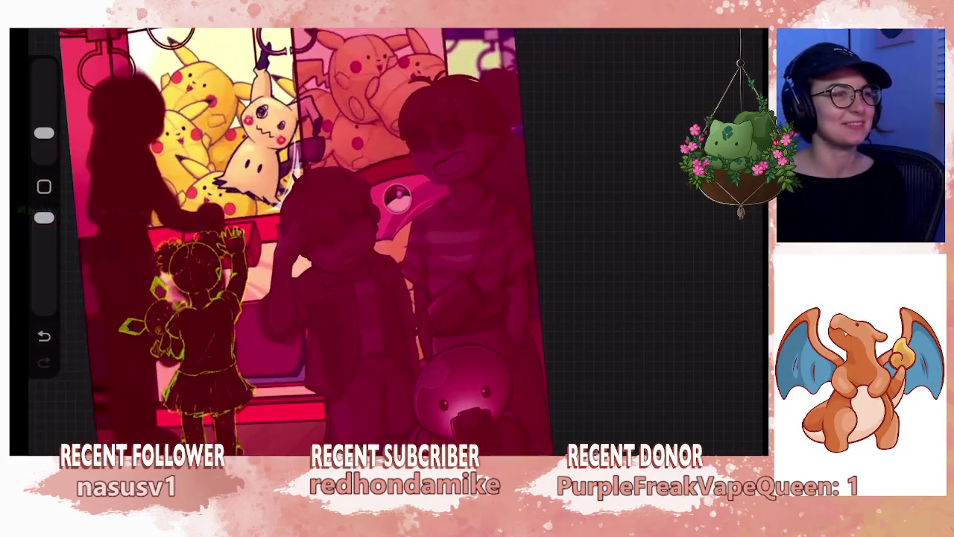
scroll(358, 238, "down", 2)
scroll(358, 239, "down", 1)
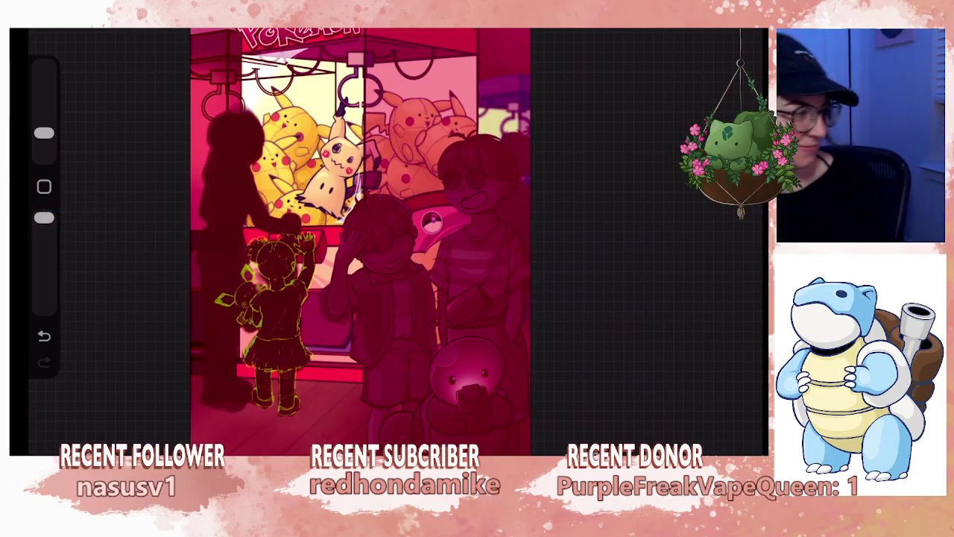
scroll(360, 241, "down", 2)
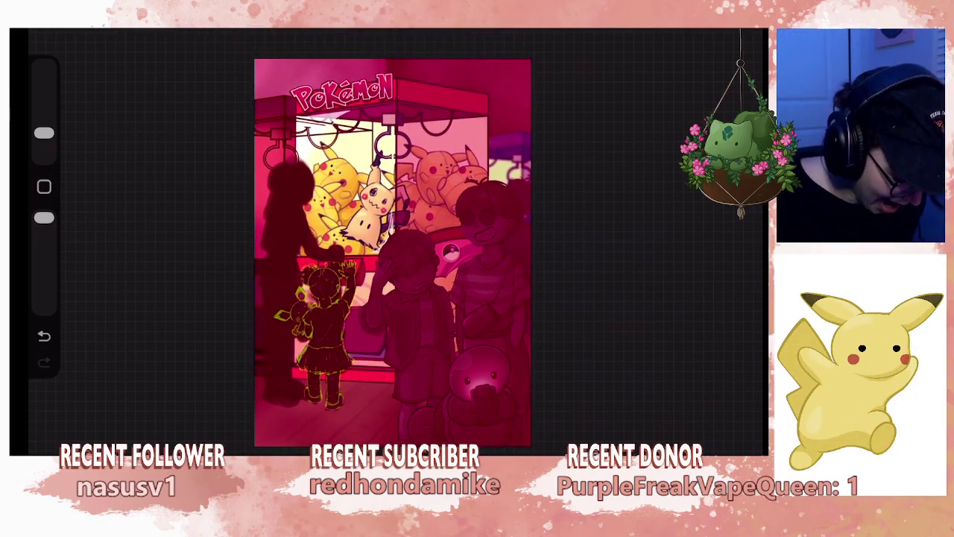
scroll(428, 241, "up", 2)
scroll(417, 246, "up", 1)
scroll(418, 246, "up", 1)
scroll(417, 246, "up", 1)
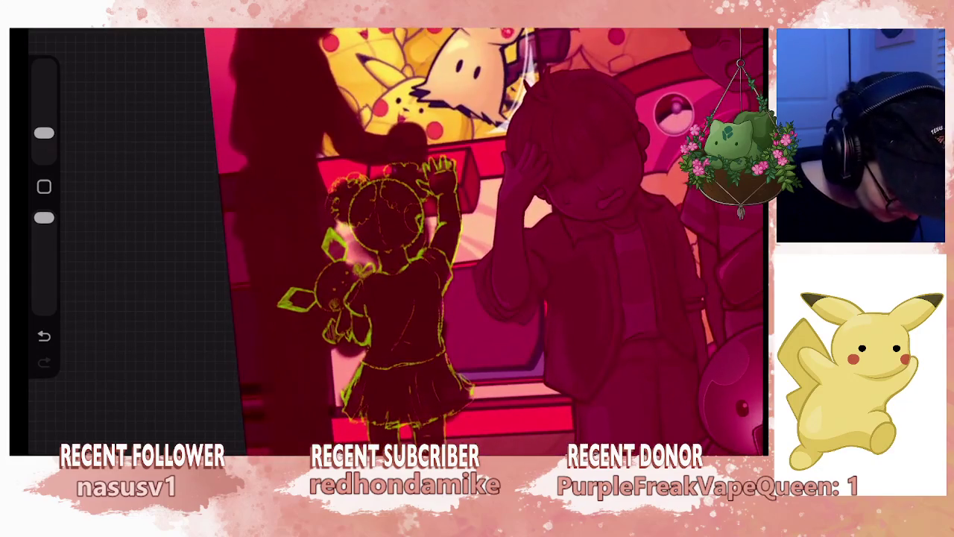
- Add a new empty layer and fade Layer 34's girl sketch to 34% opacity
key("l")
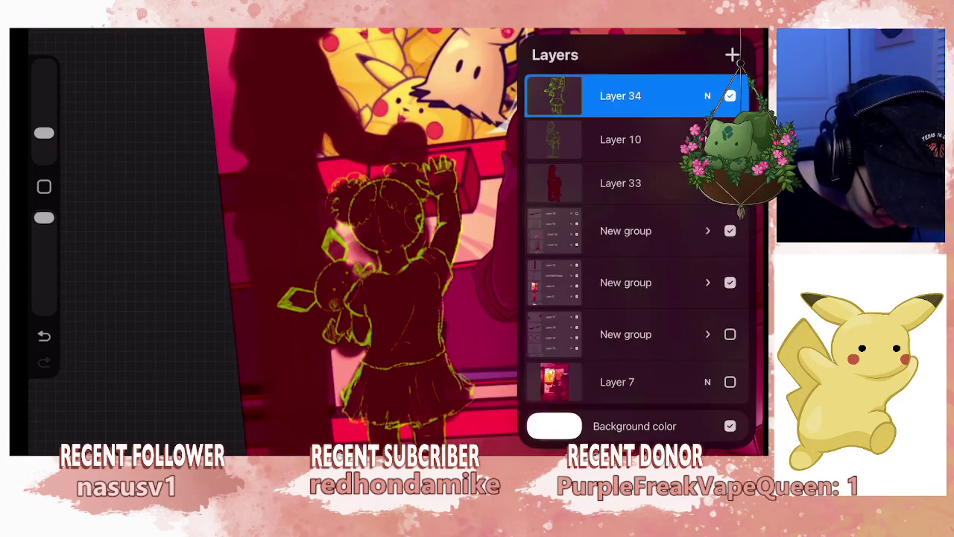
left_click(733, 55)
left_click(619, 137)
left_click_drag(322, 246, 277, 246)
- Make the new Layer 35 active and choose the Syrup brush
key("l")
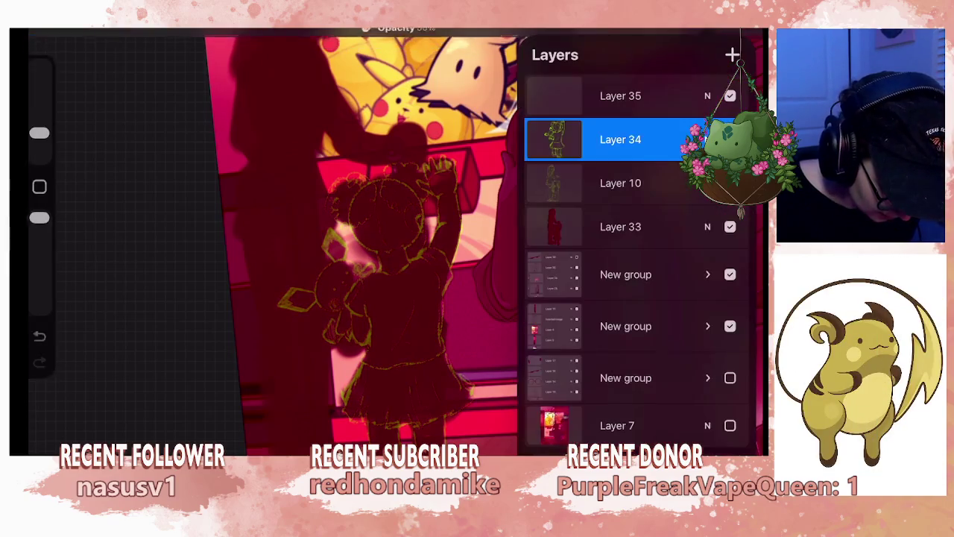
left_click(618, 96)
key("b")
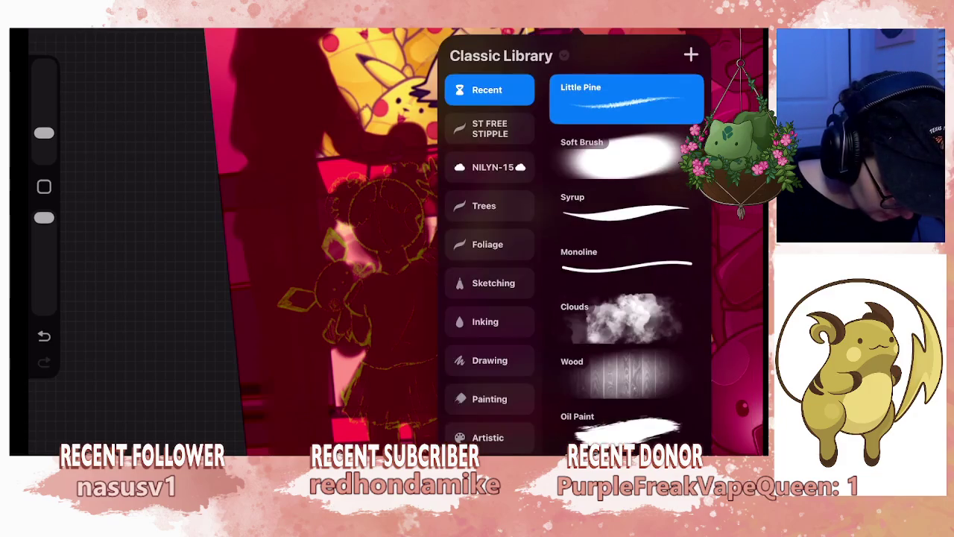
left_click(626, 213)
- Confirm Layer 35 is the active layer and undo a stray stroke
key("l")
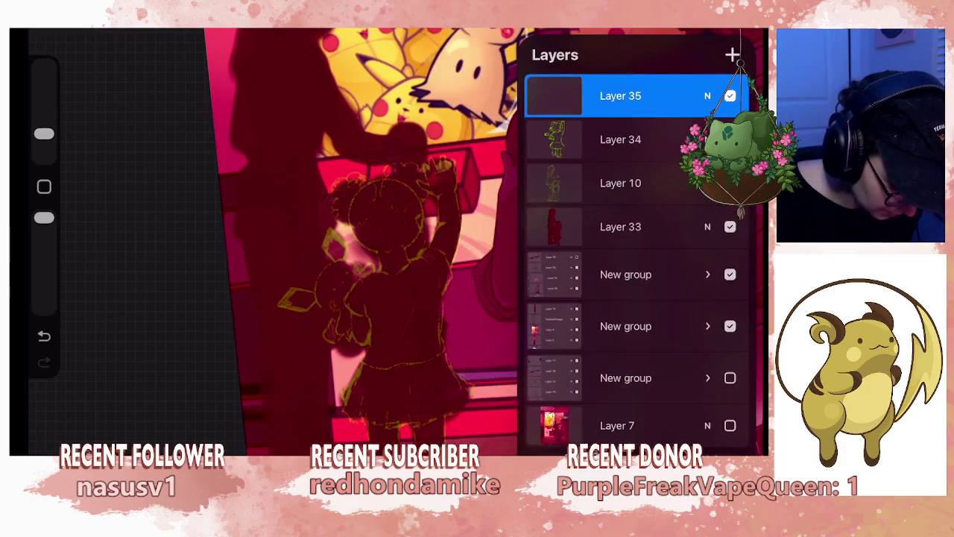
key("l")
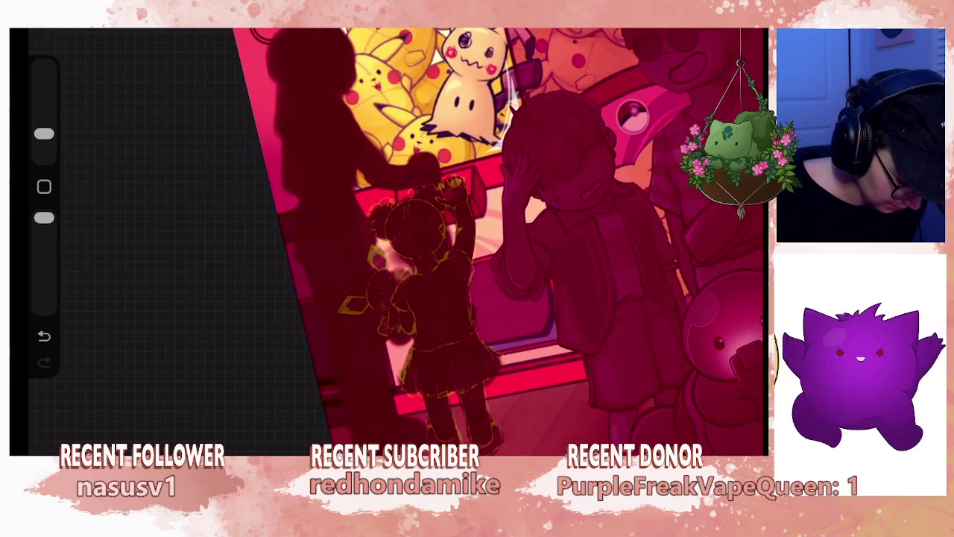
scroll(387, 239, "up", 3)
scroll(388, 239, "up", 3)
scroll(388, 239, "up", 3)
scroll(387, 238, "up", 2)
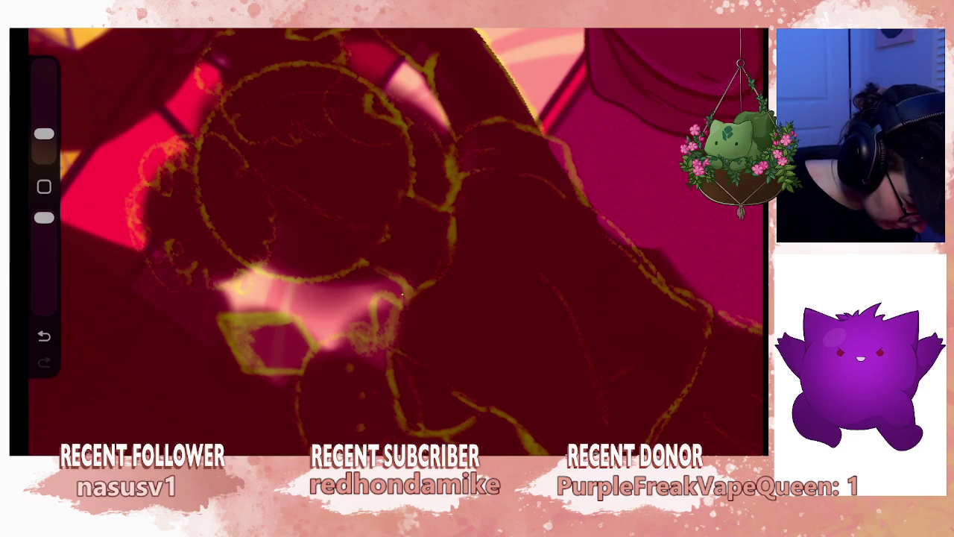
key("ctrl+z")
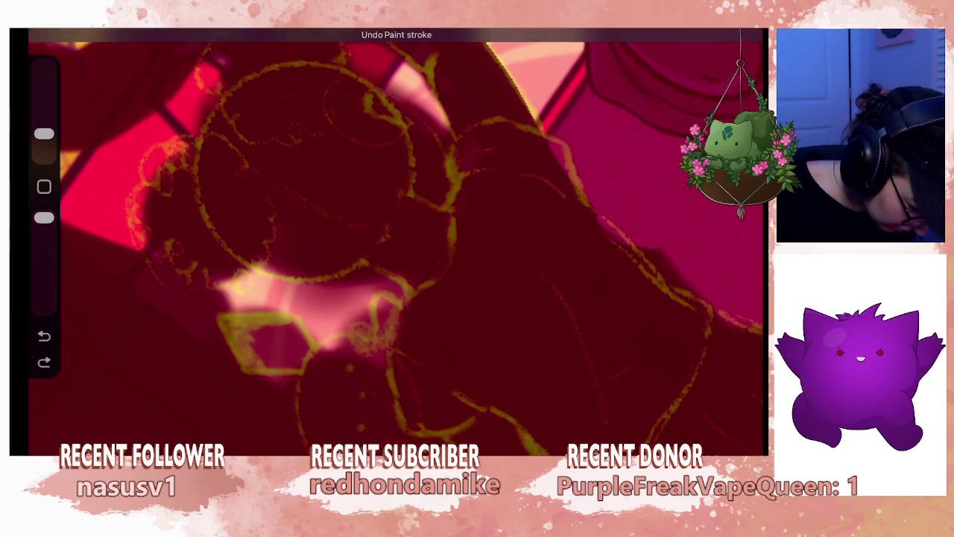
key("l")
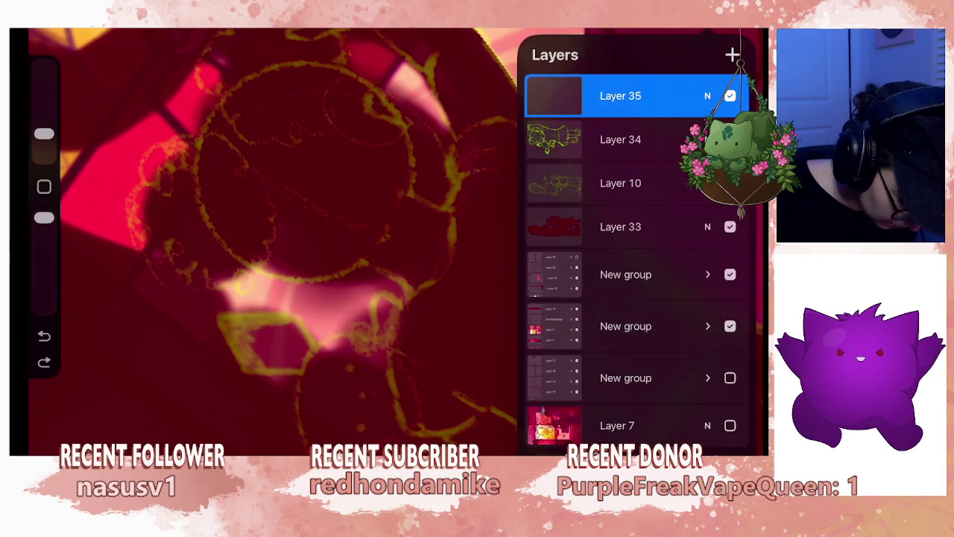
key("l")
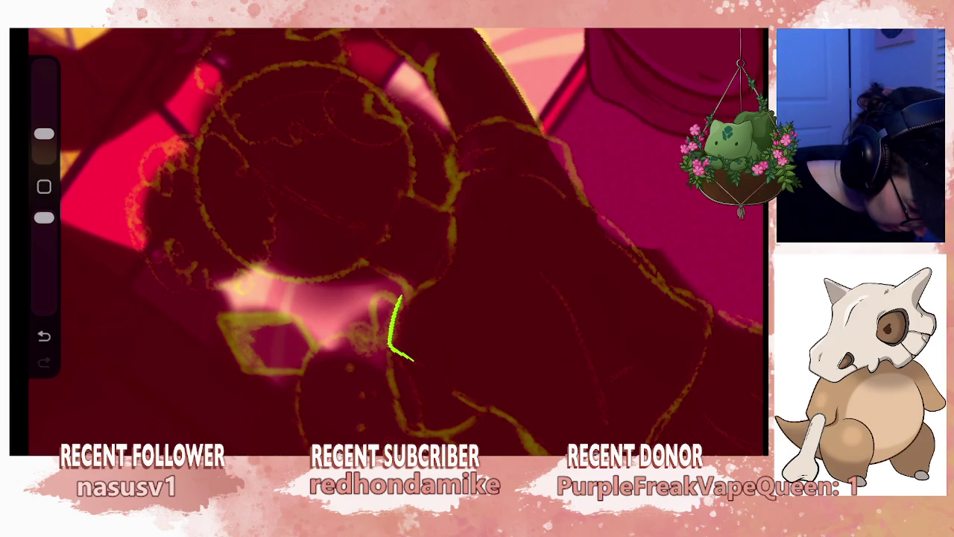
- Trace the plush's edge in green, replacing a poor stroke with a lower curve
left_click_drag(389, 369, 407, 436)
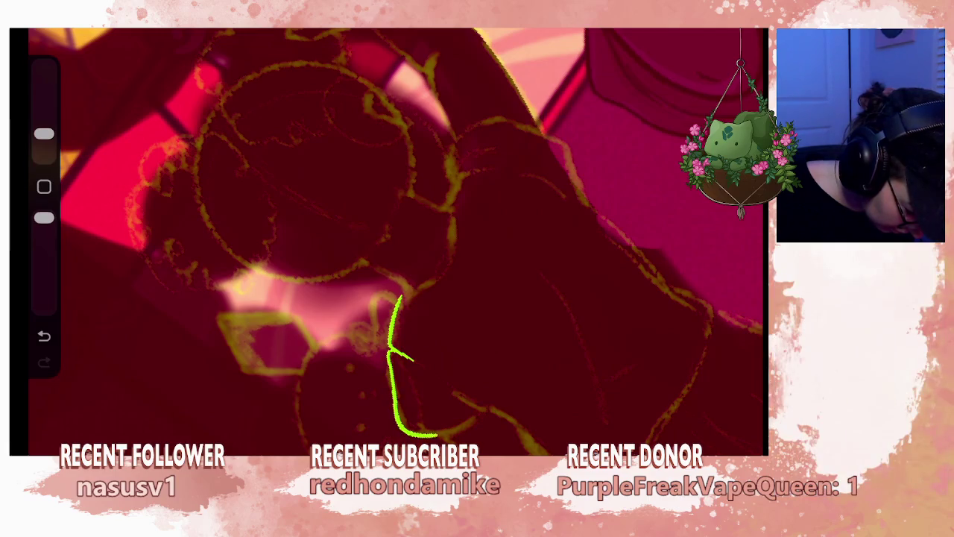
scroll(388, 239, "down", 5)
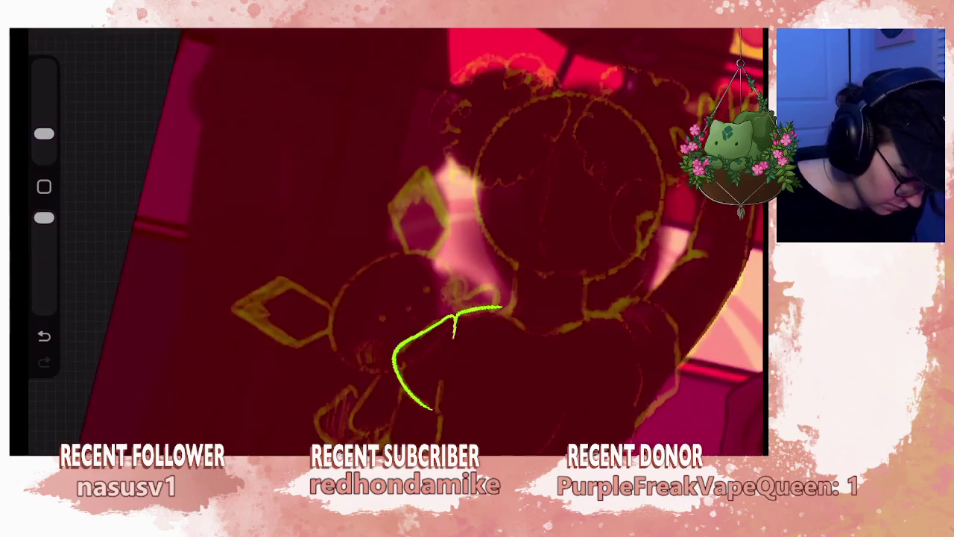
scroll(477, 246, "up", 3)
scroll(477, 246, "up", 2)
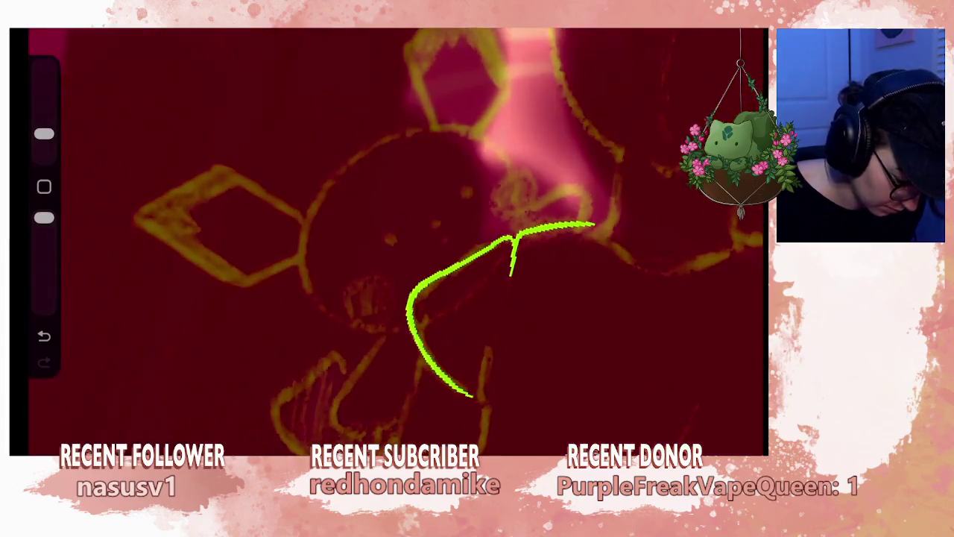
key("ctrl+z")
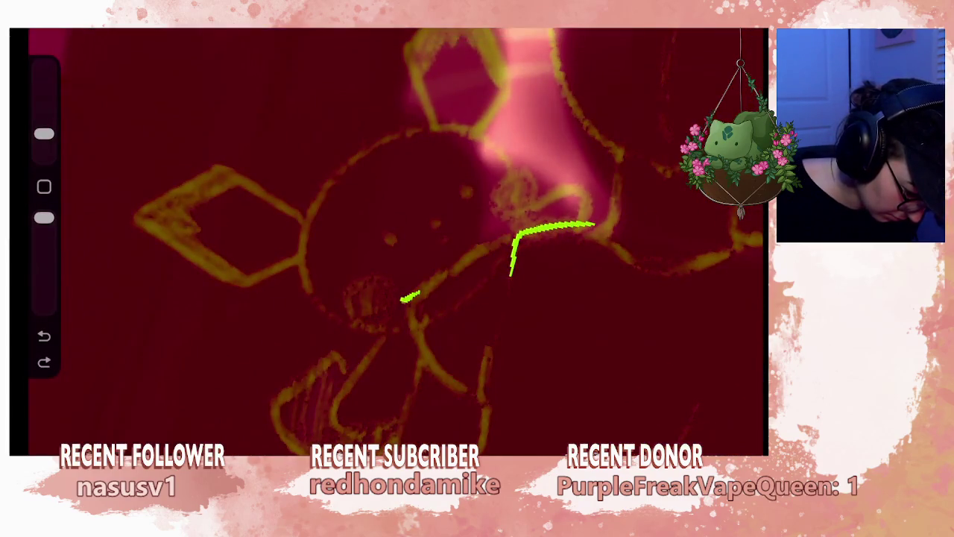
left_click_drag(428, 367, 458, 392)
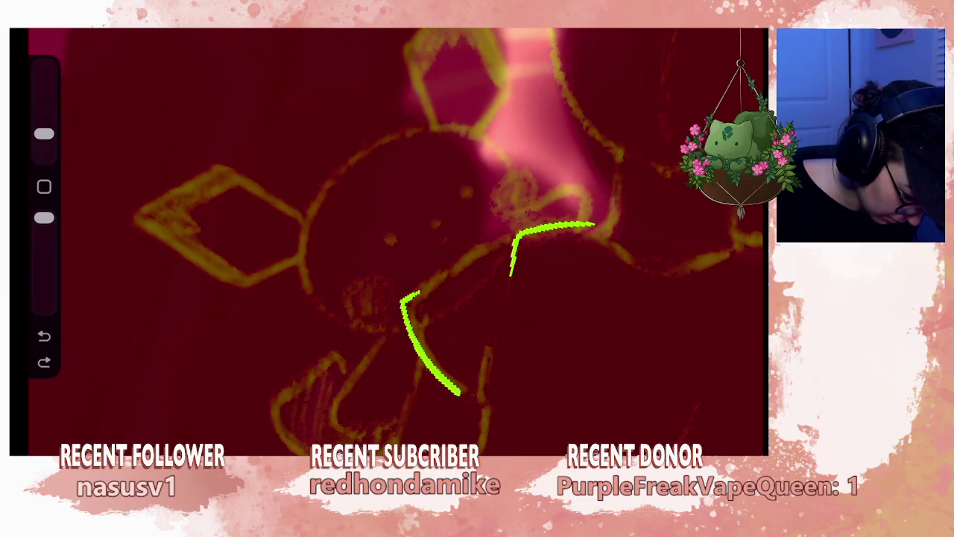
scroll(387, 238, "up", 3)
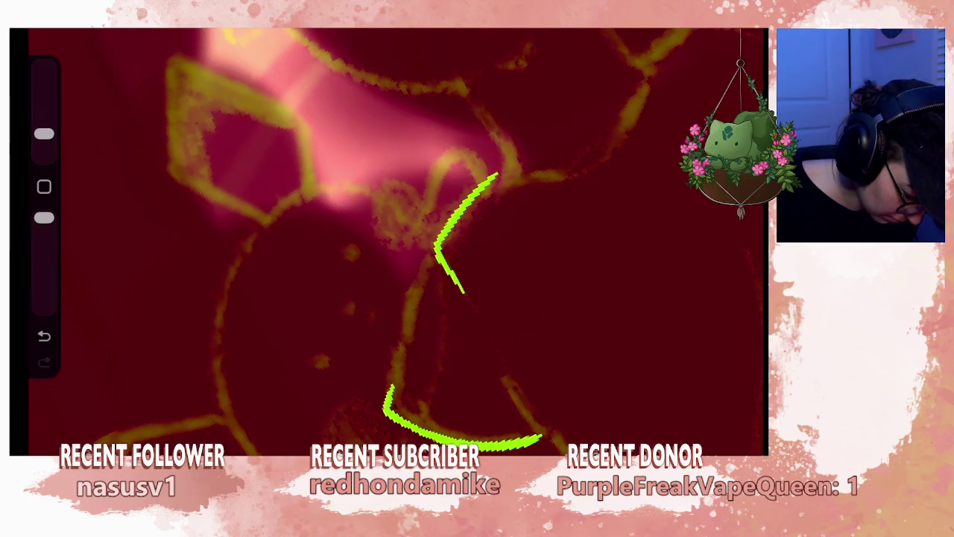
- Continue the green line up and down the plush edge, then review the whole drawing
mouse_move(391, 365)
left_mouse_down()
mouse_move(394, 317)
mouse_move(419, 270)
left_mouse_up()
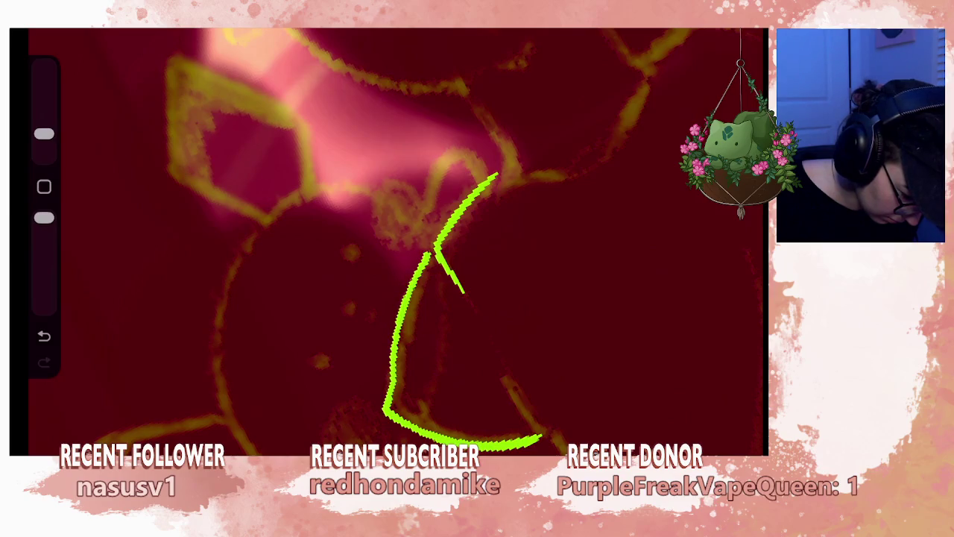
scroll(388, 238, "down", 5)
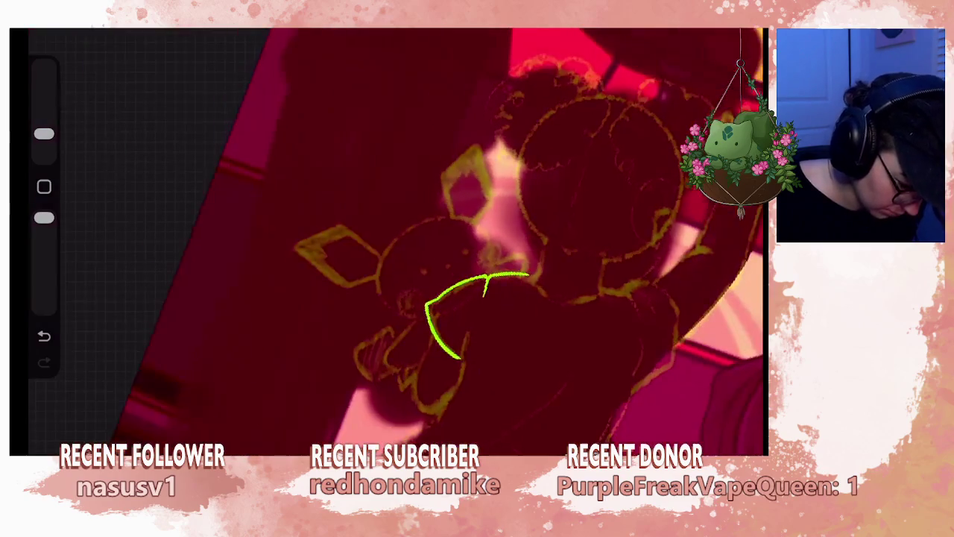
mouse_move(470, 306)
left_mouse_down()
mouse_move(448, 313)
mouse_move(462, 321)
mouse_move(455, 328)
mouse_move(463, 313)
left_mouse_up()
scroll(463, 313, "up", 5)
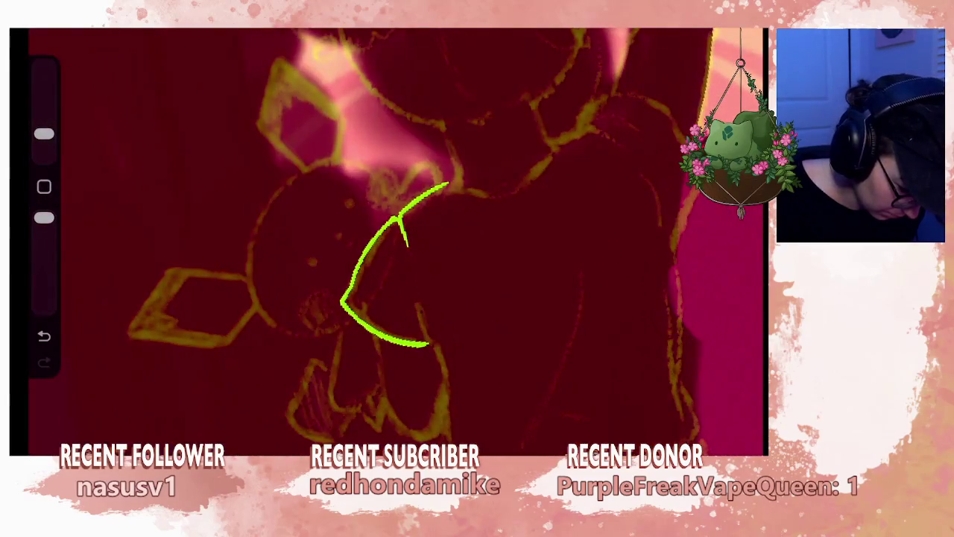
left_click_drag(421, 312, 447, 391)
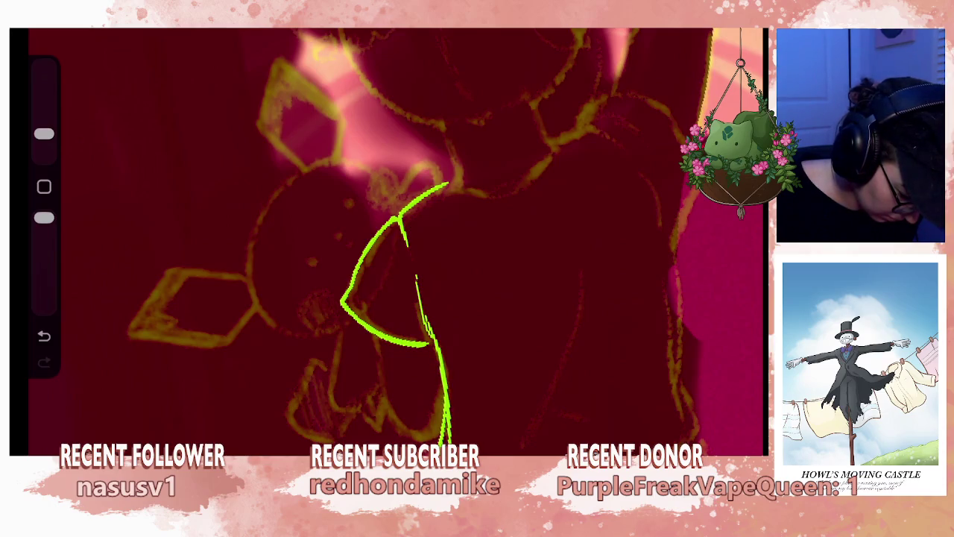
left_click_drag(388, 261, 448, 336)
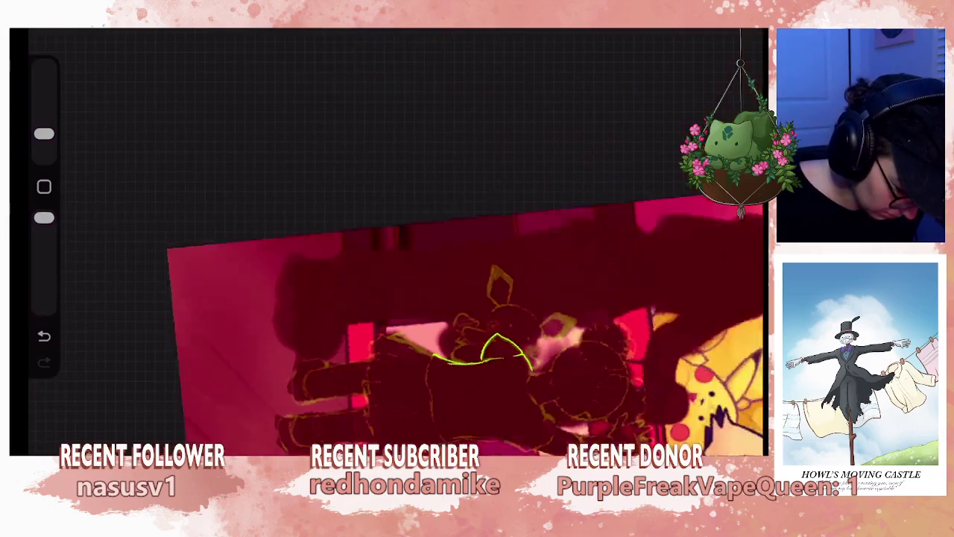
scroll(387, 246, "up", 5)
- Undo unwanted strokes and lengthen the vertical green line downward
key("ctrl+z")
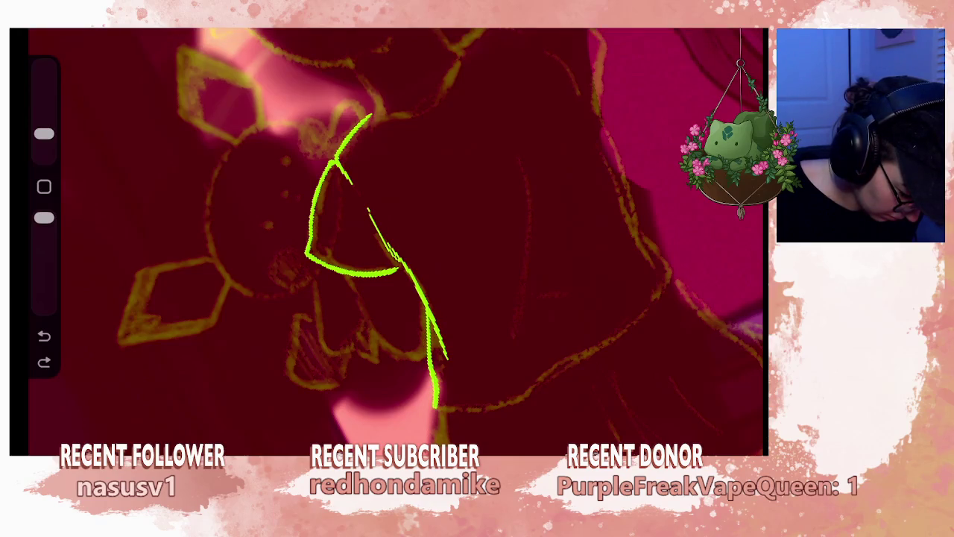
mouse_move(373, 261)
left_mouse_down()
mouse_move(437, 277)
mouse_move(479, 266)
mouse_move(511, 298)
mouse_move(492, 350)
mouse_move(478, 358)
mouse_move(543, 373)
mouse_move(394, 277)
mouse_move(447, 335)
mouse_move(388, 268)
left_mouse_up()
key("ctrl+z")
key("ctrl+z")
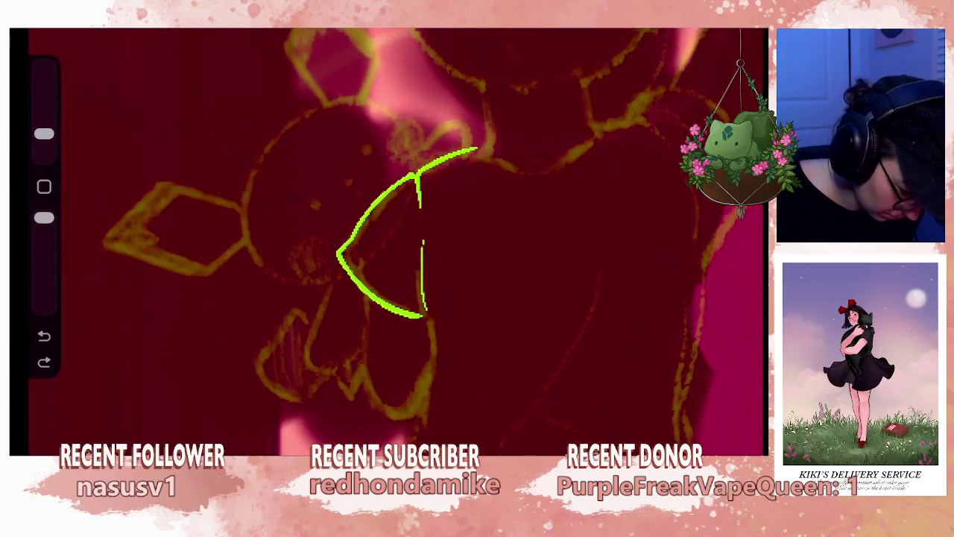
left_click_drag(422, 304, 432, 332)
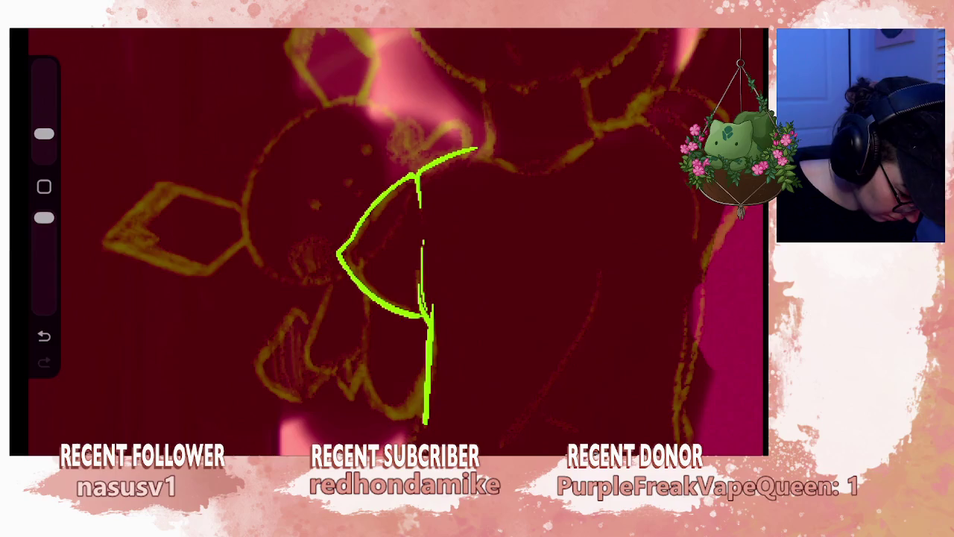
left_click_drag(421, 298, 477, 366)
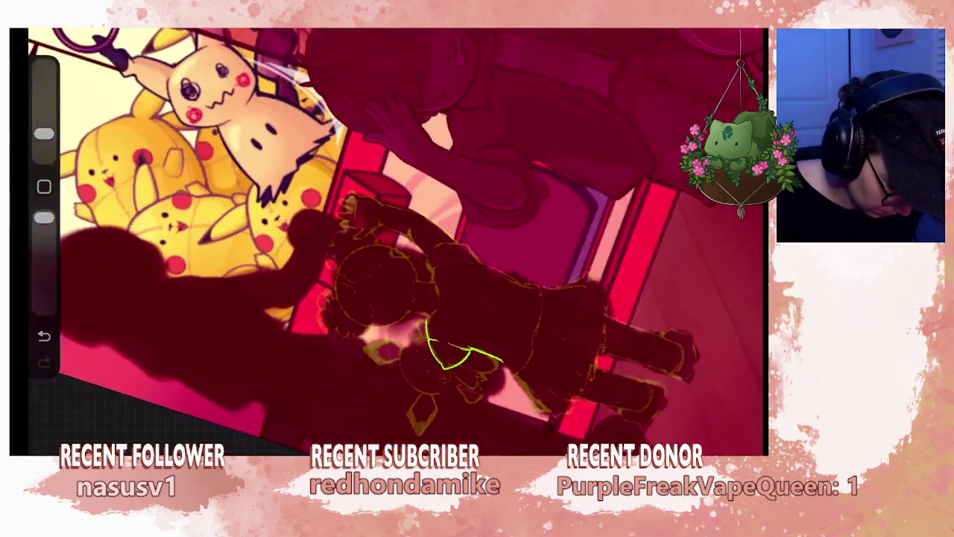
scroll(395, 238, "up", 5)
key("ctrl+z")
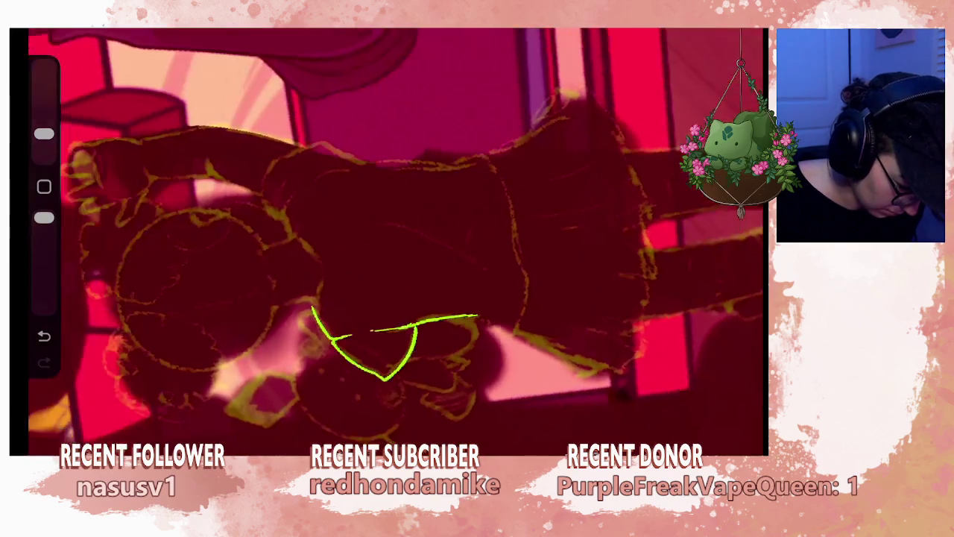
- Redraw the lower green stroke until its end curves into a rounded loop
left_click_drag(433, 358, 395, 268)
key("ctrl+z")
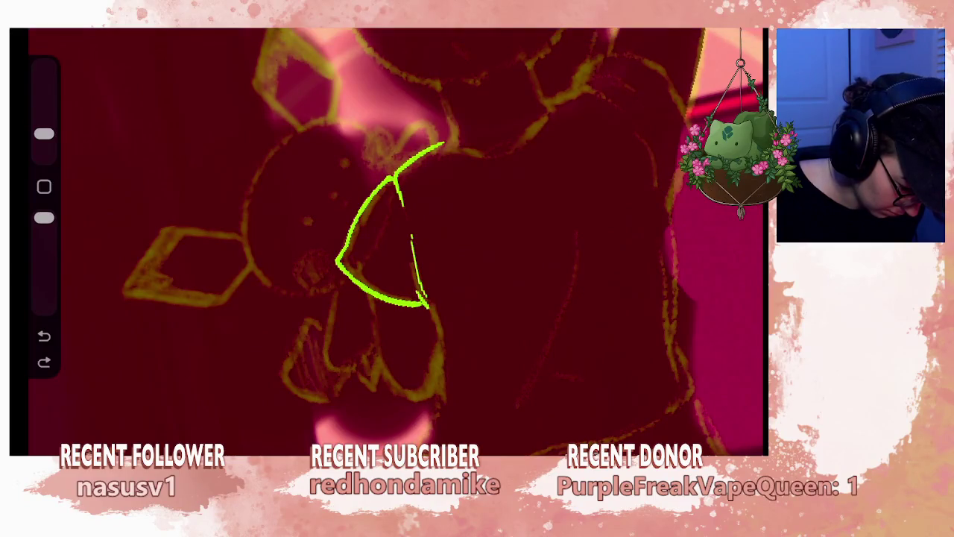
left_click_drag(426, 305, 445, 362)
key("ctrl+z")
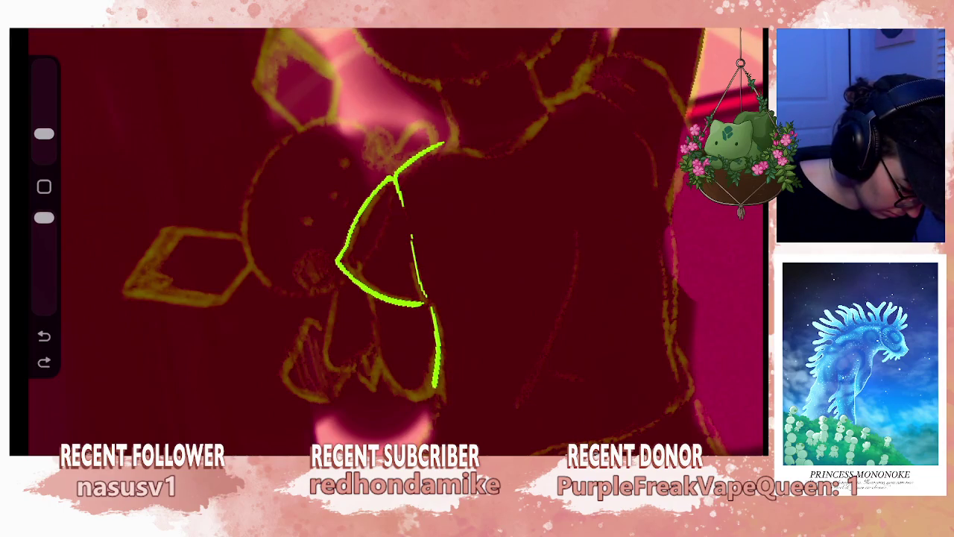
left_click_drag(434, 394, 425, 400)
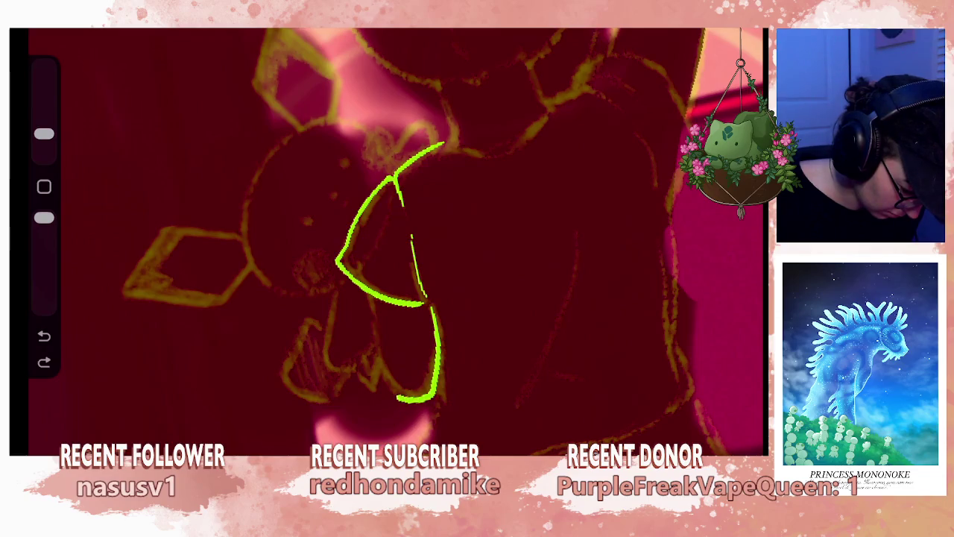
- Add a short green stroke to close the teardrop-like outline
left_click_drag(362, 329, 357, 285)
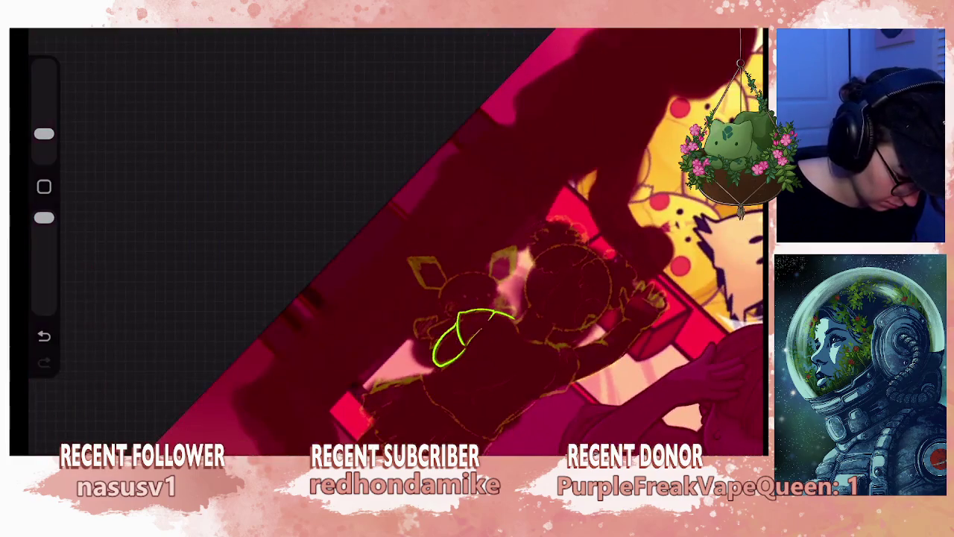
left_click_drag(477, 336, 496, 343)
scroll(485, 313, "up", 5)
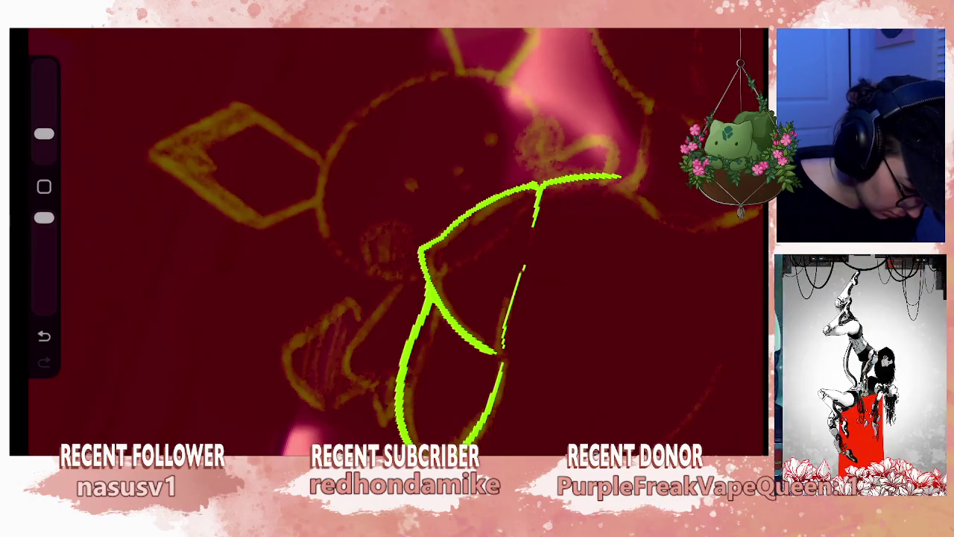
scroll(484, 313, "down", 3)
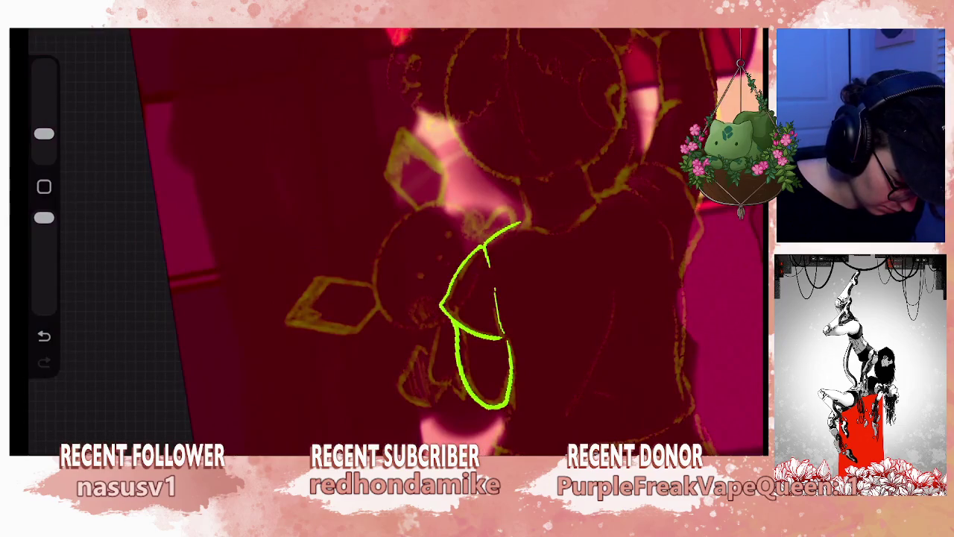
scroll(477, 298, "up", 3)
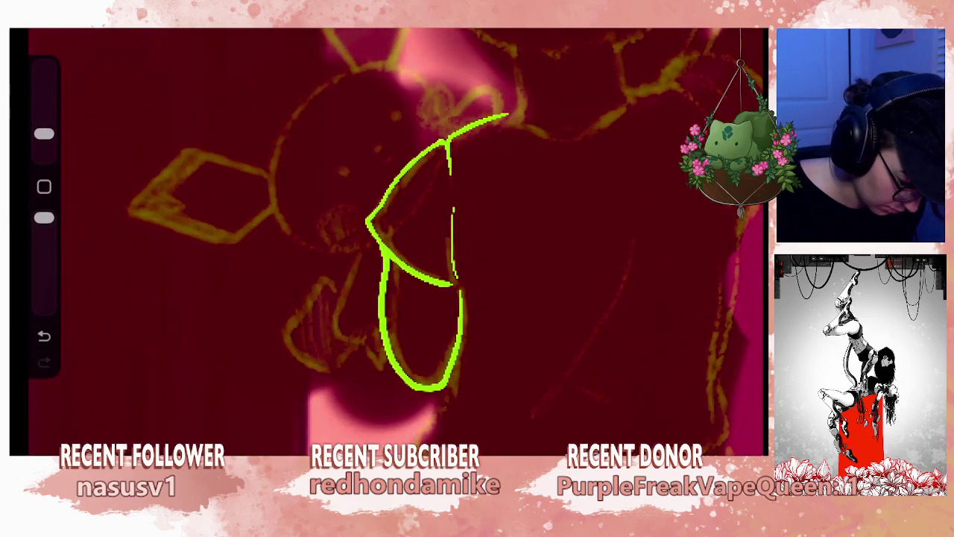
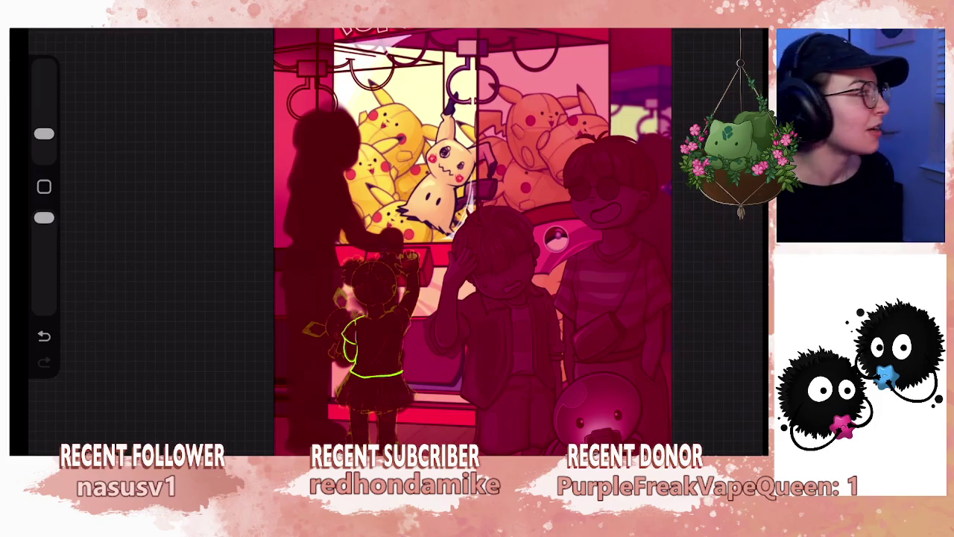
- Trace the right edge of the girl's shirt with a green stroke
scroll(473, 242, "down", 5)
scroll(473, 241, "up", 5)
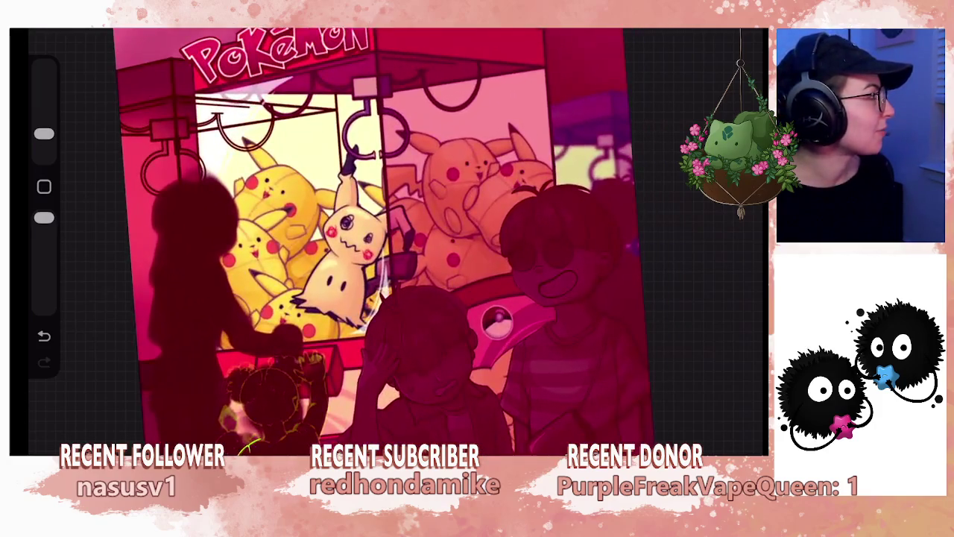
scroll(473, 241, "down", 3)
scroll(473, 242, "up", 5)
scroll(423, 241, "up", 2)
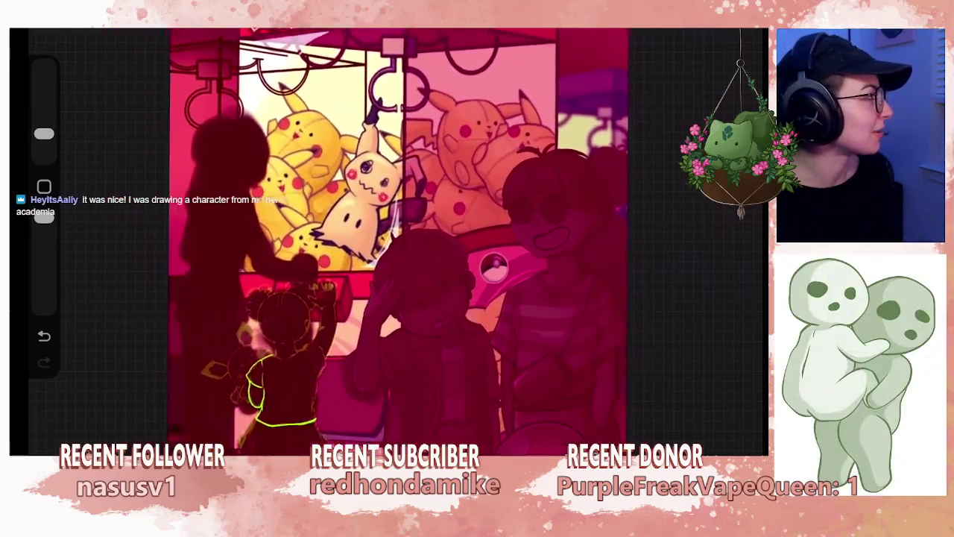
scroll(423, 241, "down", 1)
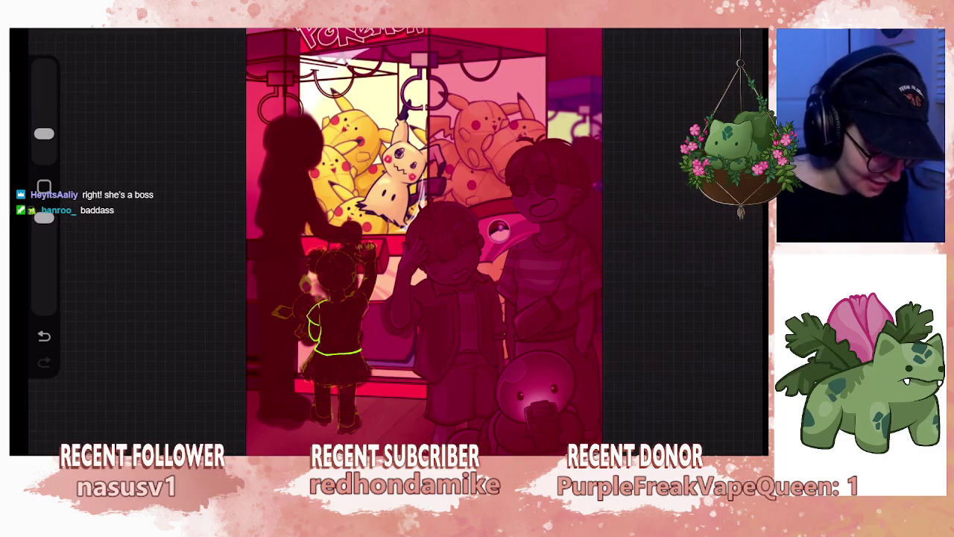
scroll(336, 313, "up", 5)
scroll(402, 283, "up", 2)
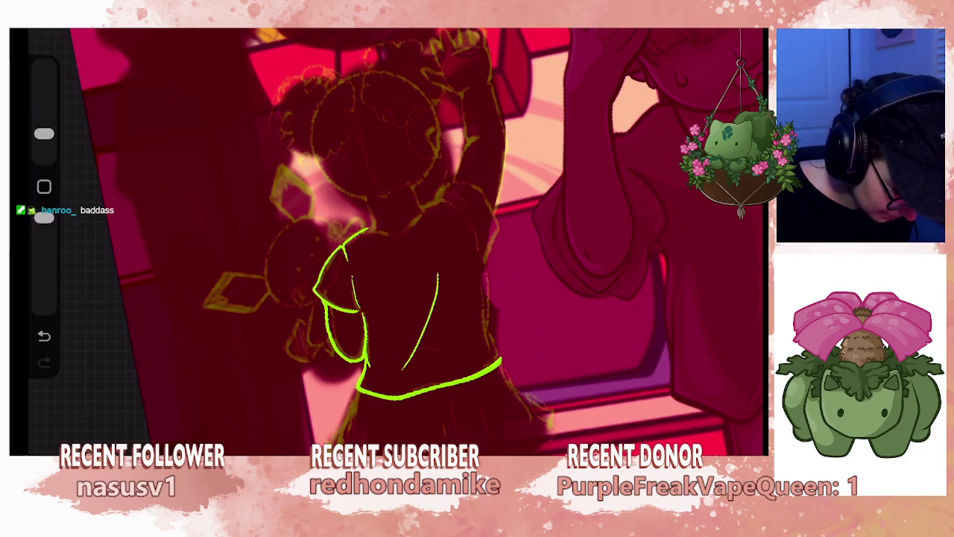
left_click_drag(483, 254, 491, 293)
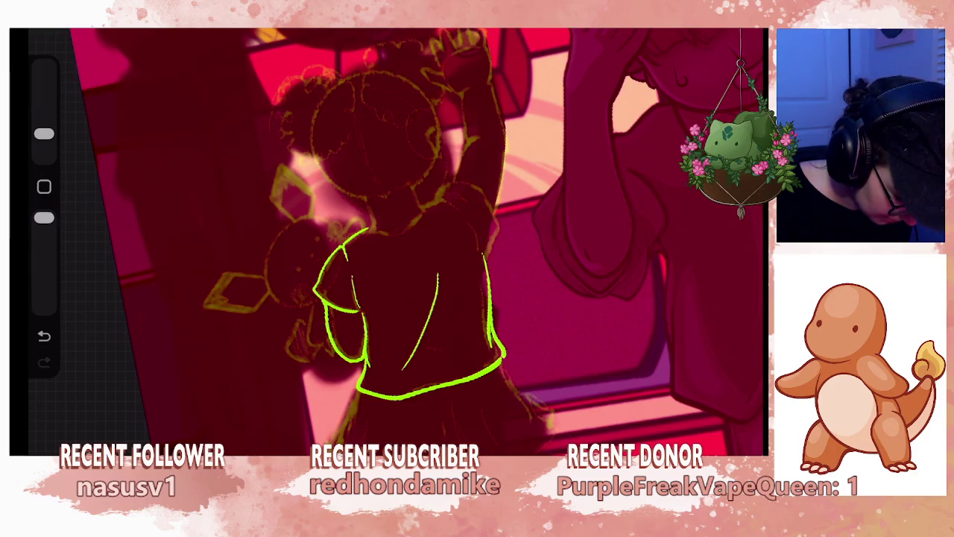
- Zoom in and draw a trial zigzag pleated hem stroke on the skirt
scroll(388, 238, "down", 2)
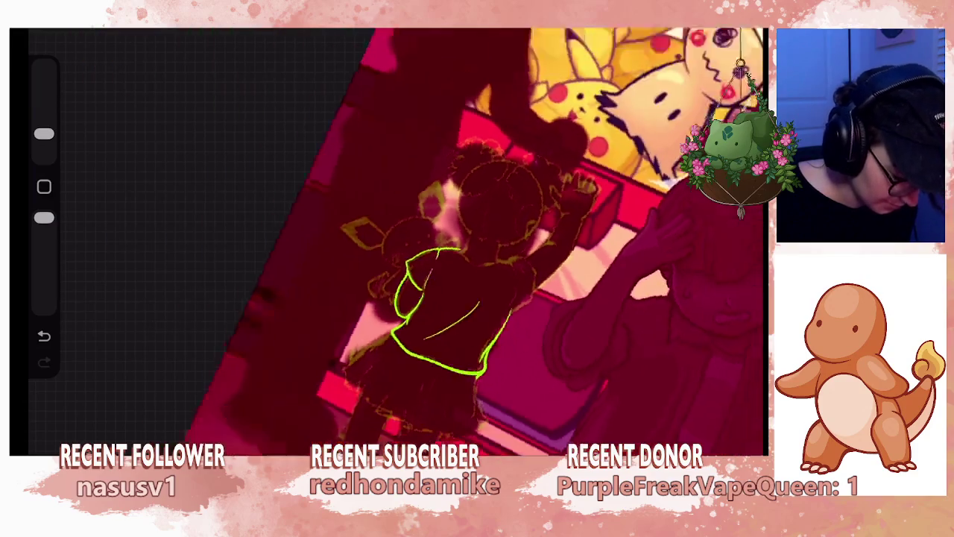
scroll(388, 239, "down", 2)
scroll(387, 238, "down", 2)
scroll(388, 246, "up", 2)
scroll(351, 246, "up", 2)
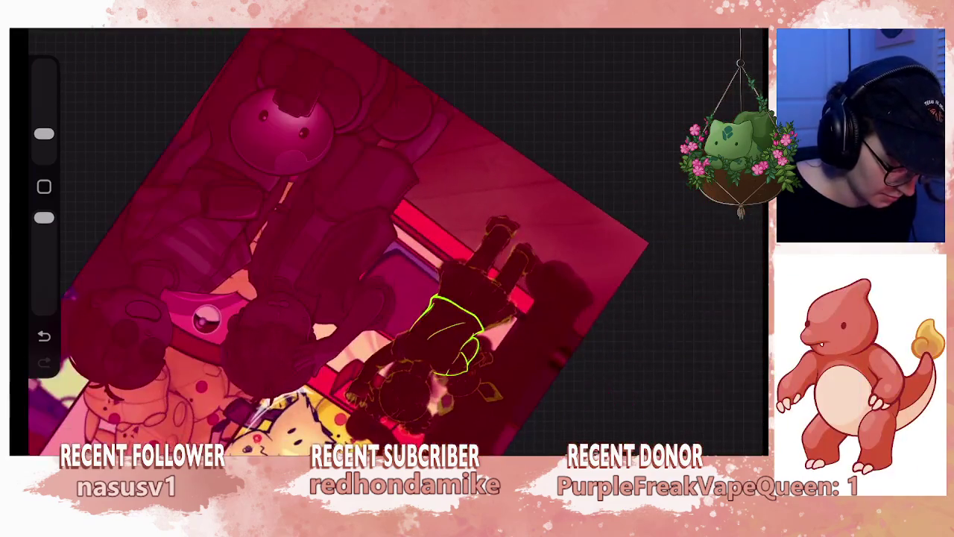
scroll(321, 246, "up", 2)
scroll(336, 238, "up", 2)
scroll(351, 239, "up", 2)
scroll(351, 238, "up", 2)
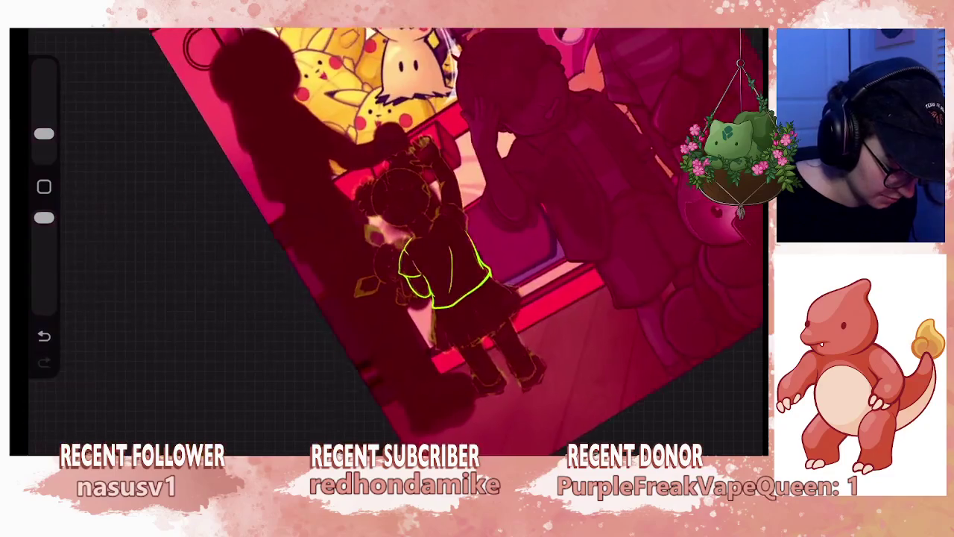
scroll(388, 224, "up", 1)
scroll(388, 239, "up", 2)
scroll(388, 238, "up", 2)
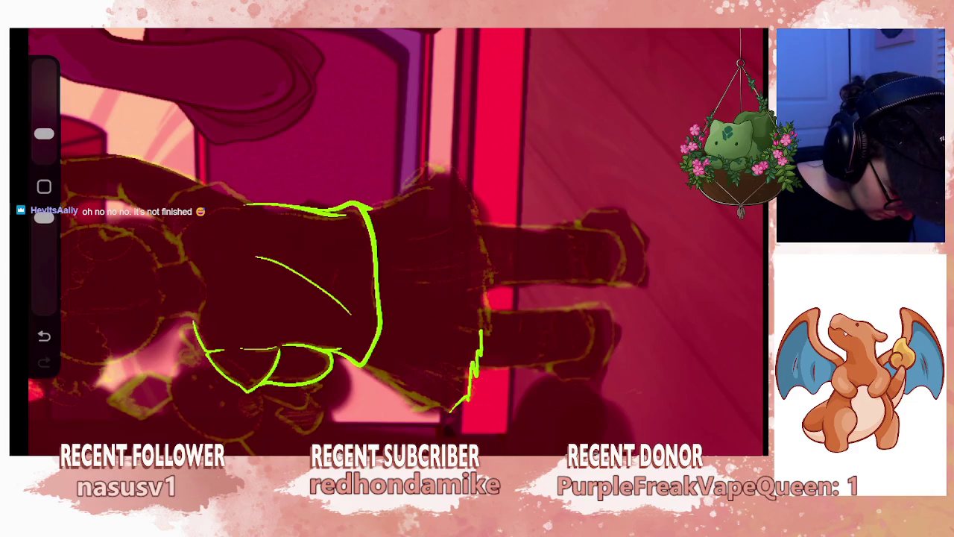
mouse_move(481, 333)
left_mouse_down()
mouse_move(489, 318)
mouse_move(478, 288)
left_mouse_up()
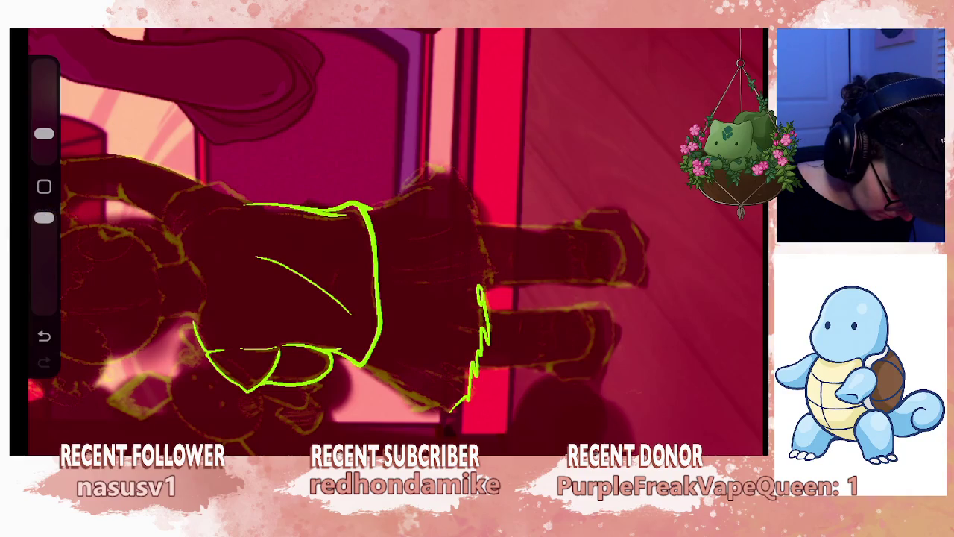
- Undo the trial hem stroke and zoom back out to fit the canvas
left_click_drag(395, 238, 448, 186)
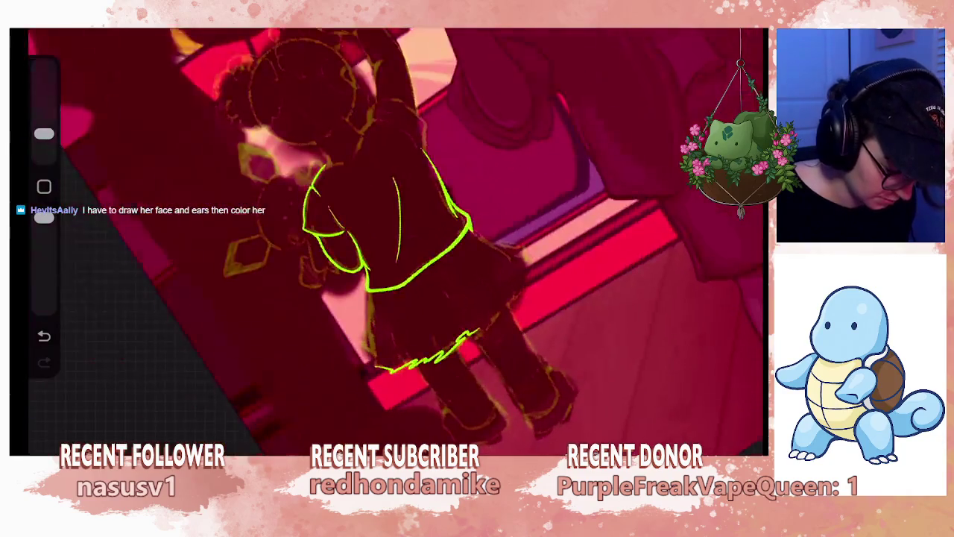
left_click_drag(395, 238, 418, 224)
key("ctrl+z")
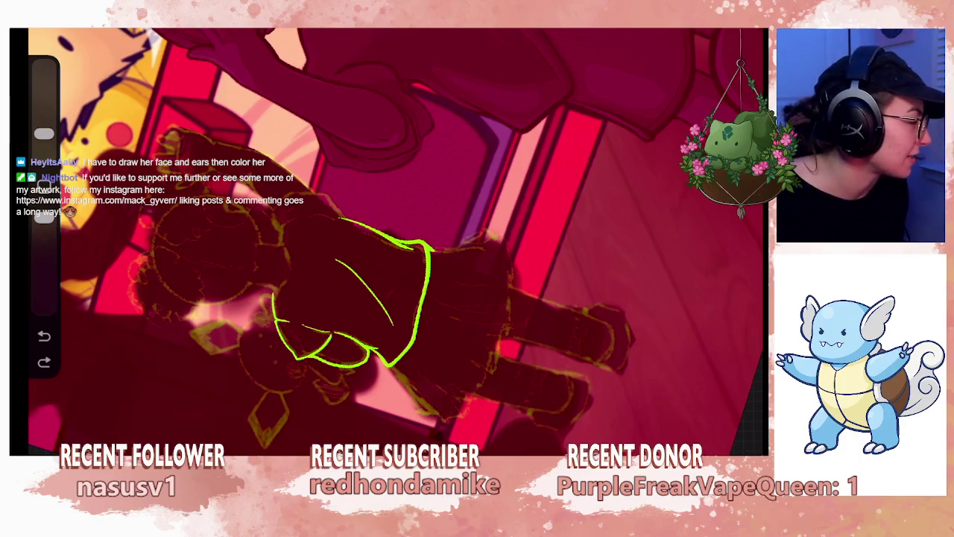
scroll(387, 238, "down", 5)
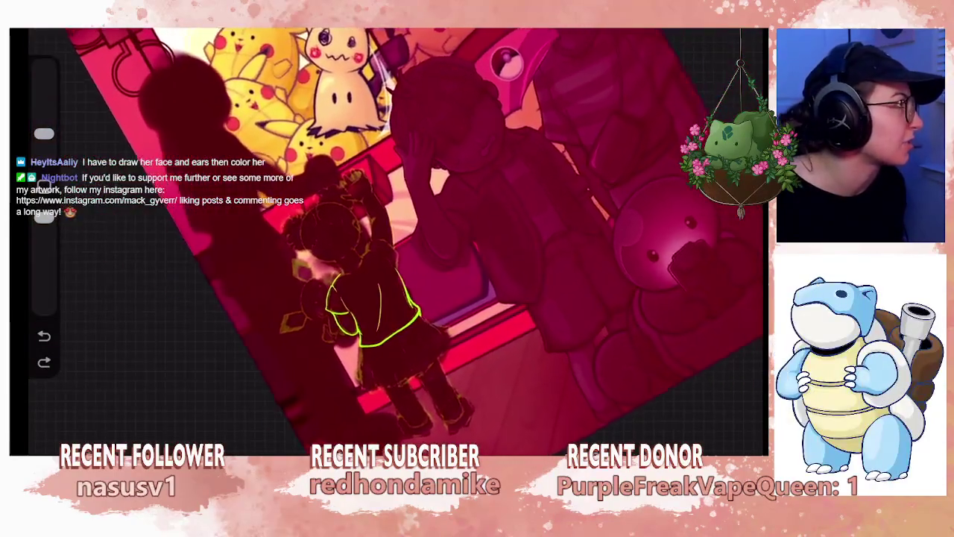
scroll(388, 239, "down", 2)
scroll(387, 239, "down", 3)
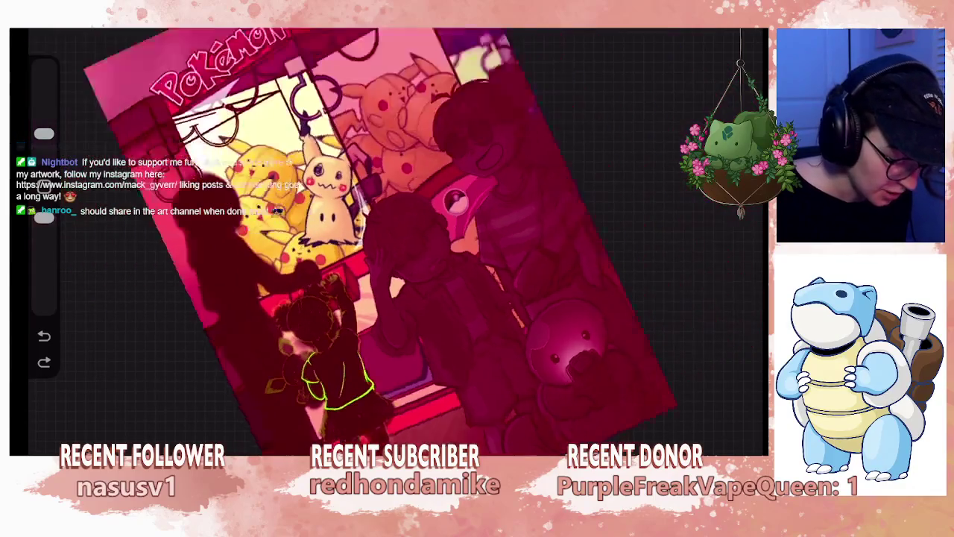
scroll(444, 237, "down", 3)
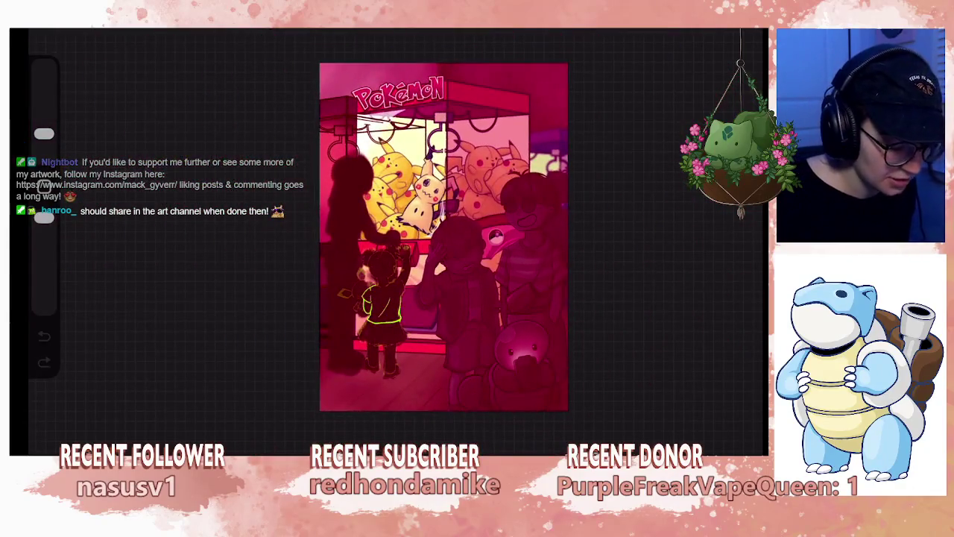
- Open the earlier figure-less claw-machine artwork from the gallery and look it over
left_click(37, 41)
left_click(707, 444)
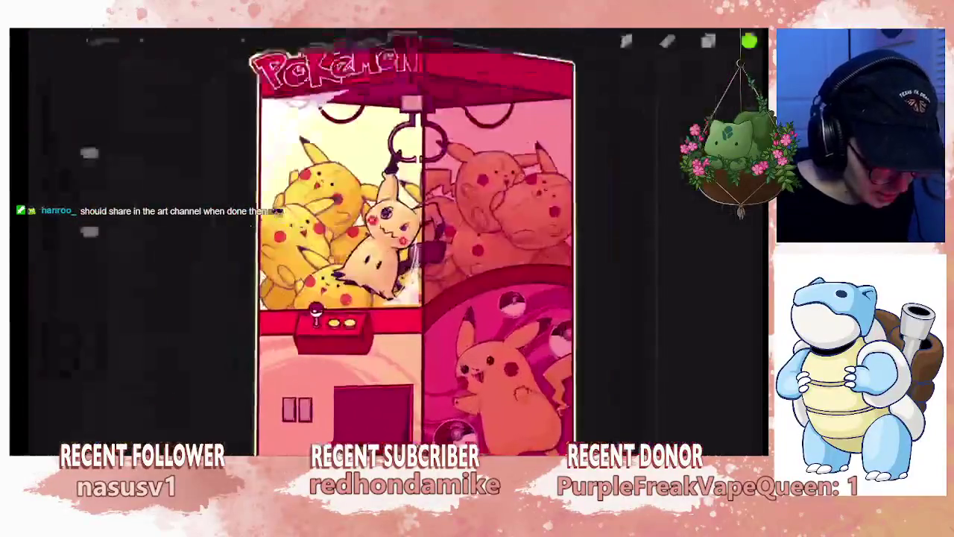
scroll(395, 238, "down", 2)
scroll(395, 239, "up", 3)
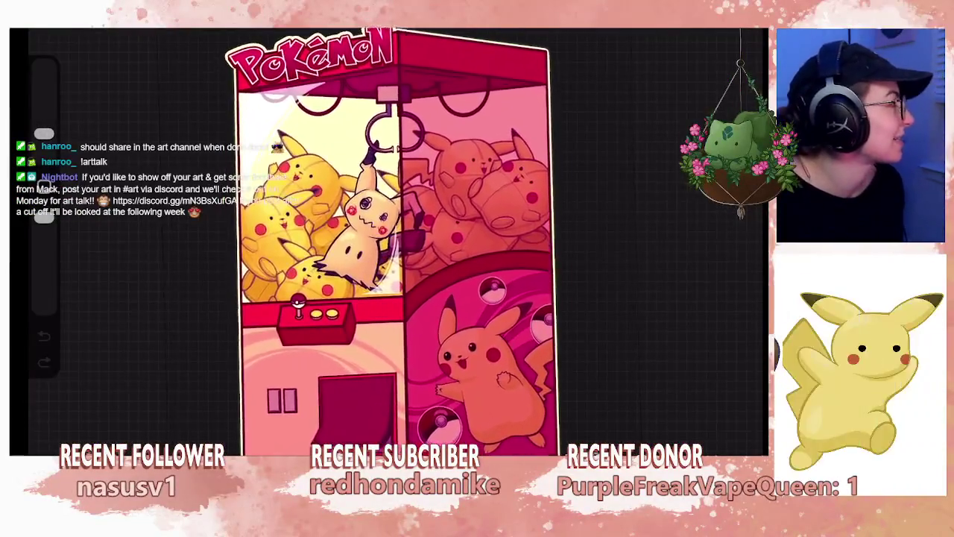
scroll(440, 246, "down", 3)
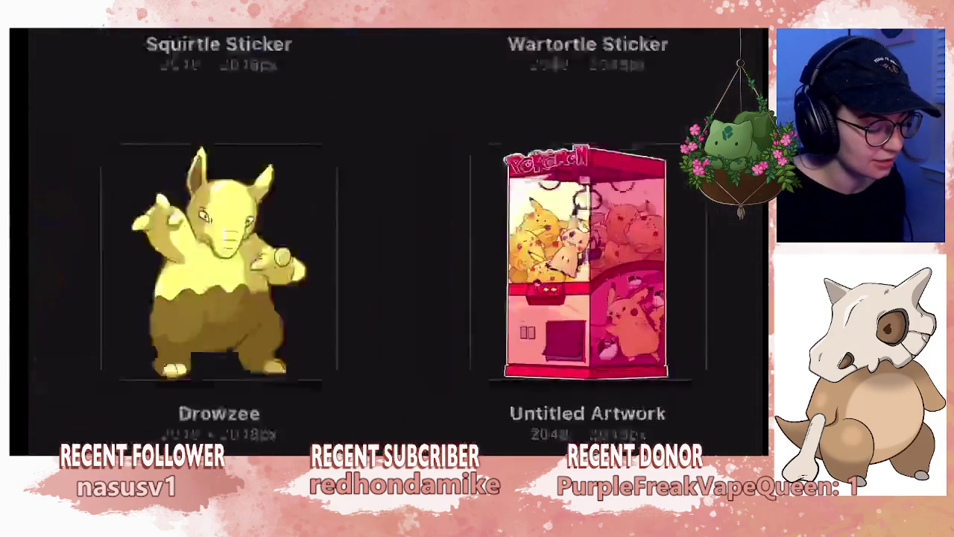
- Scroll down the gallery and open the Shuckle Sticker artwork
scroll(388, 238, "down", 1)
scroll(388, 239, "down", 3)
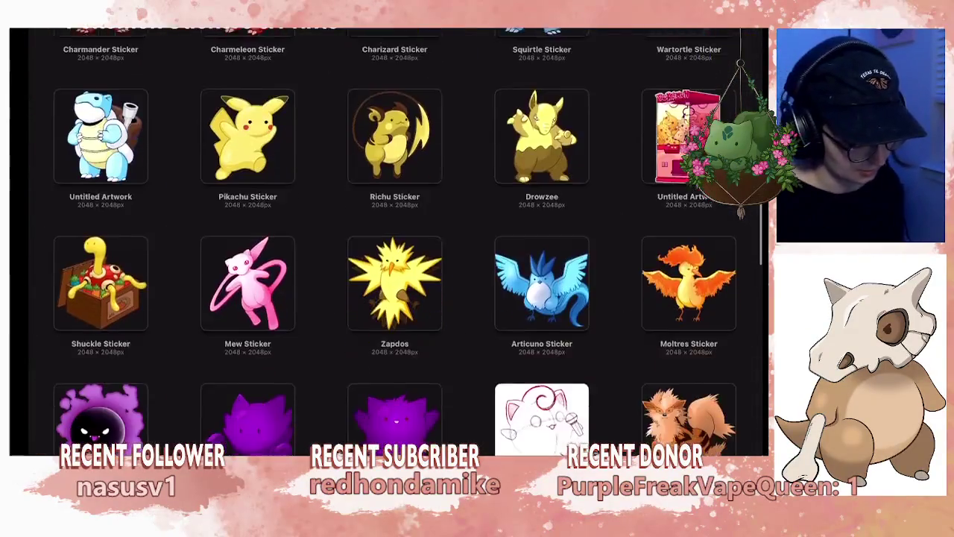
left_click(101, 228)
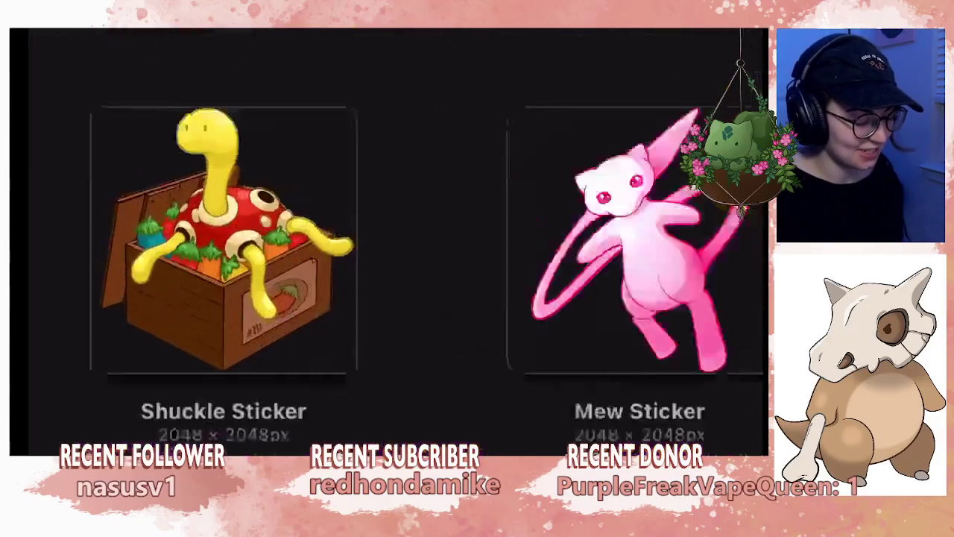
- Zoom around the Shuckle Sticker crate art, then reopen the first Untitled Artwork claw-machine scene
scroll(574, 172, "up", 2)
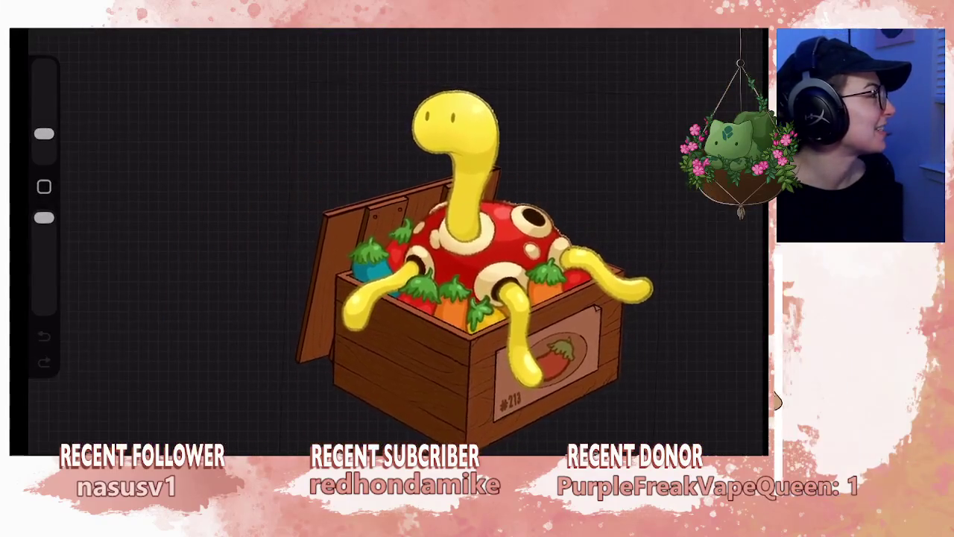
scroll(575, 171, "up", 2)
scroll(574, 171, "up", 2)
scroll(574, 171, "up", 1)
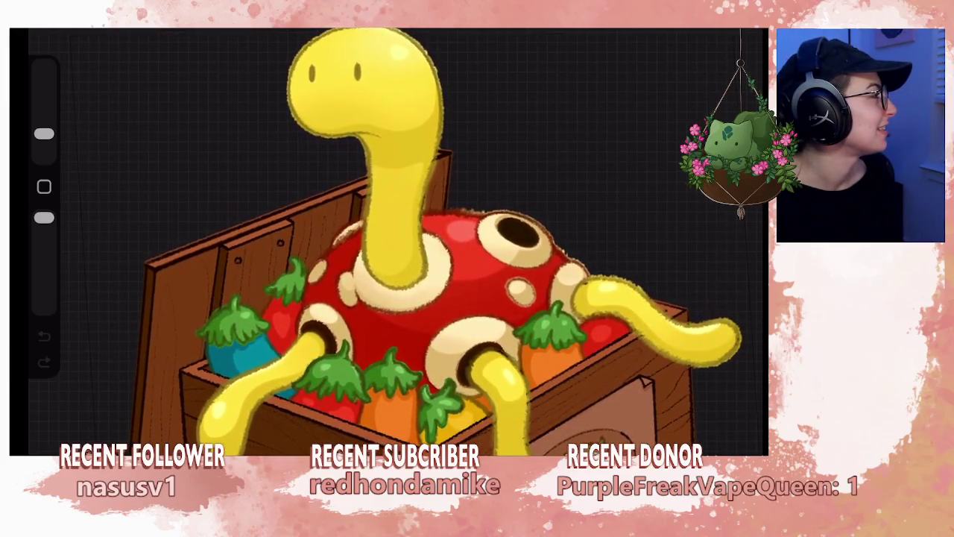
scroll(463, 261, "down", 1)
scroll(462, 261, "down", 3)
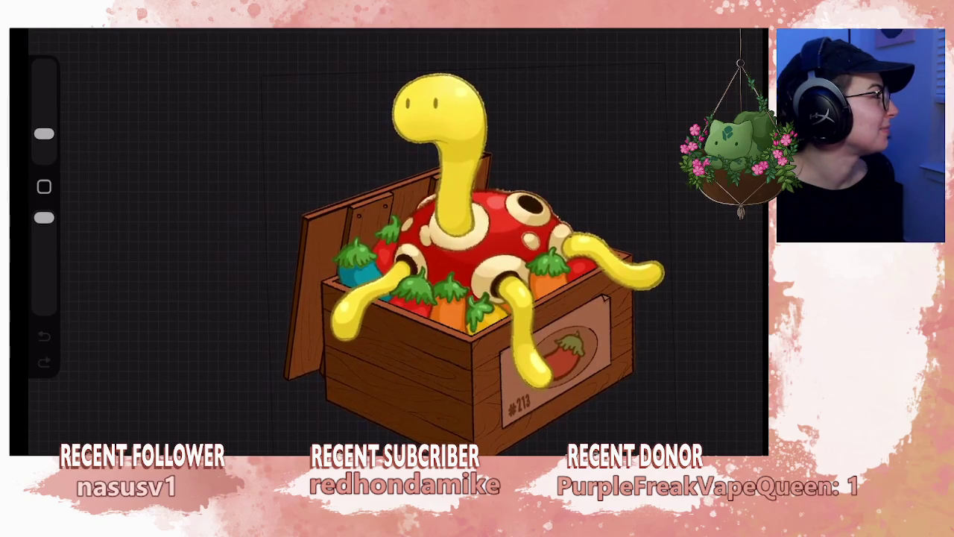
scroll(455, 246, "up", 2)
scroll(455, 246, "up", 2)
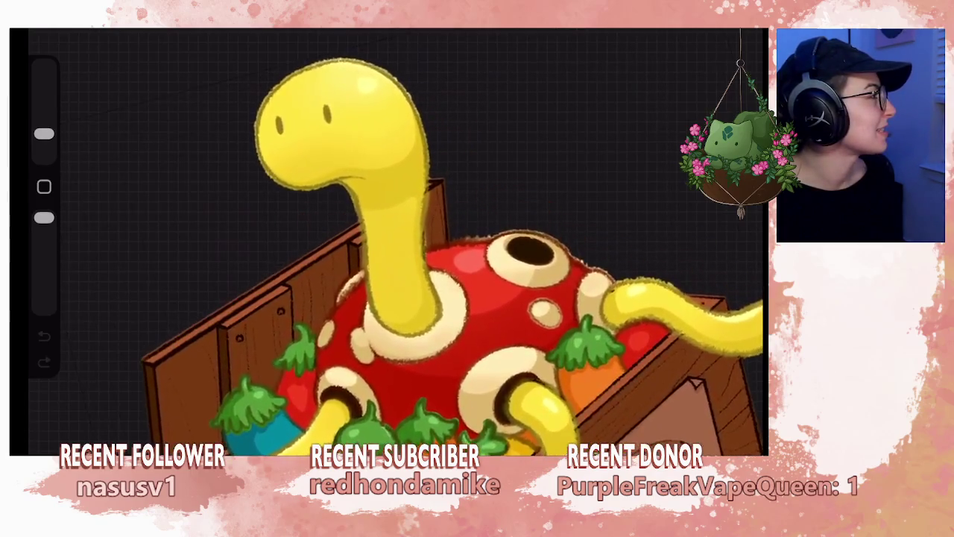
scroll(455, 247, "down", 2)
scroll(455, 246, "down", 2)
scroll(455, 246, "down", 1)
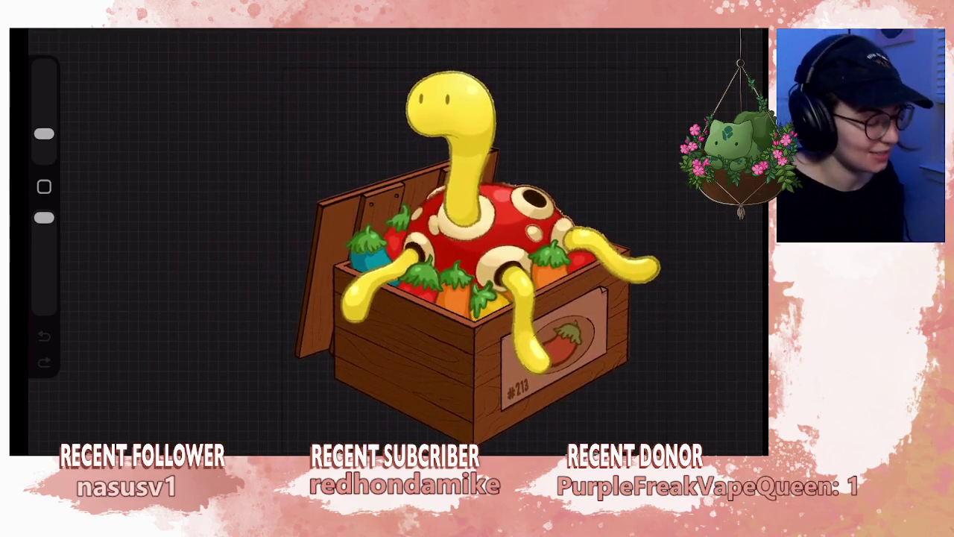
scroll(388, 246, "up", 4)
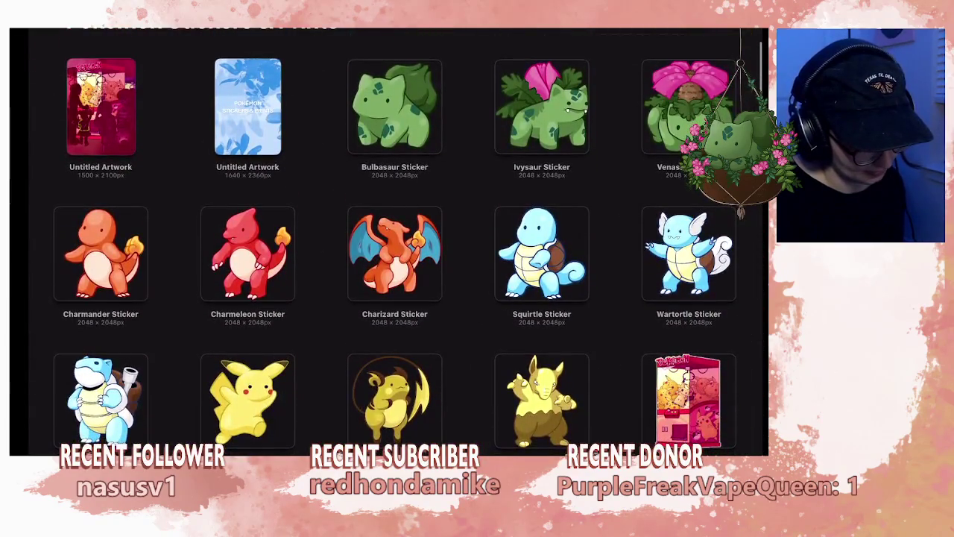
left_click(101, 107)
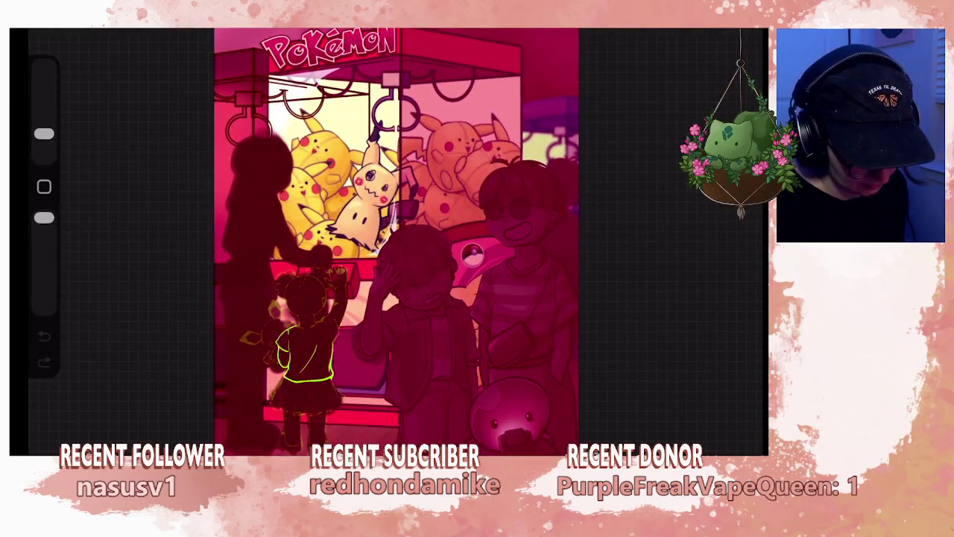
- Confirm Layer 35 is active and extend the green shirt outline near the shoulder
scroll(415, 241, "up", 2)
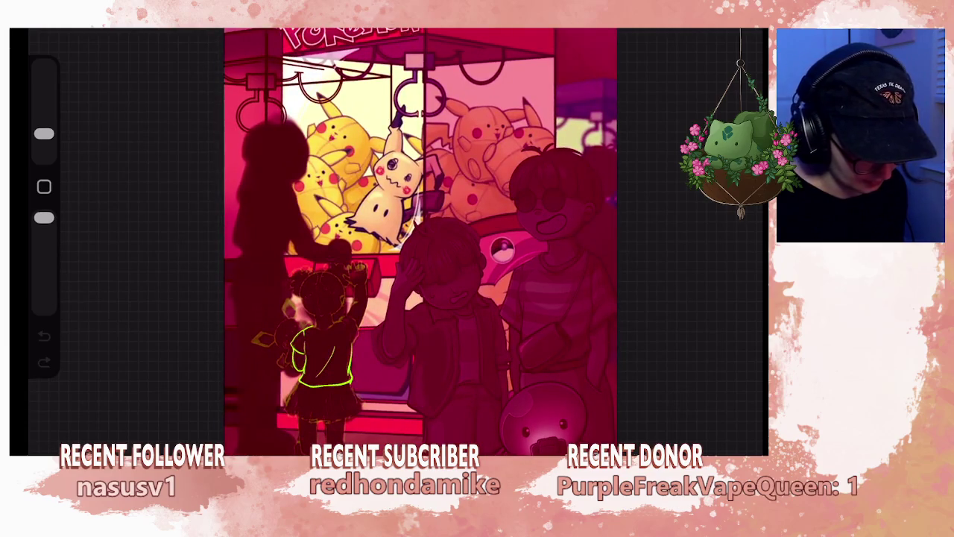
key("l")
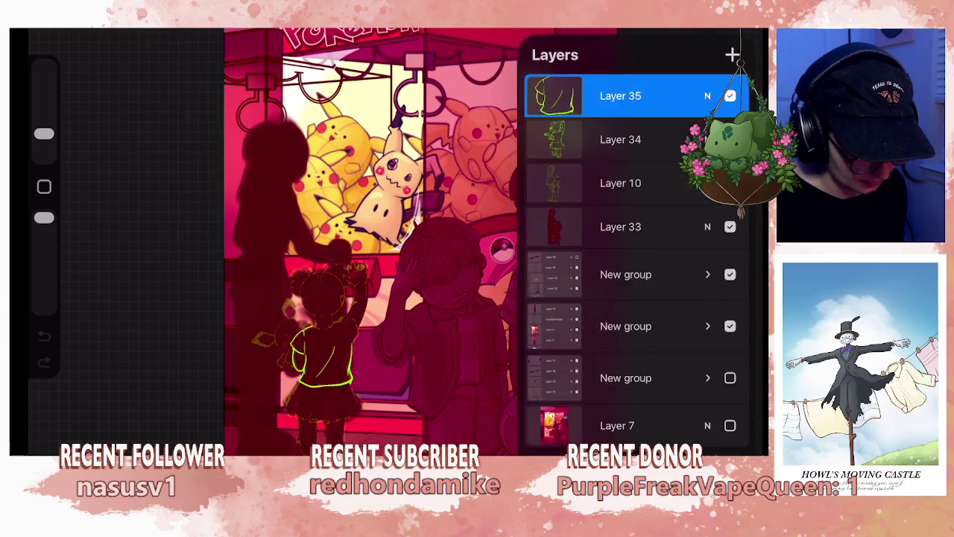
key("l")
scroll(388, 299, "up", 5)
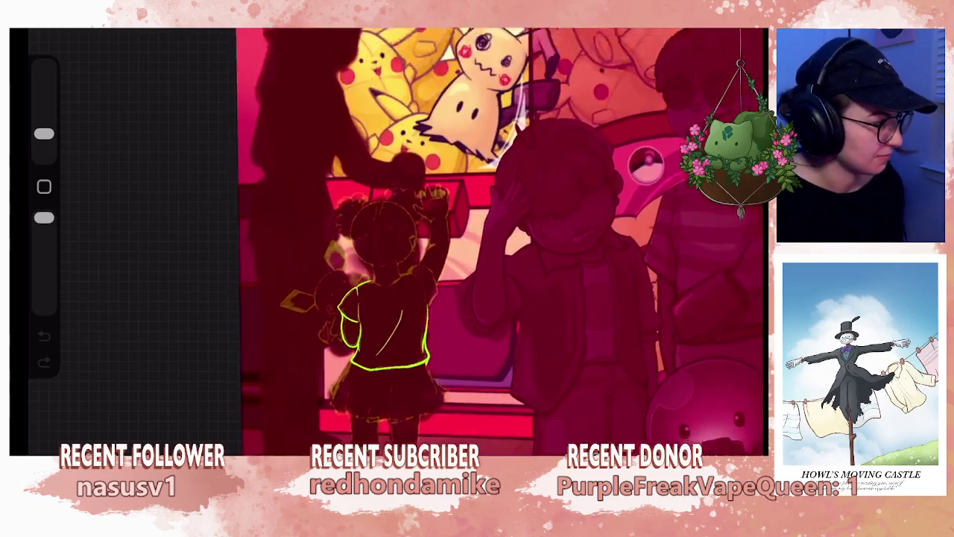
scroll(343, 216, "up", 3)
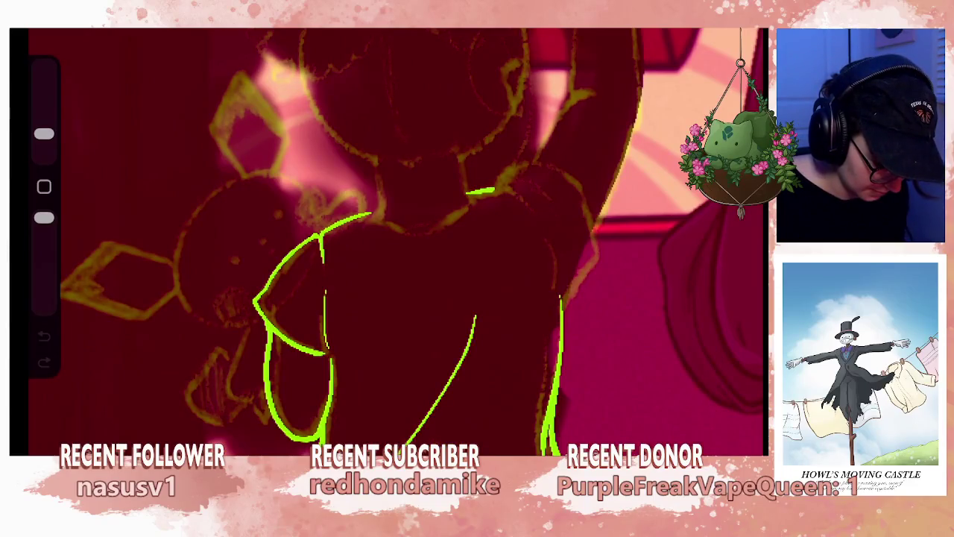
left_click_drag(521, 193, 535, 208)
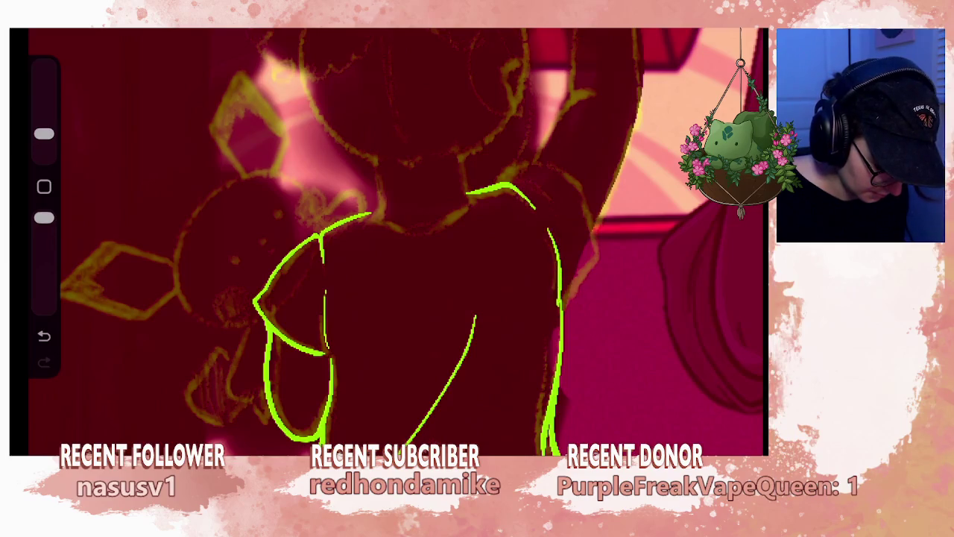
- Undo two wobbly strokes and extend the green sleeve line downward
scroll(395, 239, "up", 5)
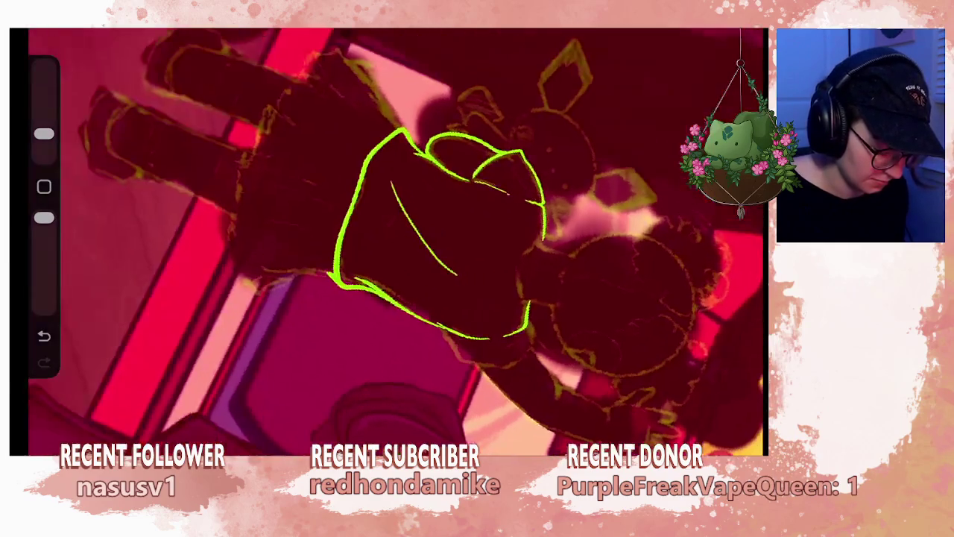
scroll(395, 239, "up", 1)
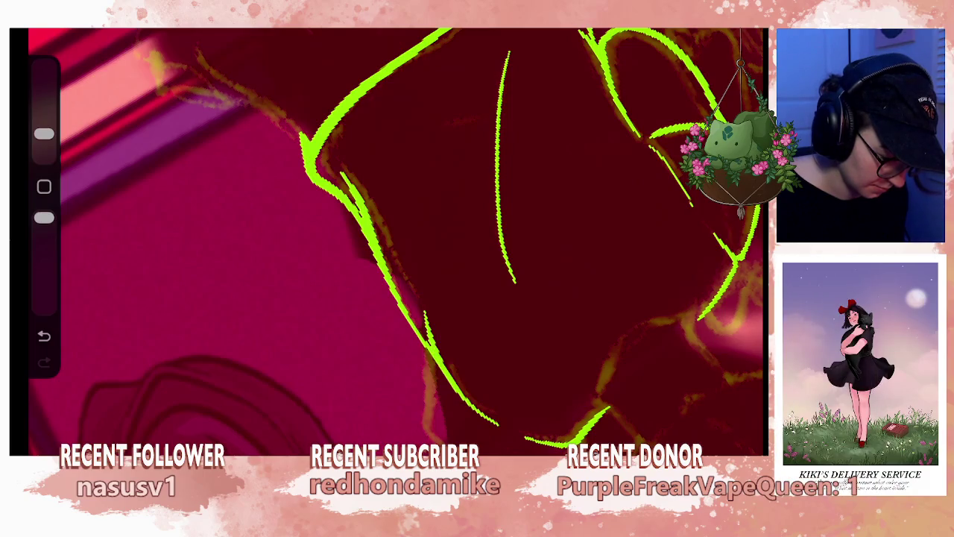
scroll(395, 239, "down", 5)
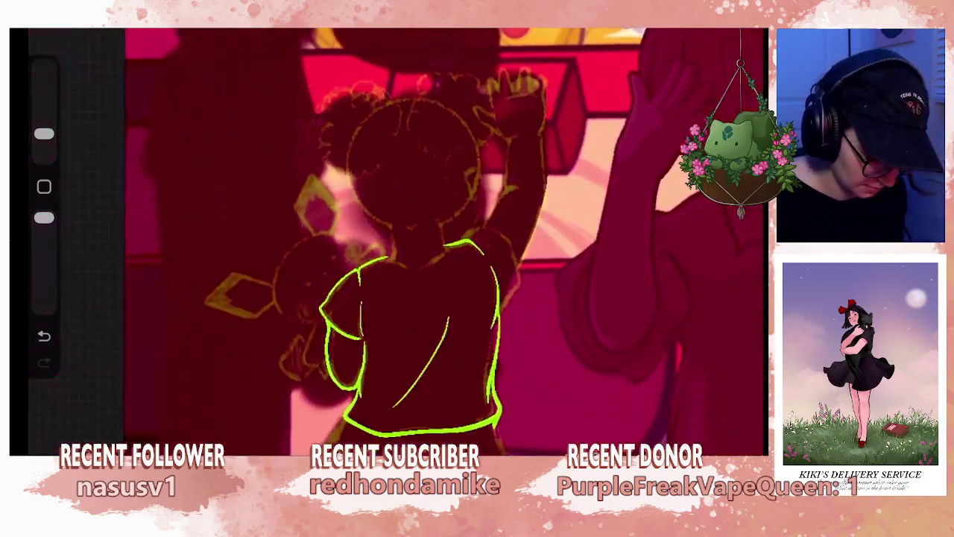
key("ctrl+z")
scroll(395, 239, "up", 3)
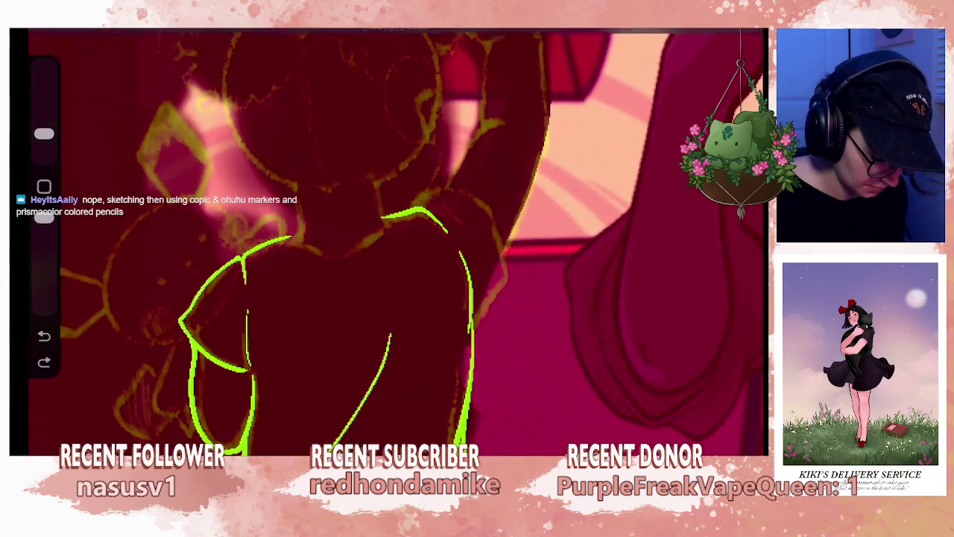
key("ctrl+z")
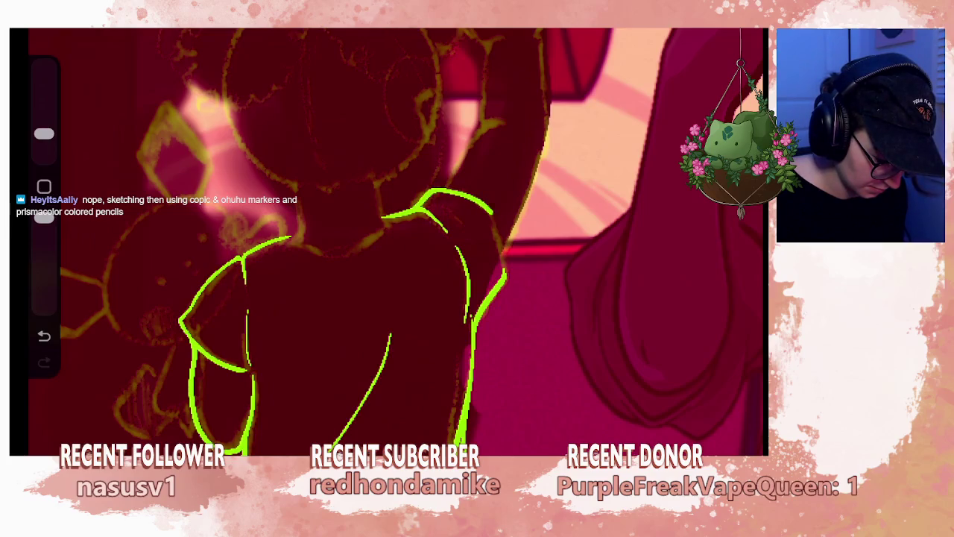
left_click_drag(504, 228, 509, 259)
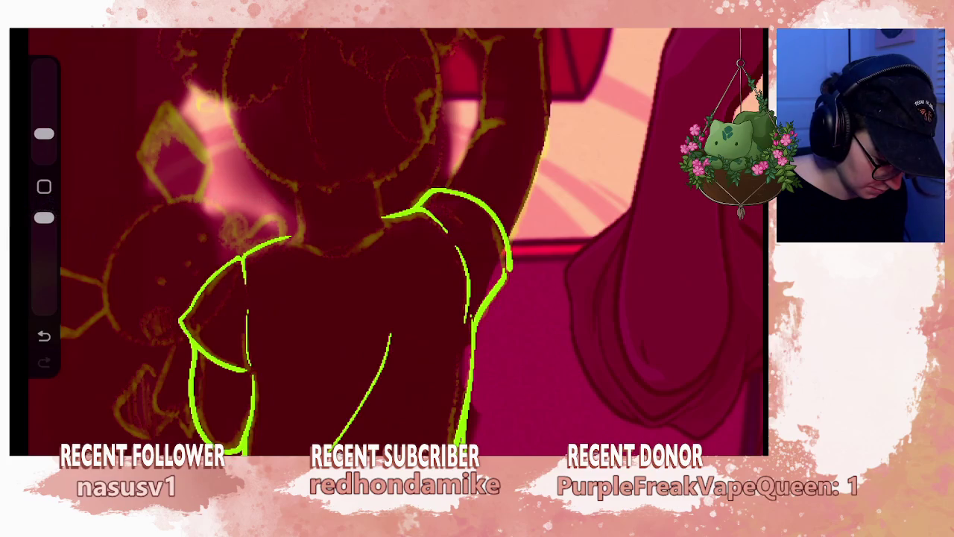
- Zoom into the arm and shoulder, undo a stroke and adjust the brush size
left_click_drag(395, 246, 448, 223)
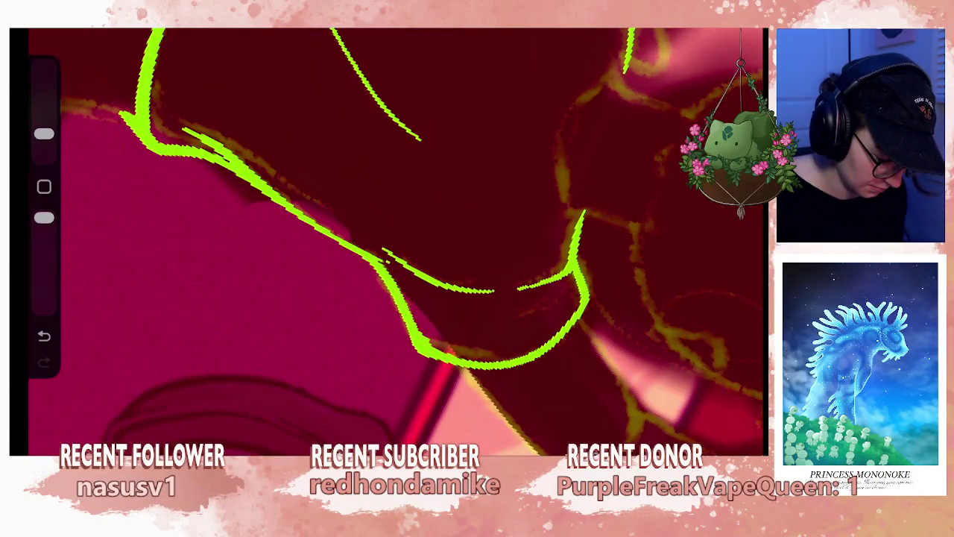
left_click_drag(44, 133, 44, 146)
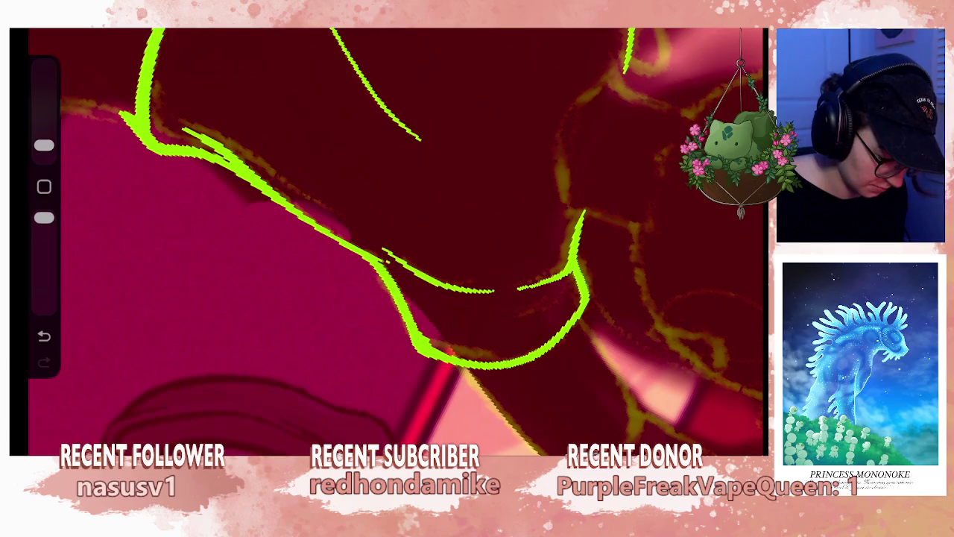
key("ctrl+z")
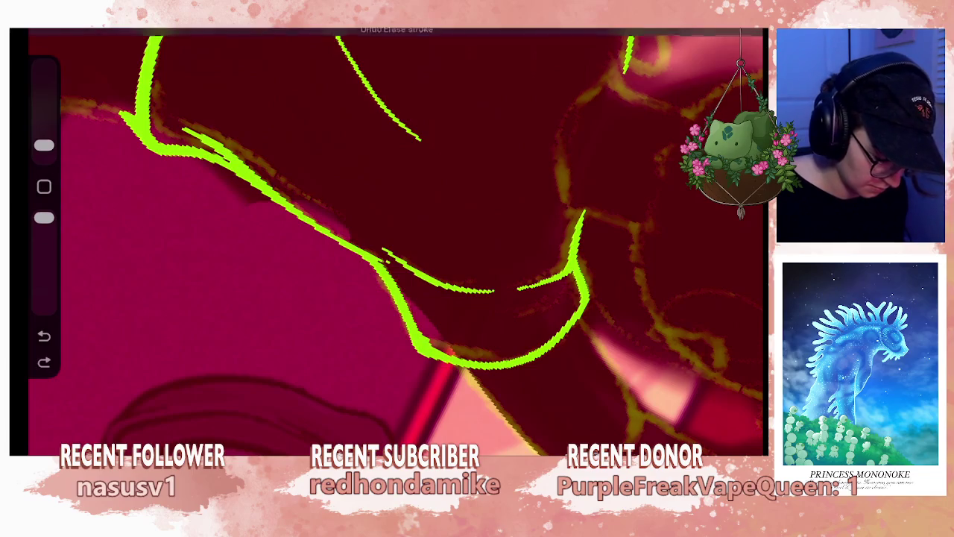
key("b")
key("Escape")
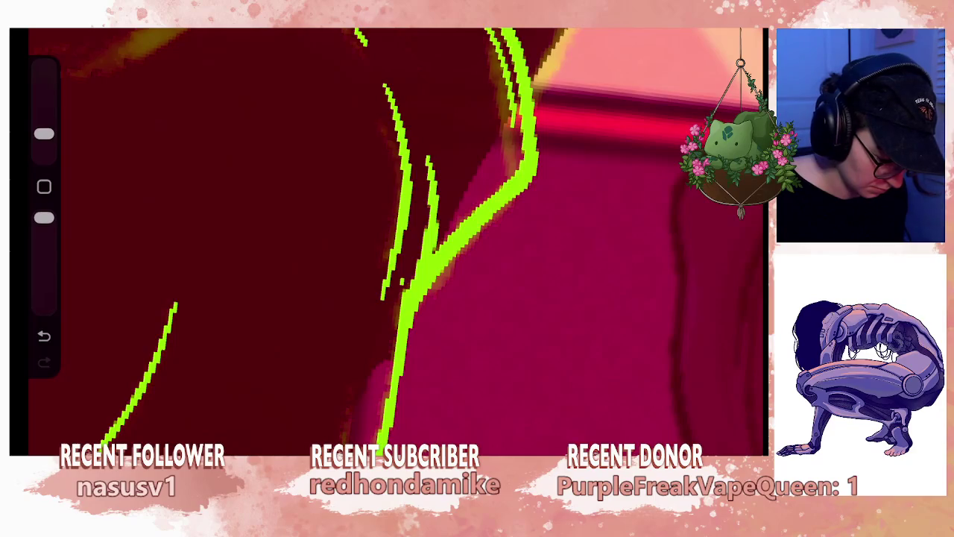
left_click_drag(44, 134, 44, 105)
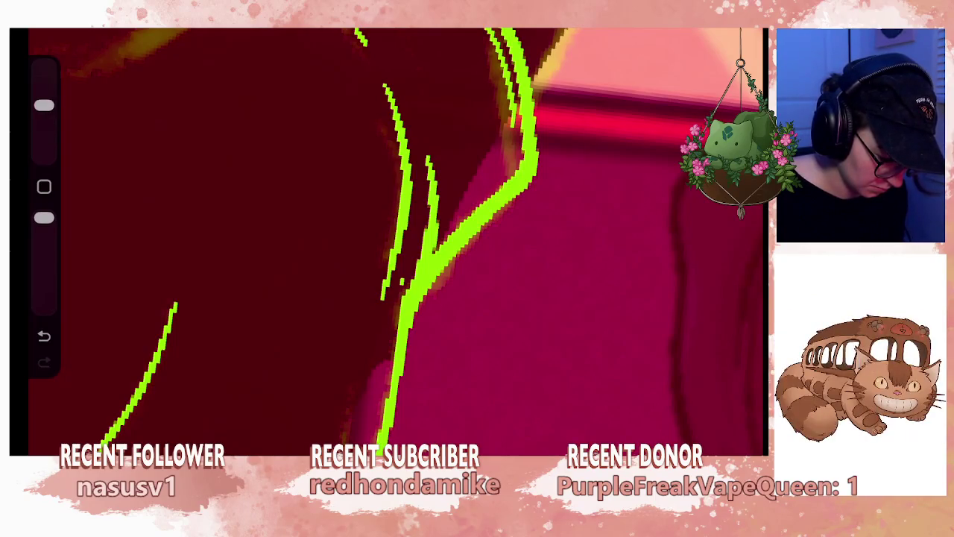
- Shrink the brush and draw green strokes from the sleeve up to the top of the raised arm
scroll(388, 239, "down", 5)
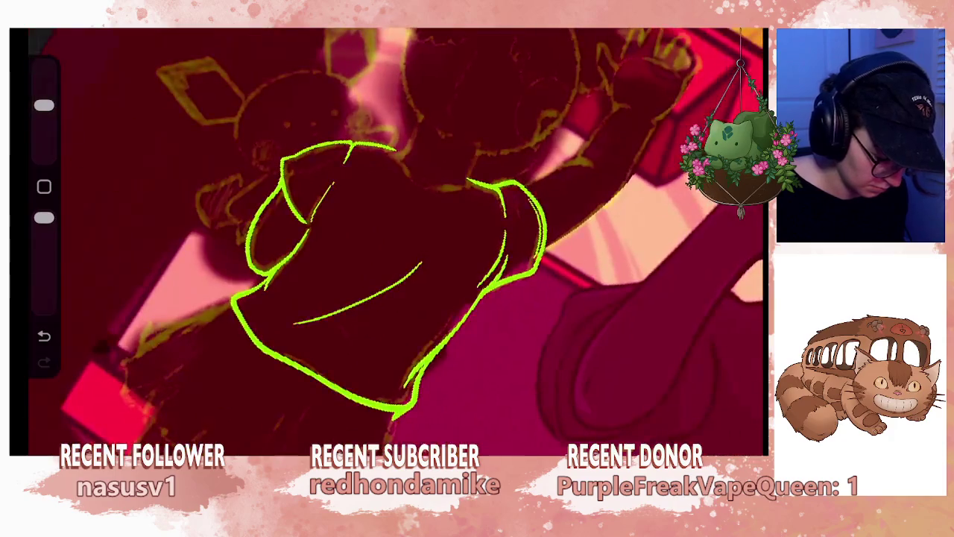
left_click_drag(44, 105, 44, 134)
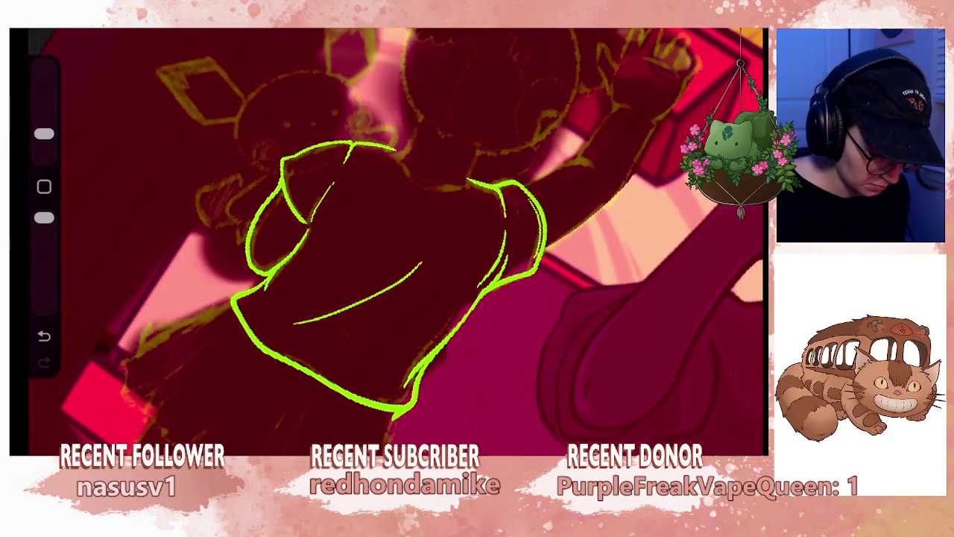
scroll(388, 238, "up", 3)
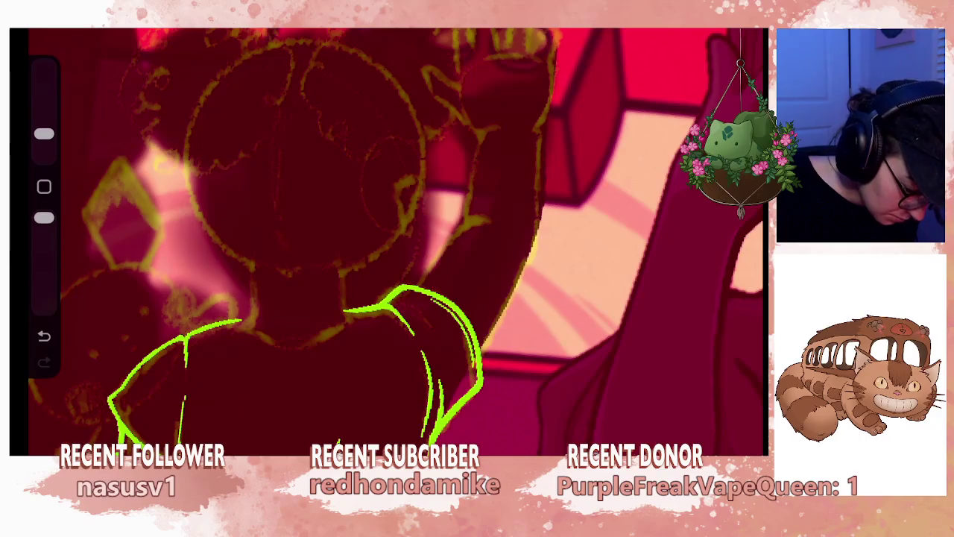
left_click_drag(438, 263, 474, 218)
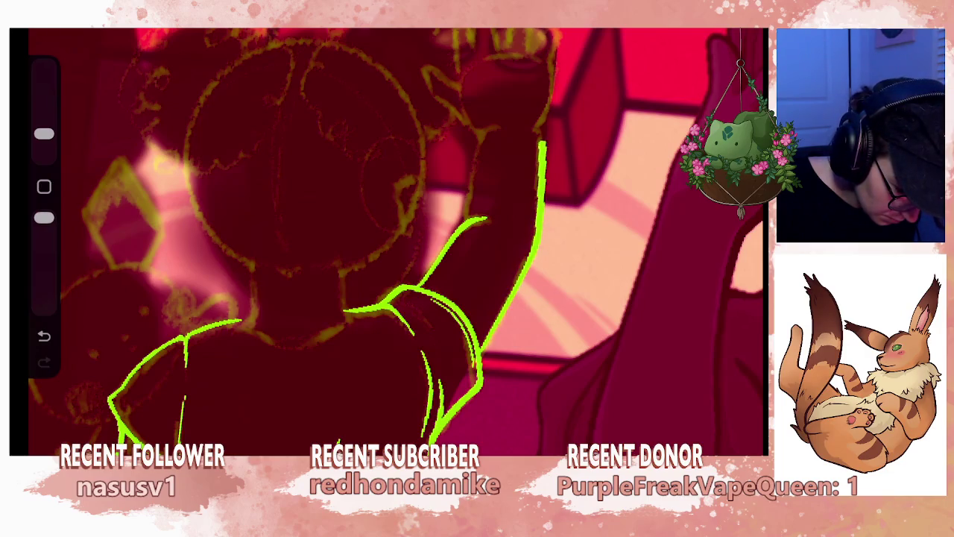
left_click_drag(481, 136, 495, 130)
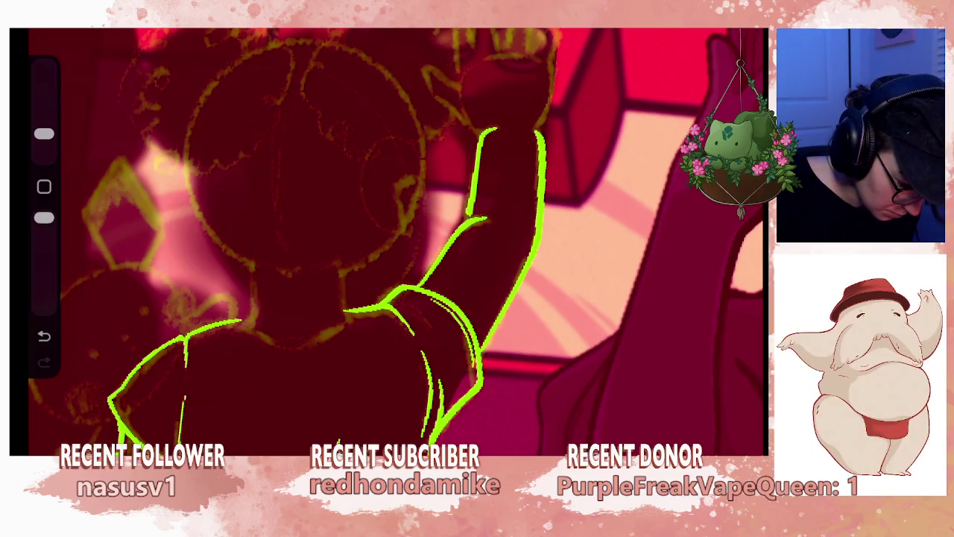
scroll(388, 242, "down", 2)
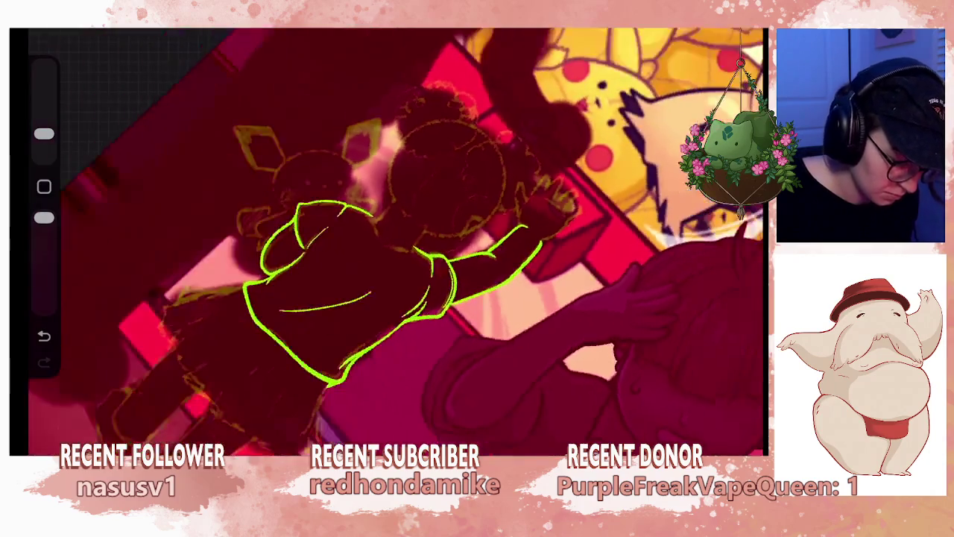
- Undo a stray stroke and draw a curved green line along the raised arm
scroll(388, 242, "down", 2)
scroll(388, 243, "down", 2)
scroll(388, 242, "up", 2)
scroll(388, 242, "up", 2)
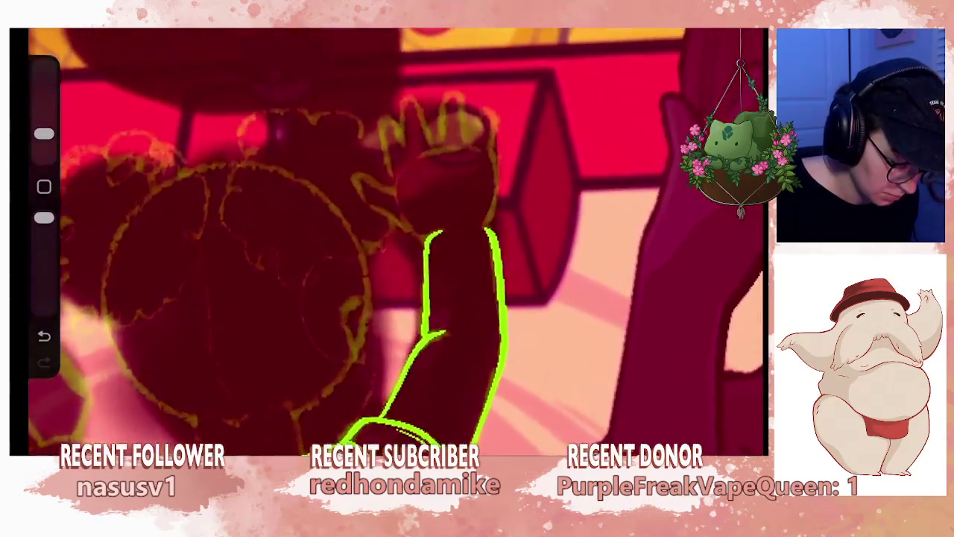
scroll(388, 243, "up", 1)
key("ctrl+z")
mouse_move(440, 236)
left_mouse_down()
mouse_move(423, 248)
mouse_move(417, 321)
left_mouse_up()
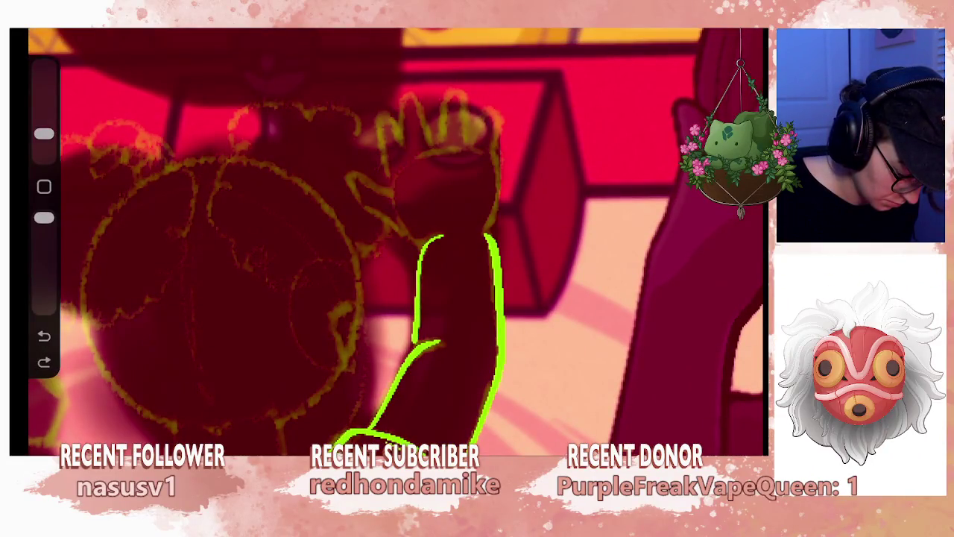
- Continue the arm's right outline up toward the hand, rotating the view to follow it
scroll(395, 242, "down", 2)
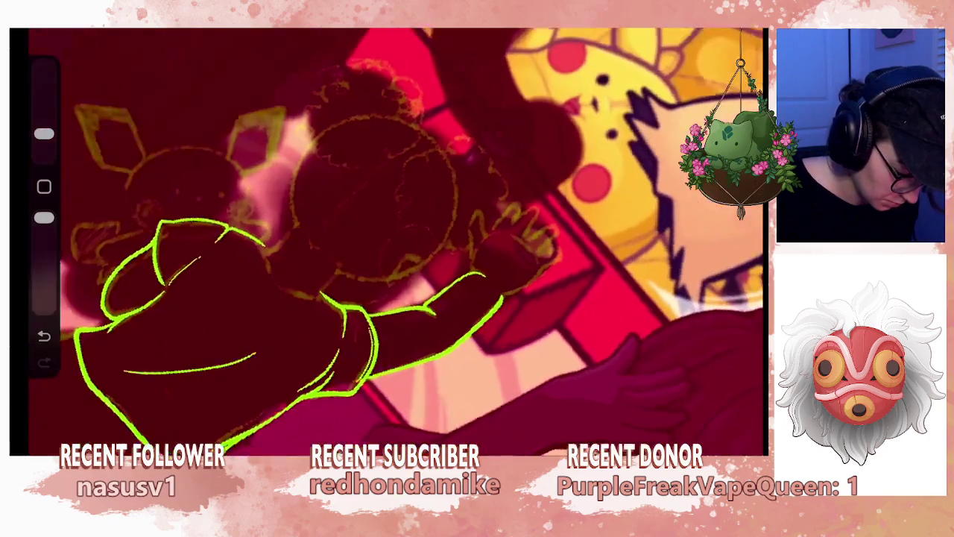
scroll(395, 242, "up", 1)
scroll(395, 243, "up", 1)
scroll(395, 242, "up", 1)
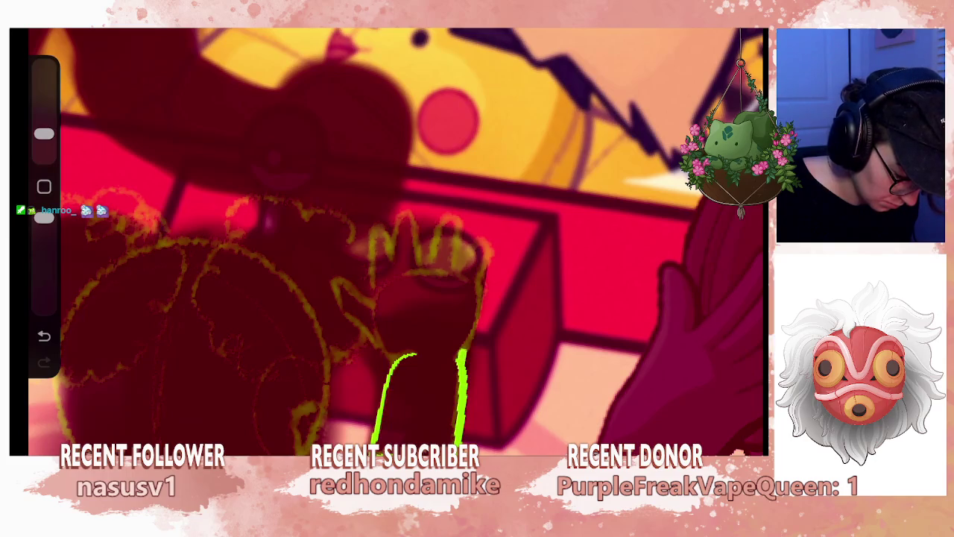
left_click_drag(468, 339, 476, 322)
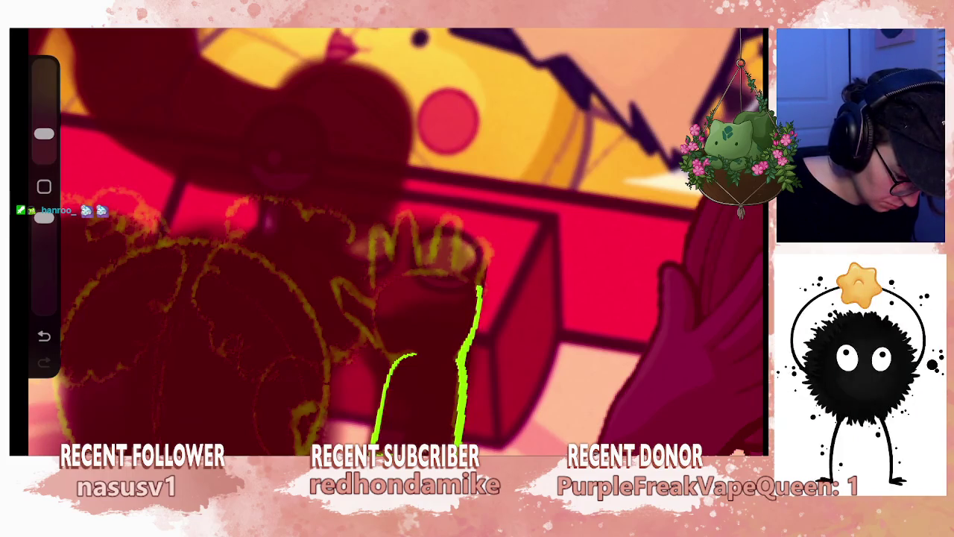
left_click_drag(480, 282, 486, 265)
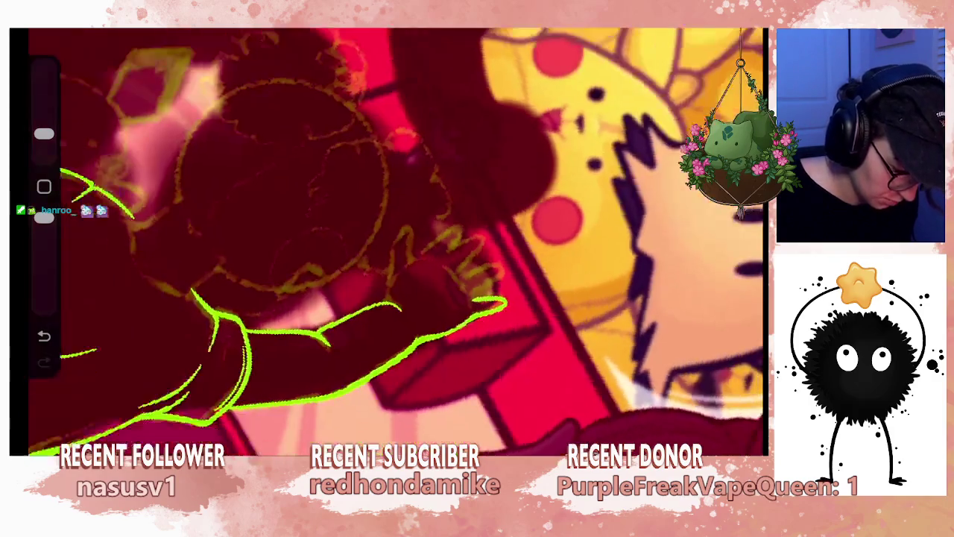
left_click_drag(395, 246, 335, 223)
mouse_move(581, 358)
left_mouse_down()
mouse_move(388, 149)
mouse_move(448, 112)
mouse_move(186, 89)
mouse_move(171, 156)
left_mouse_up()
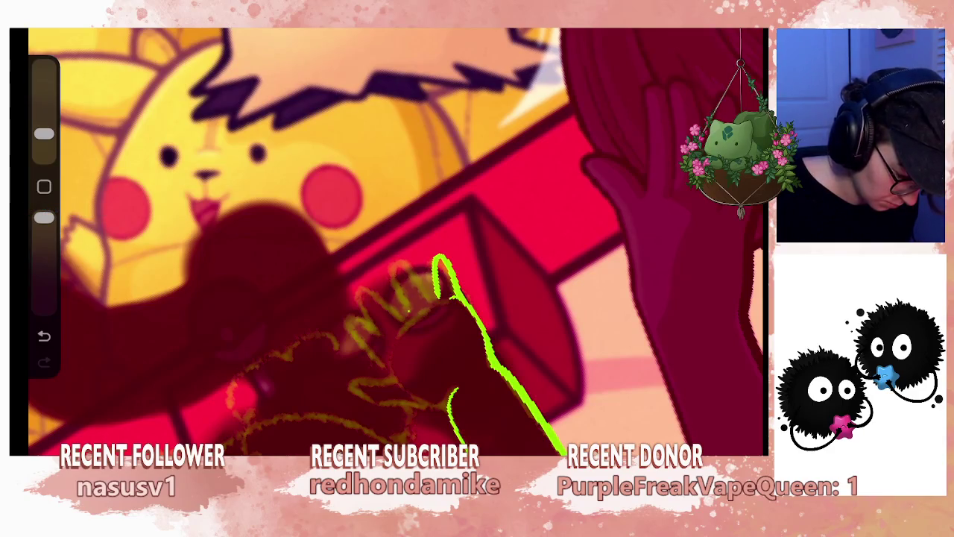
- Outline the raised hand's edge and its fingers, including the middle finger, in green
mouse_move(405, 306)
left_mouse_down()
mouse_move(399, 256)
mouse_move(433, 302)
left_mouse_up()
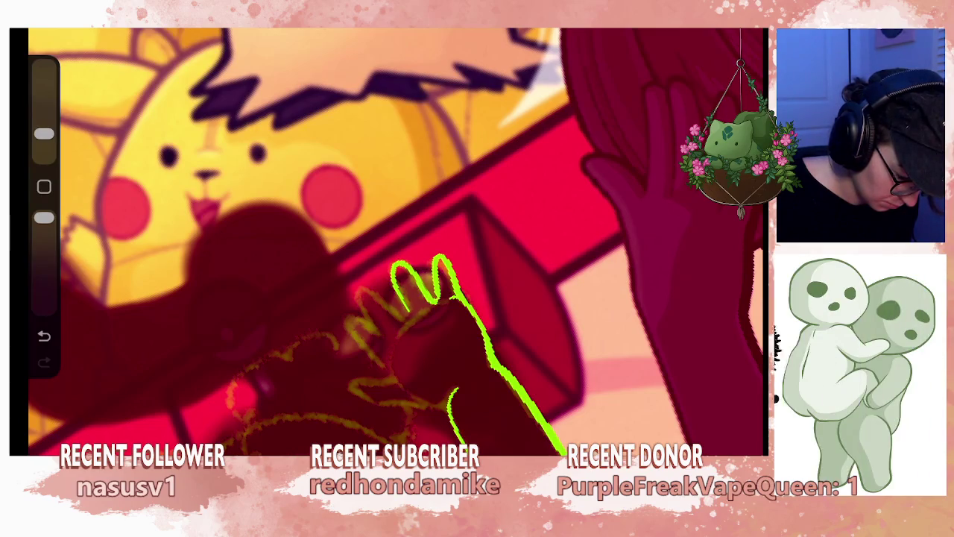
scroll(418, 313, "down", 1)
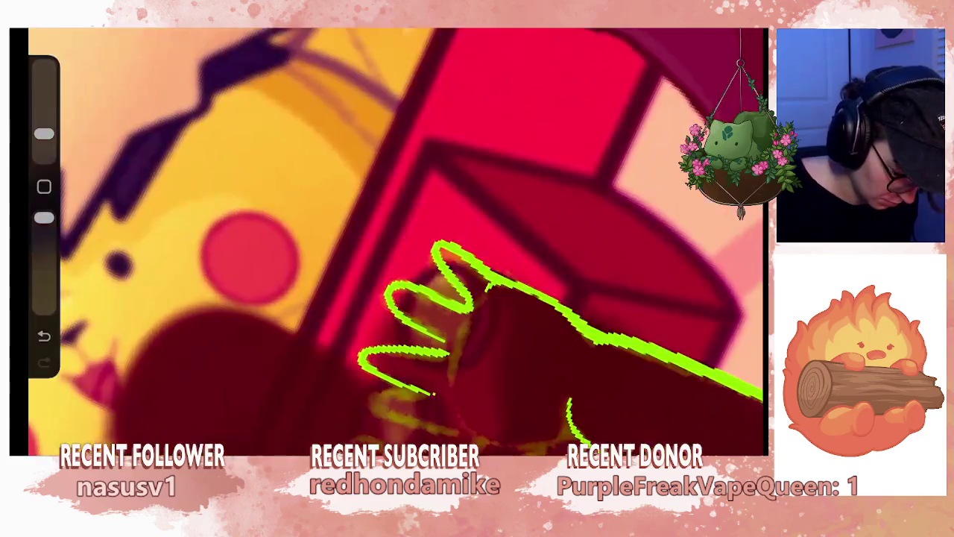
left_click_drag(448, 373, 457, 335)
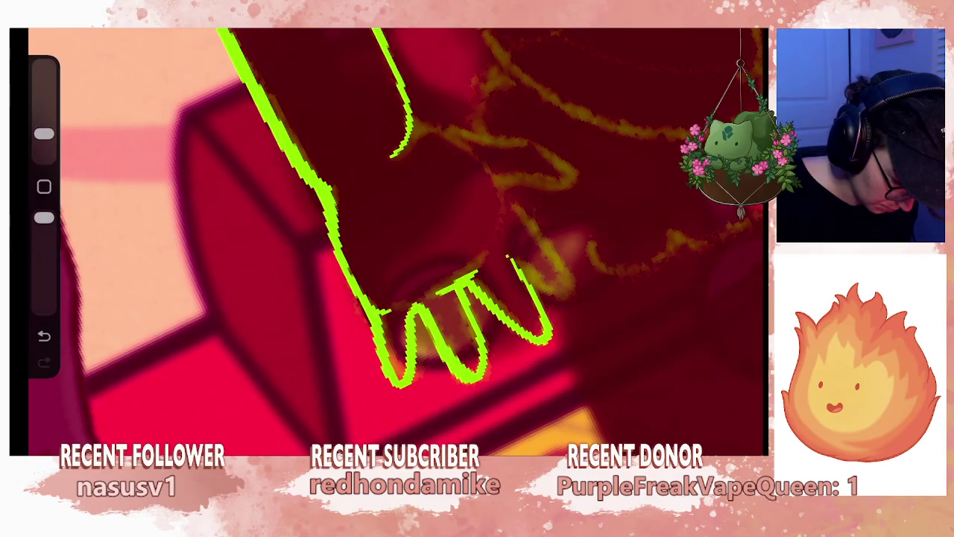
left_click_drag(44, 134, 44, 105)
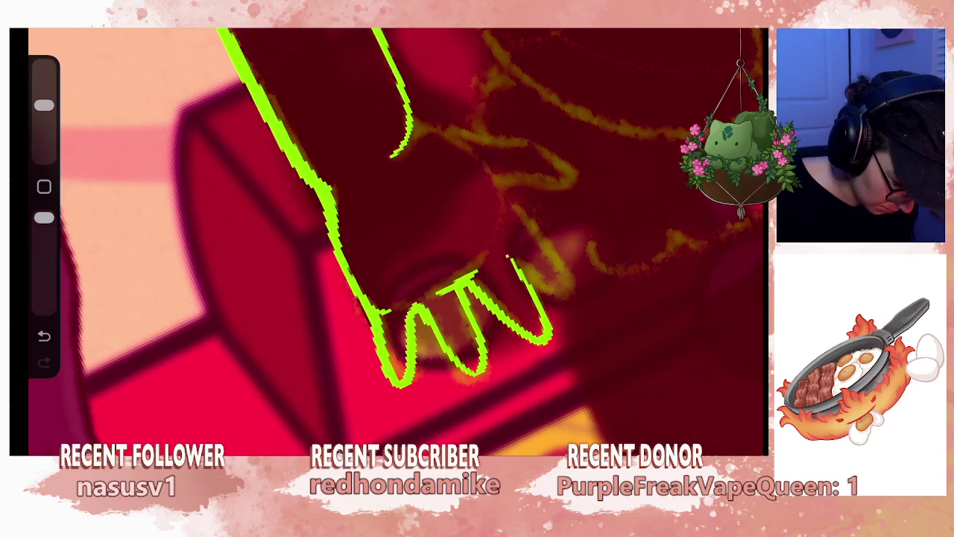
left_click_drag(44, 105, 44, 134)
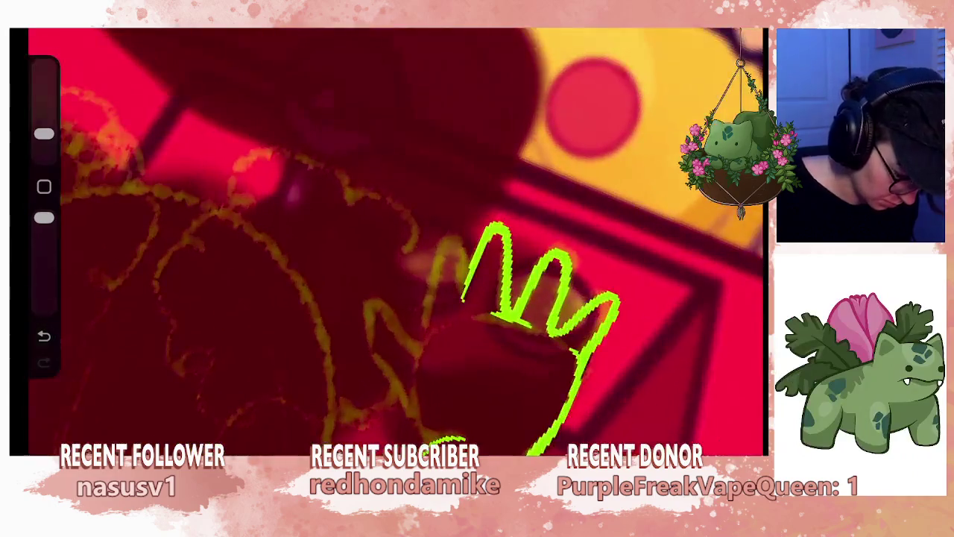
mouse_move(422, 340)
left_mouse_down()
mouse_move(442, 236)
mouse_move(451, 218)
mouse_move(463, 221)
left_mouse_up()
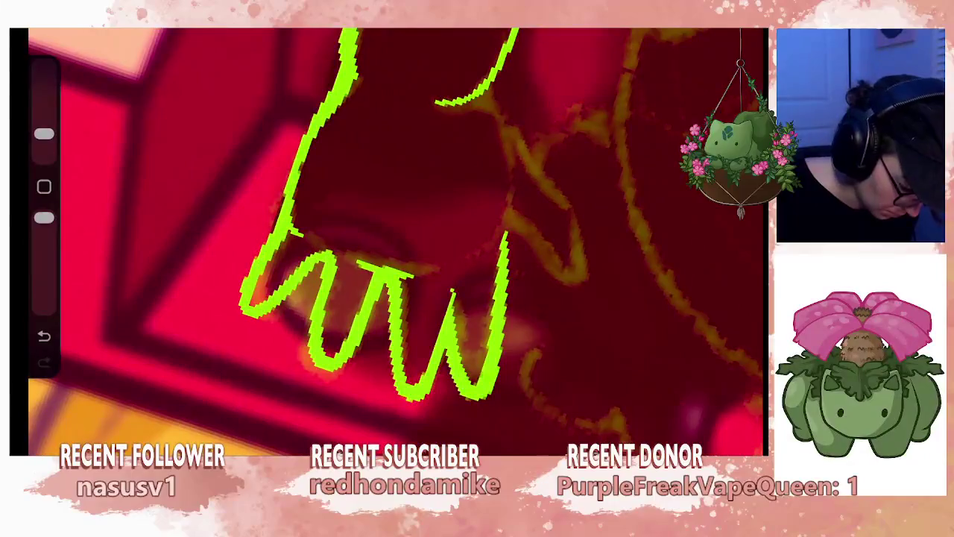
left_click_drag(432, 392, 450, 303)
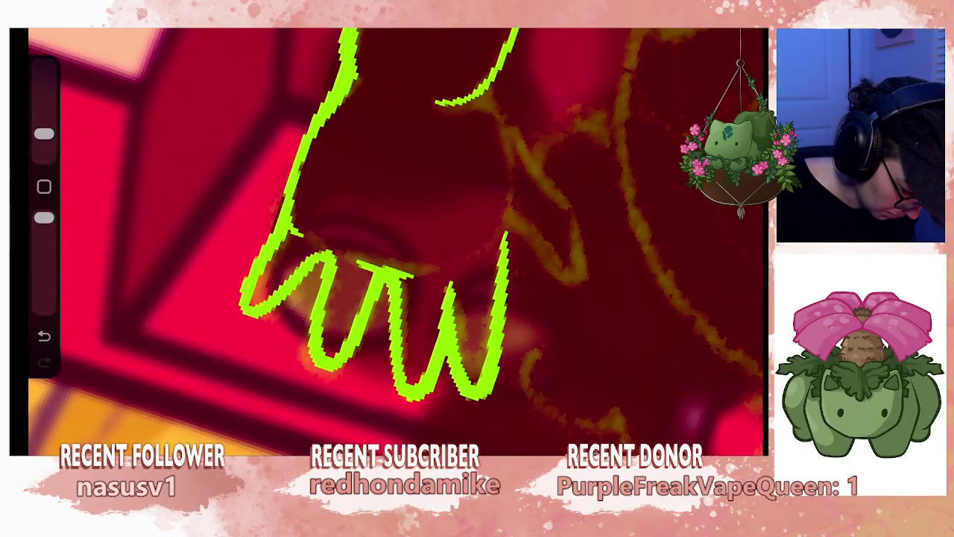
left_click_drag(44, 135, 44, 105)
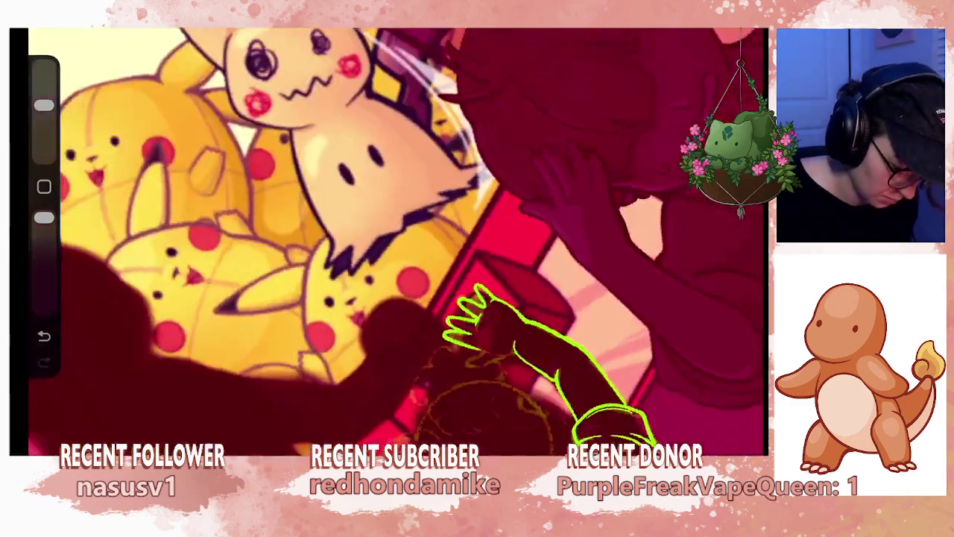
- Undo the stray stroke, shrink the brush and redraw the finger outline in green
scroll(396, 242, "down", 5)
scroll(395, 243, "up", 2)
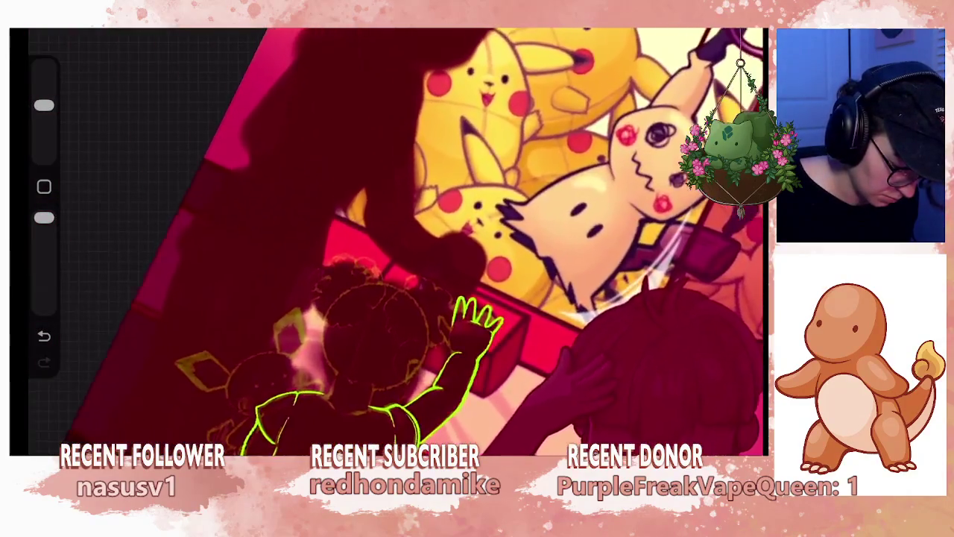
scroll(395, 243, "up", 2)
scroll(395, 243, "up", 2)
scroll(395, 243, "up", 1)
scroll(395, 242, "up", 1)
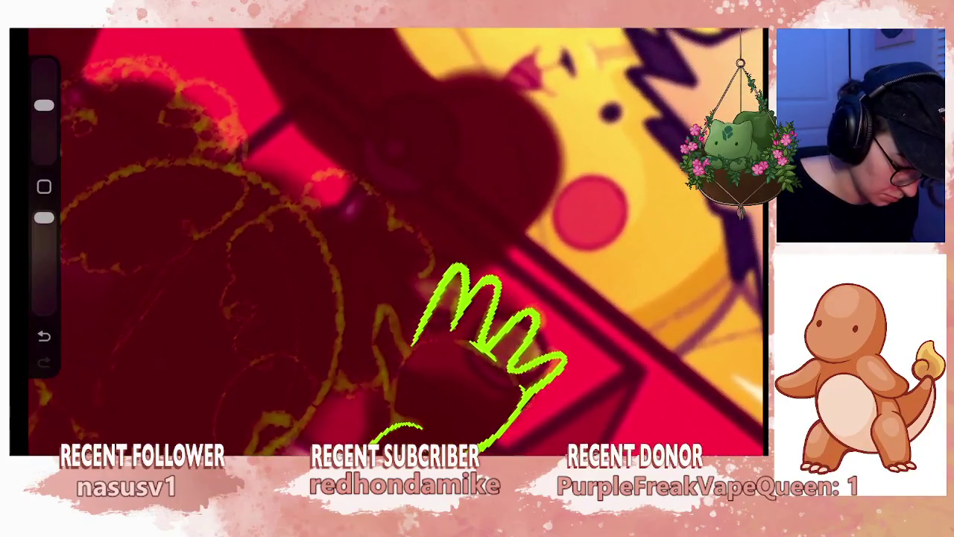
key("ctrl+z")
key("ctrl+z")
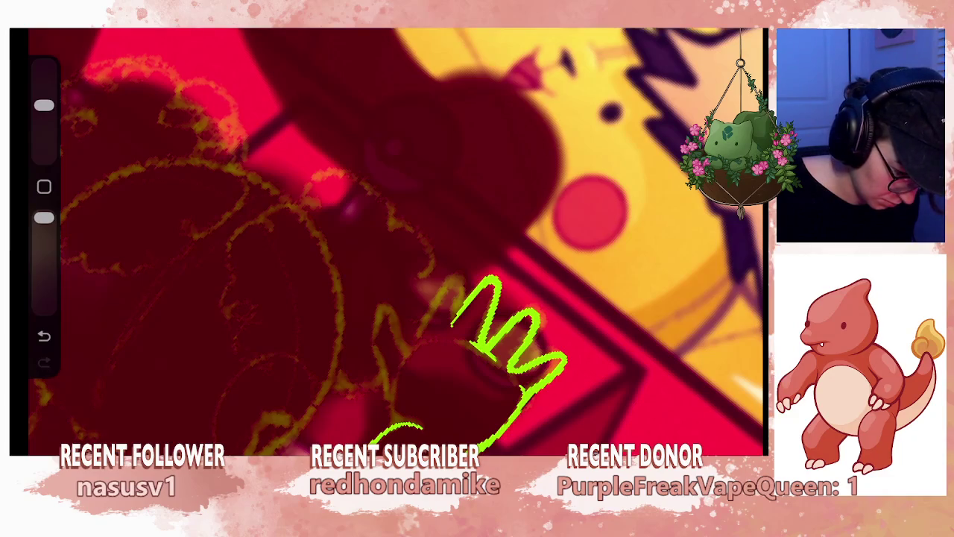
left_click_drag(44, 105, 44, 134)
mouse_move(422, 328)
left_mouse_down()
mouse_move(445, 286)
mouse_move(468, 270)
left_mouse_up()
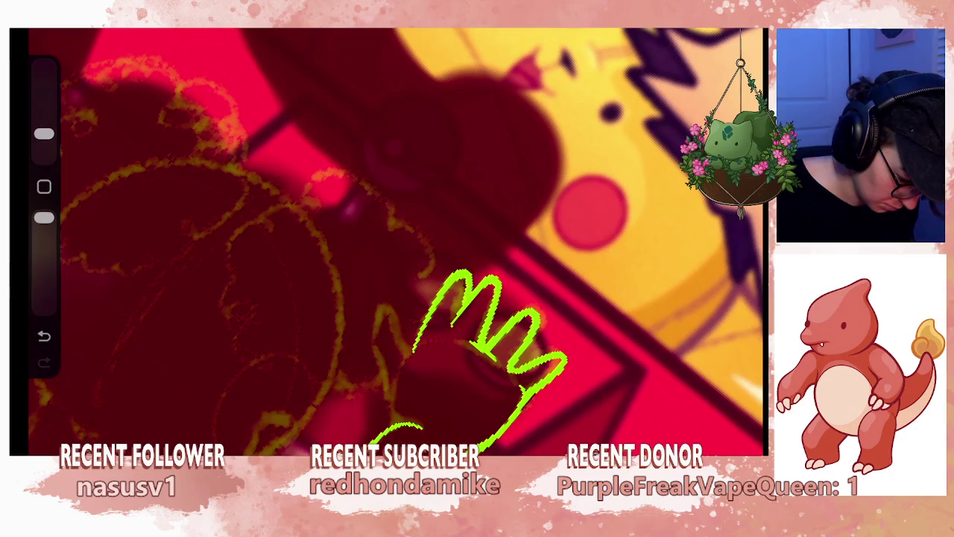
- Rotate around the hand, fine-tune the brush size and zoom back out
mouse_move(492, 343)
left_mouse_down()
mouse_move(521, 328)
mouse_move(447, 298)
left_mouse_up()
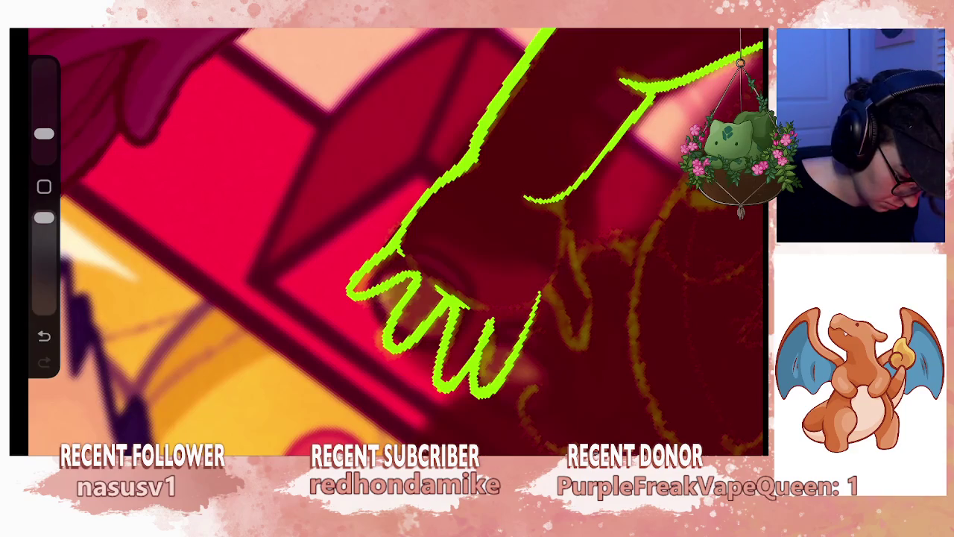
left_click_drag(44, 133, 44, 105)
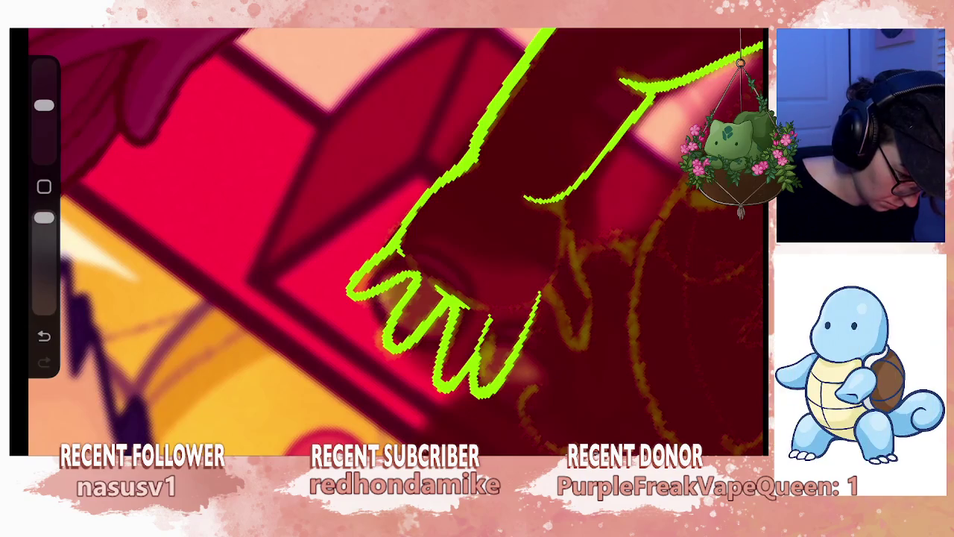
left_click_drag(44, 105, 44, 133)
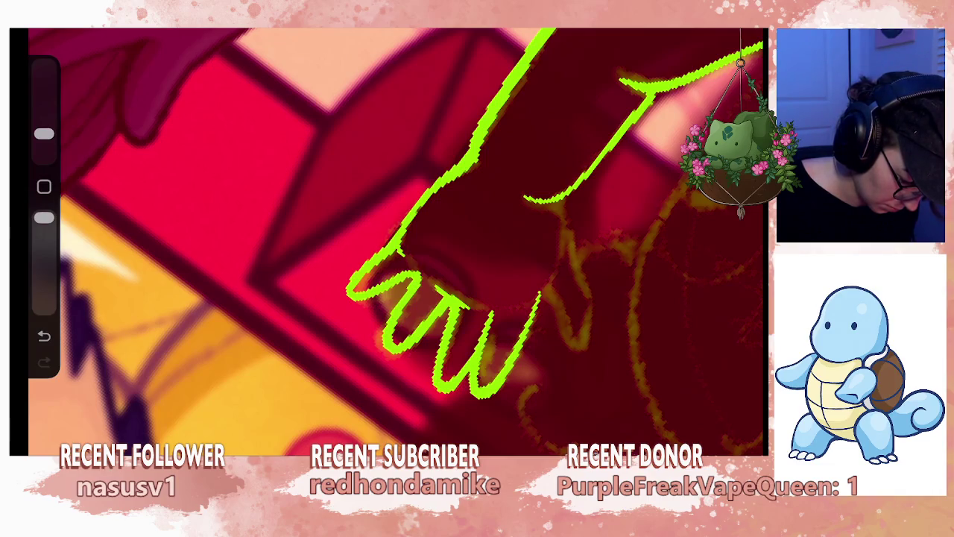
scroll(395, 239, "down", 3)
scroll(395, 238, "down", 3)
scroll(395, 238, "down", 3)
scroll(395, 239, "down", 2)
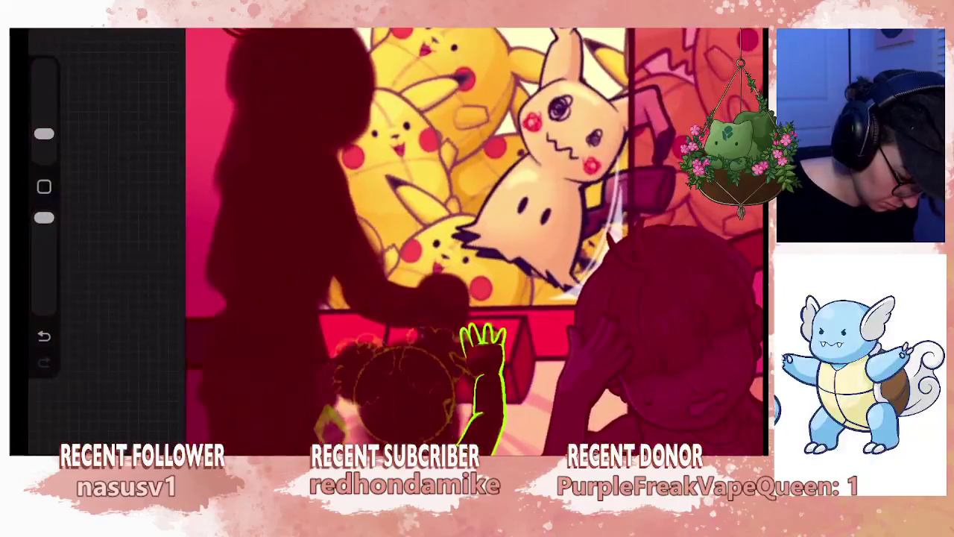
- Lasso the rightmost green finger with Freehand selection and reshape it with Freeform transform
scroll(395, 239, "down", 3)
scroll(395, 238, "up", 3)
scroll(396, 239, "up", 1)
scroll(395, 238, "down", 3)
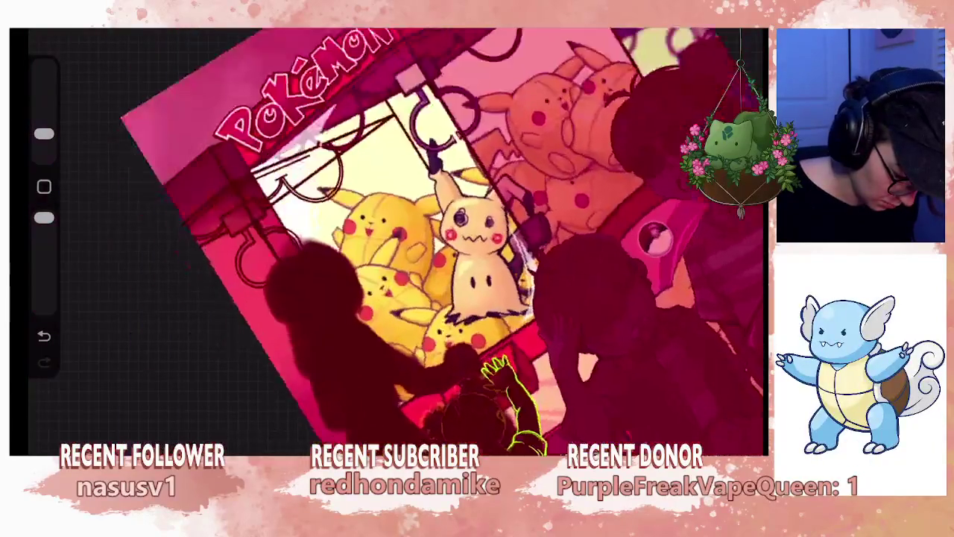
scroll(395, 238, "up", 2)
scroll(395, 238, "up", 3)
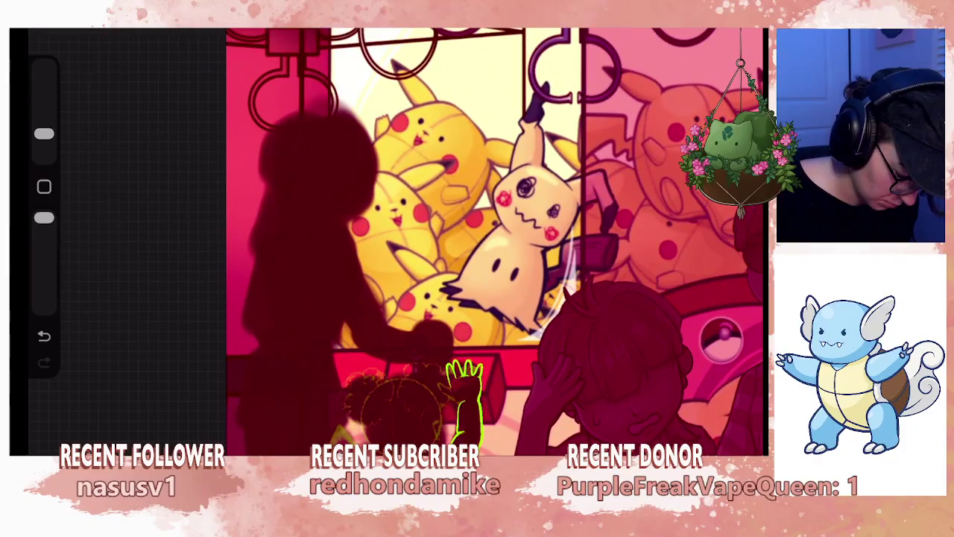
scroll(463, 388, "up", 3)
scroll(462, 388, "up", 2)
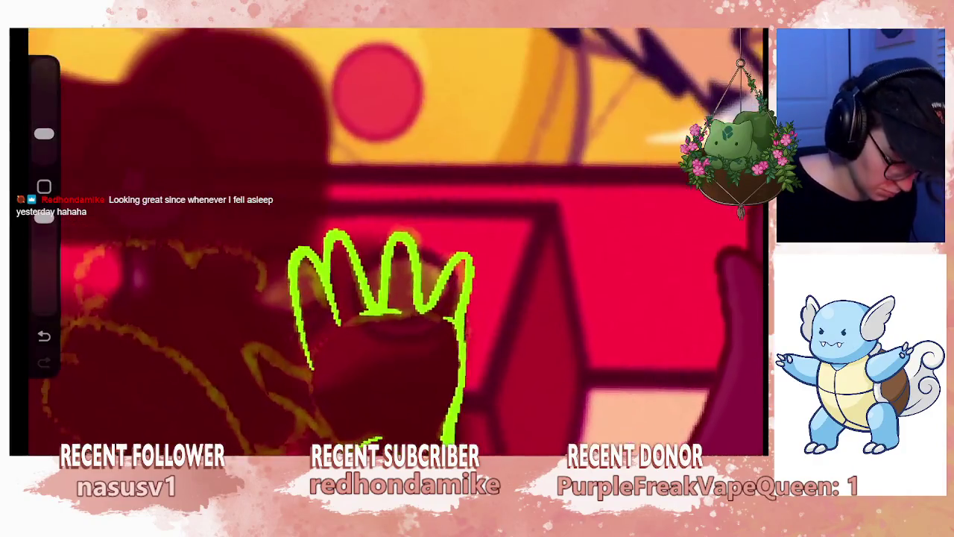
key("s")
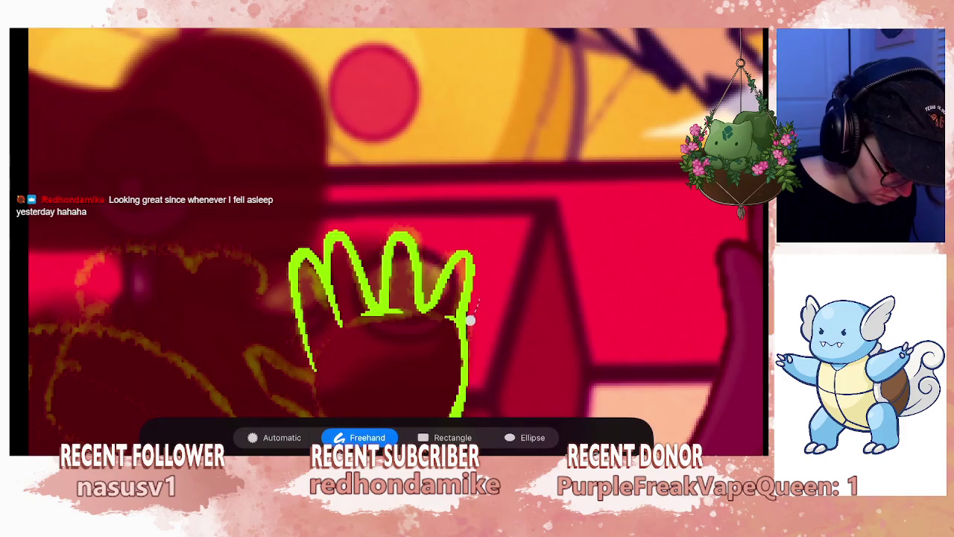
left_click_drag(471, 317, 446, 307)
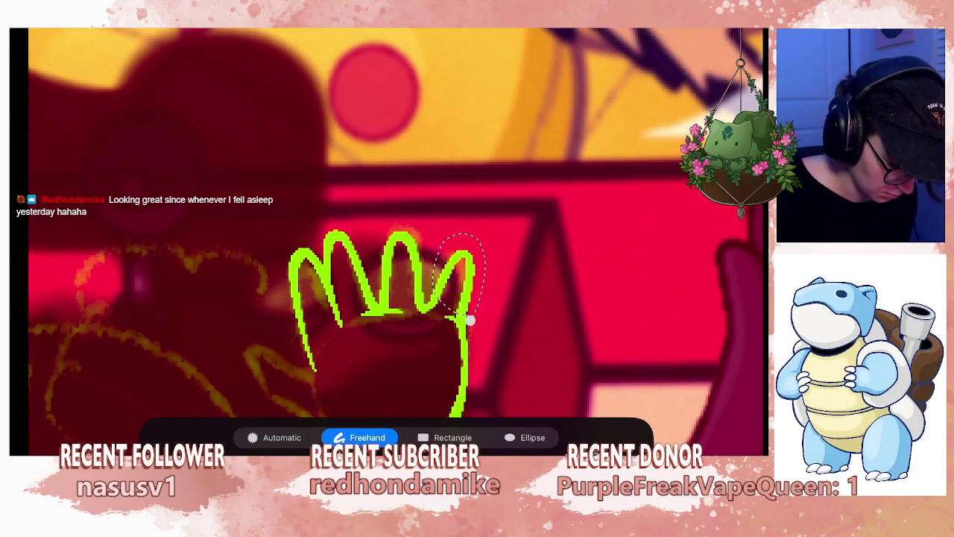
key("v")
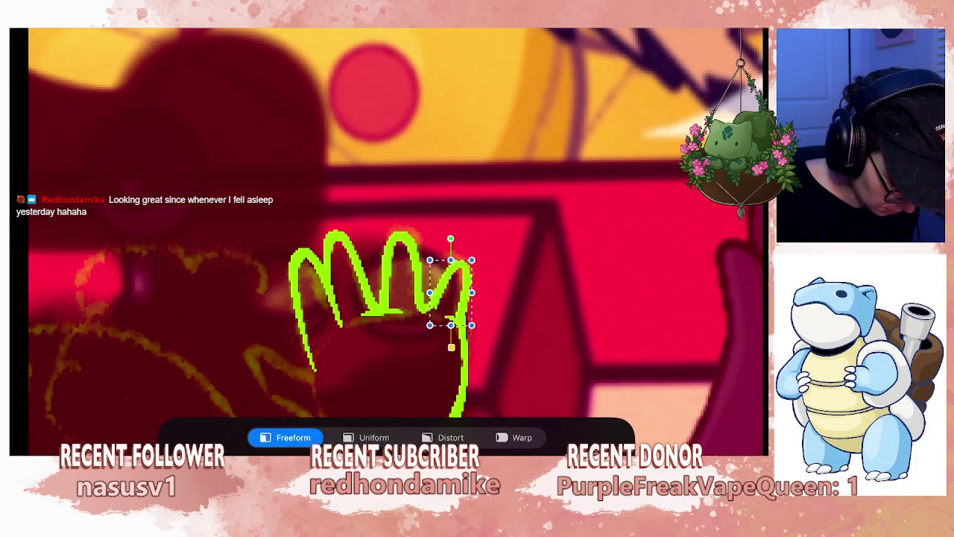
key("b")
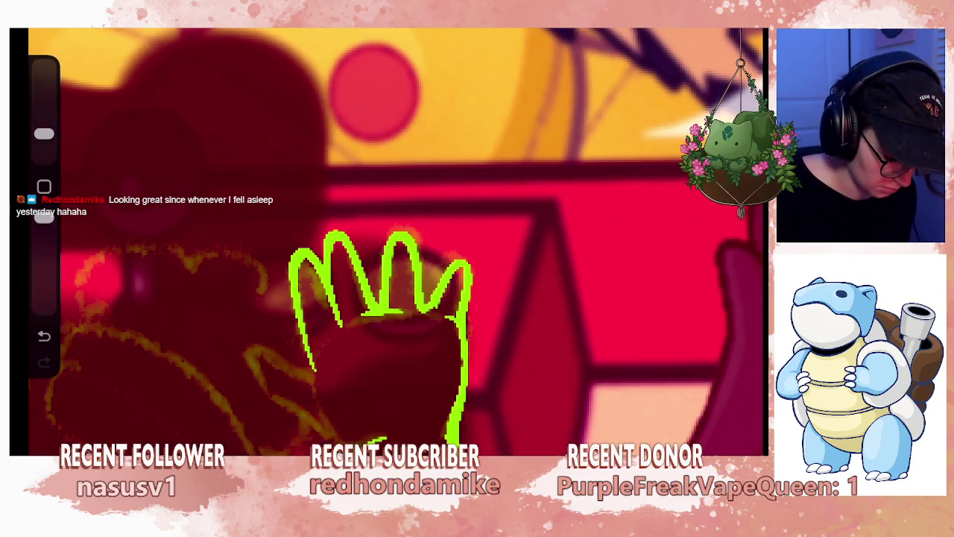
- Zoom out to review the green shirt, arm and hand outline
scroll(396, 240, "down", 2)
scroll(397, 240, "down", 2)
scroll(397, 240, "down", 2)
scroll(397, 240, "down", 2)
scroll(397, 240, "down", 2)
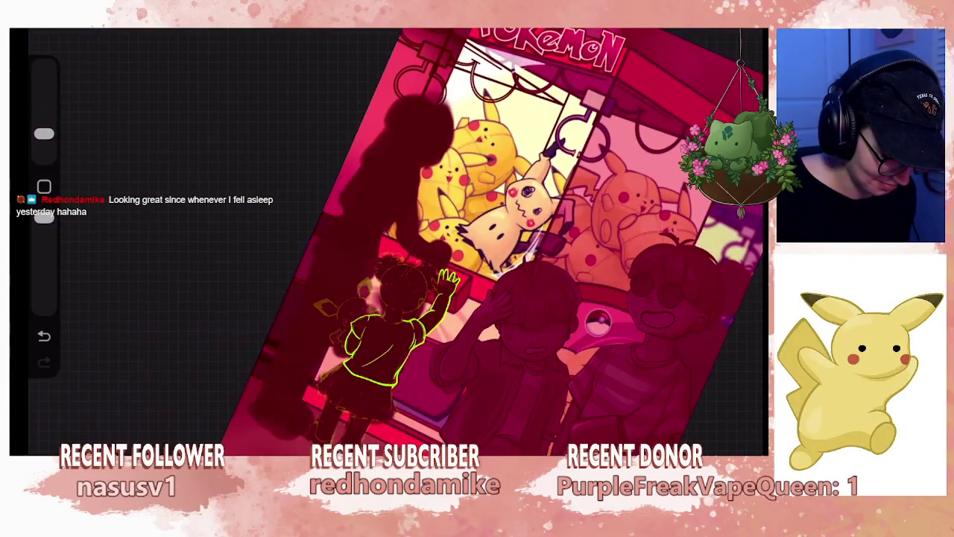
scroll(430, 242, "up", 3)
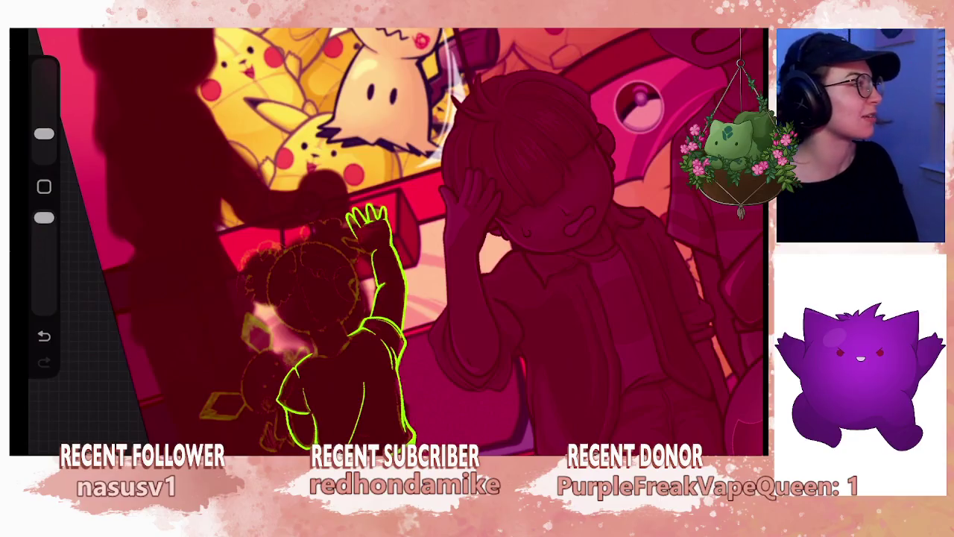
scroll(397, 240, "down", 3)
scroll(397, 240, "down", 2)
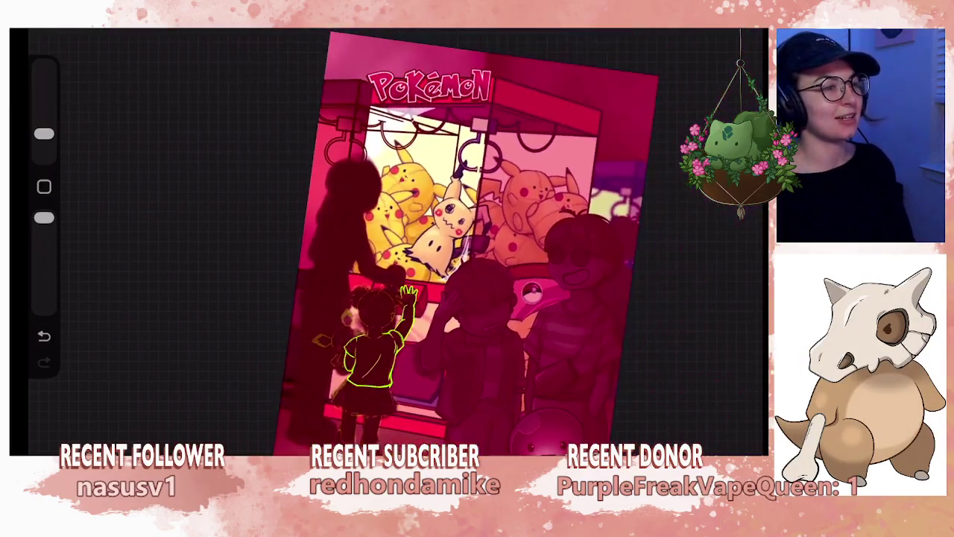
scroll(403, 238, "up", 2)
scroll(402, 239, "up", 2)
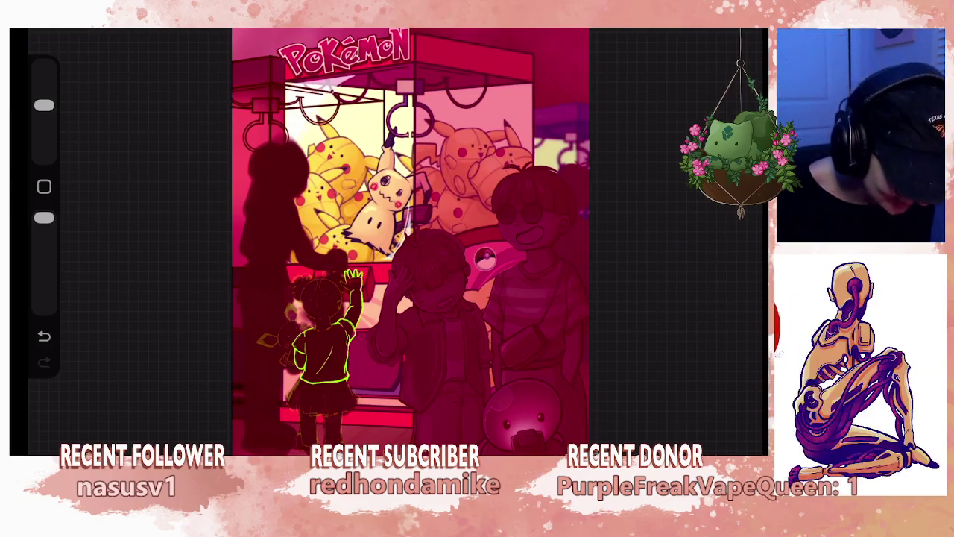
- Undo the last erase, shrink the eraser, and extend the wrist contour down the raised arm
scroll(417, 239, "up", 3)
scroll(373, 254, "up", 2)
scroll(373, 253, "up", 2)
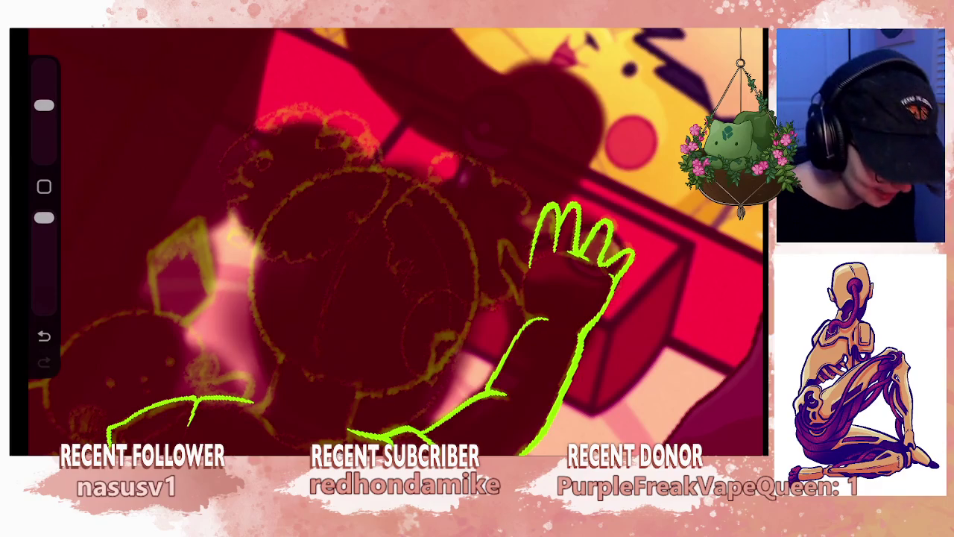
scroll(514, 224, "up", 2)
scroll(395, 239, "up", 1)
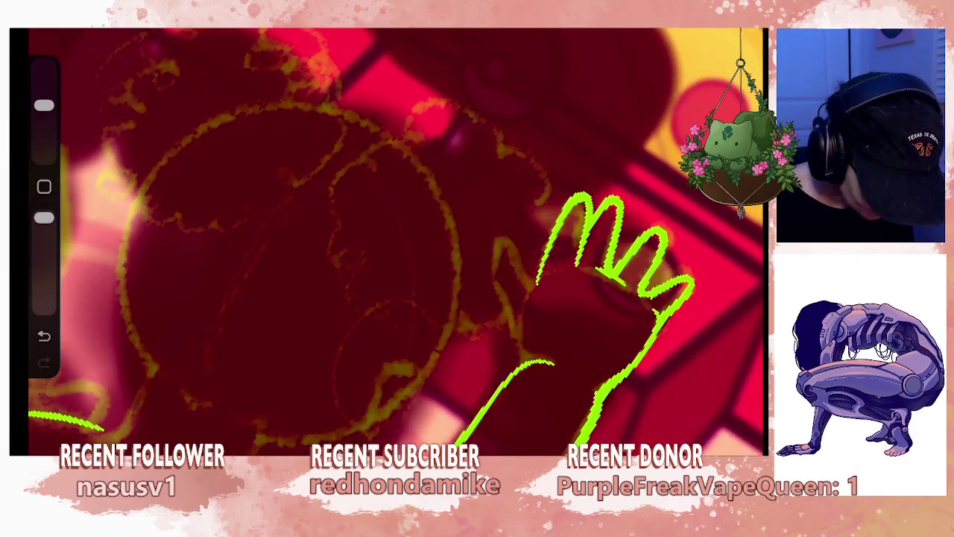
key("ctrl+z")
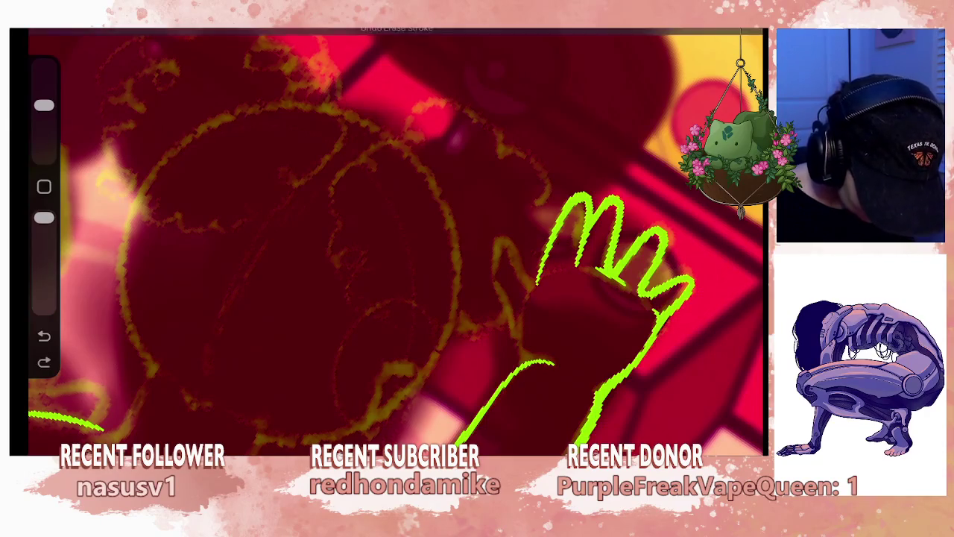
left_click_drag(44, 106, 44, 134)
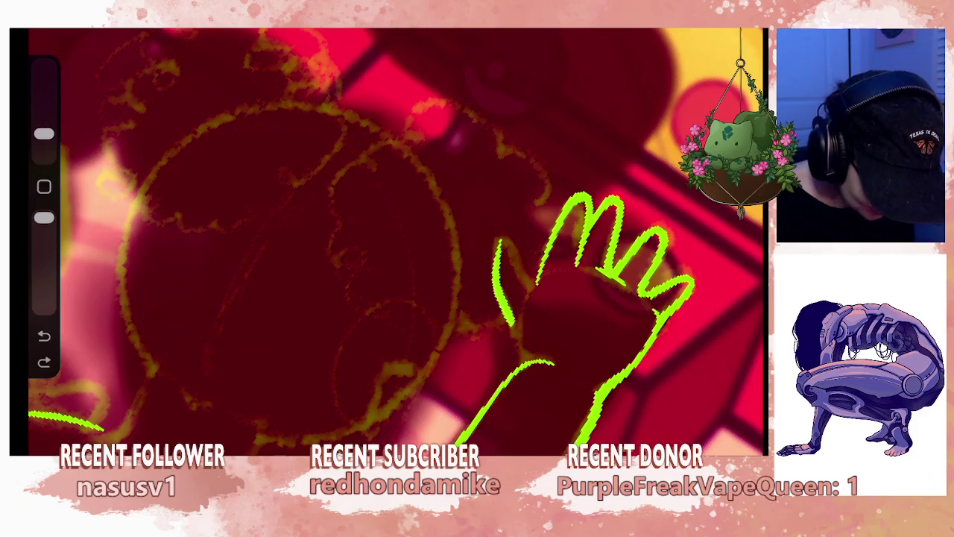
left_click_drag(511, 337, 525, 364)
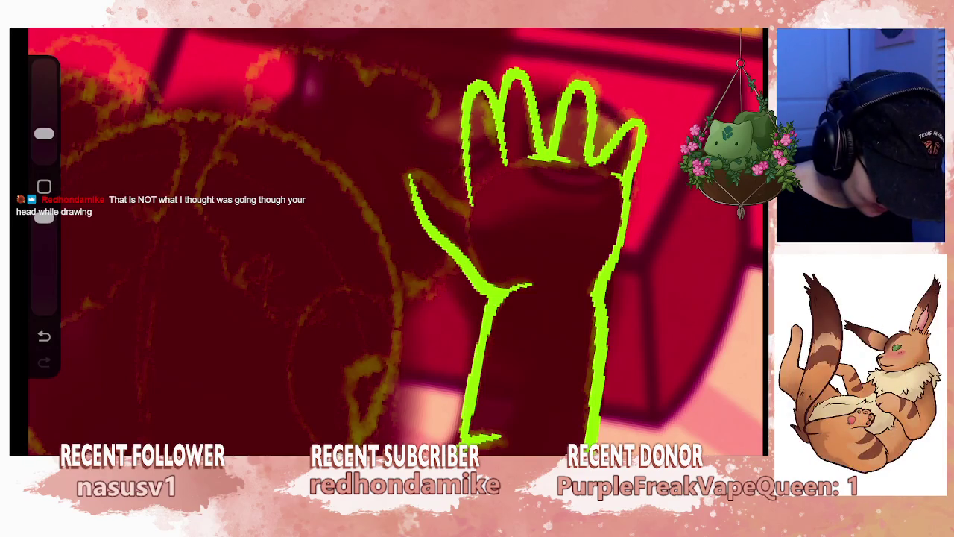
- Undo the bad paint stroke, rotate the canvas so the hand angles down-left, and zoom out
scroll(395, 239, "up", 3)
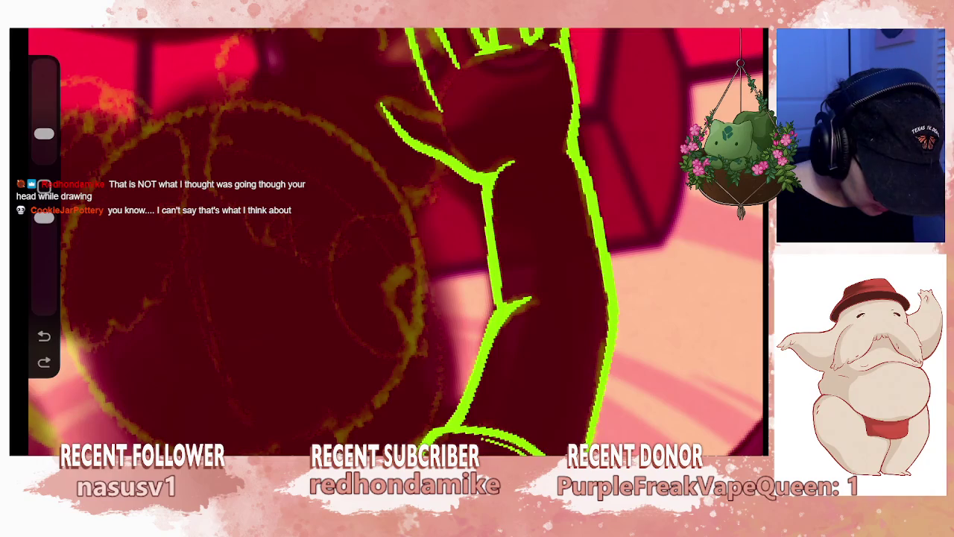
key("ctrl+z")
scroll(397, 242, "up", 5)
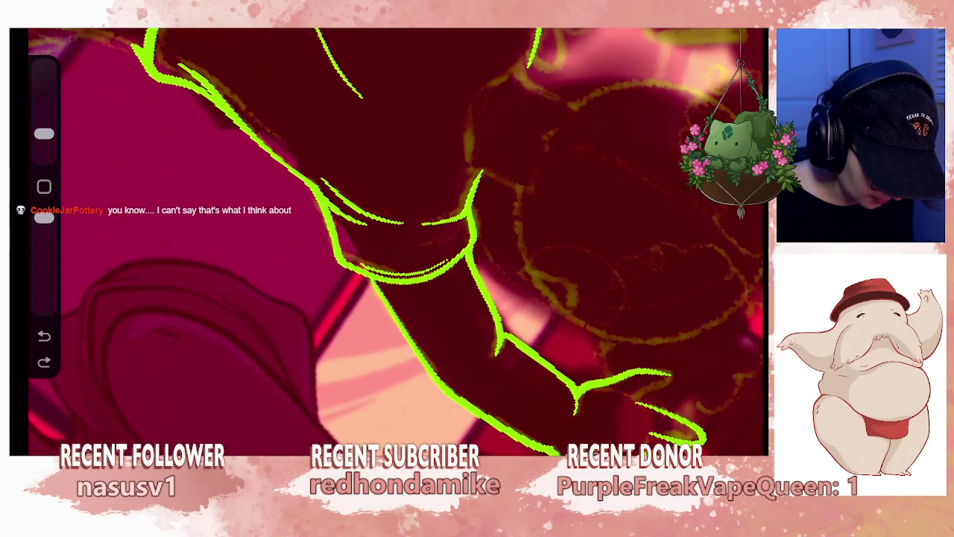
scroll(396, 243, "down", 3)
scroll(397, 243, "down", 3)
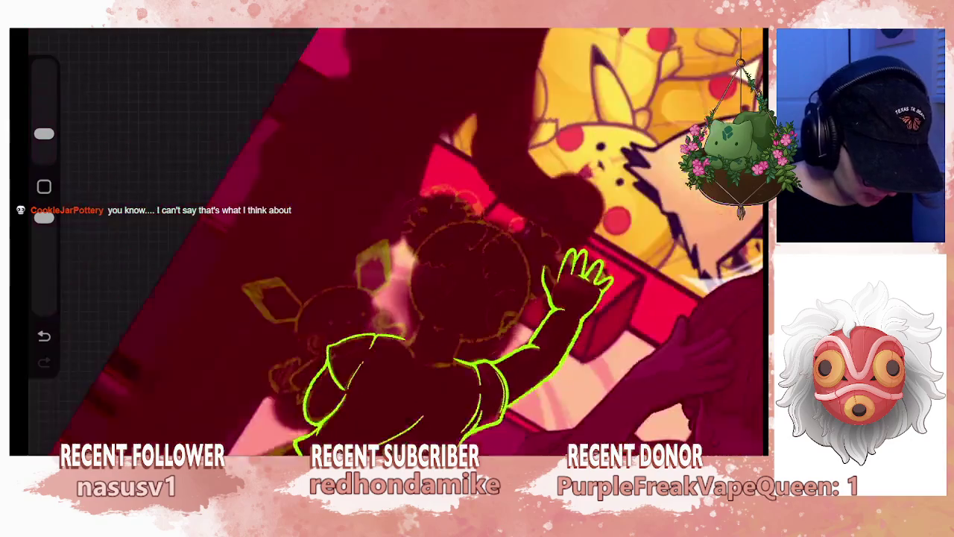
scroll(397, 242, "up", 3)
scroll(397, 242, "up", 2)
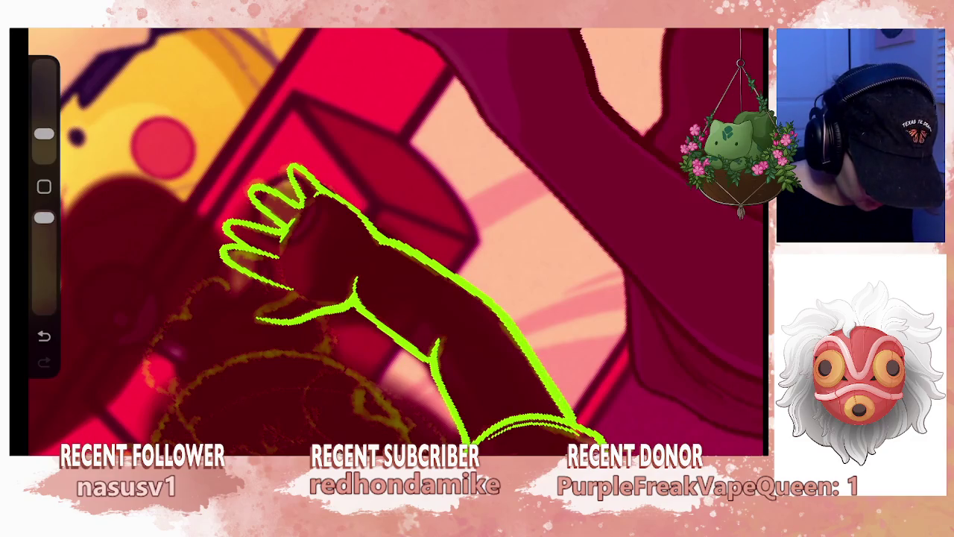
scroll(397, 242, "down", 2)
scroll(397, 242, "down", 2)
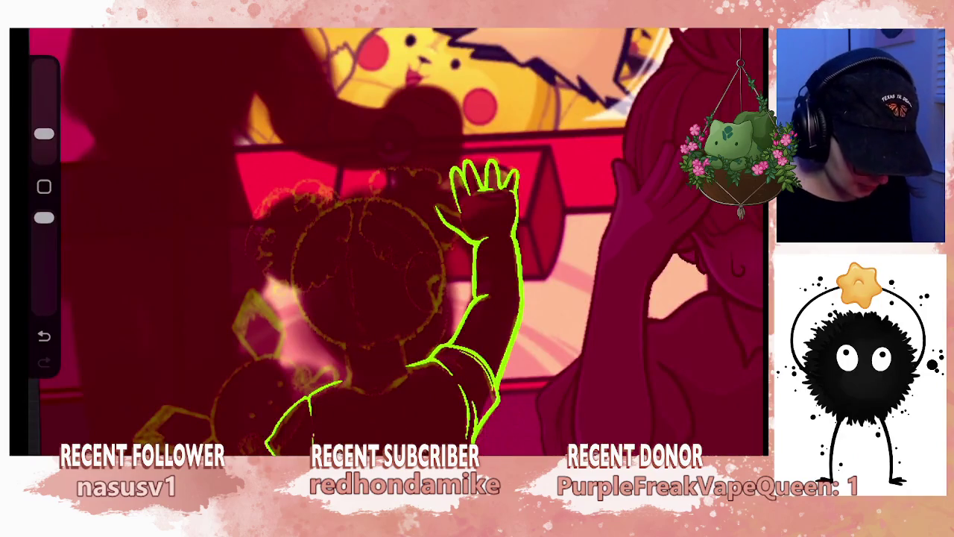
scroll(397, 243, "up", 2)
scroll(397, 242, "up", 2)
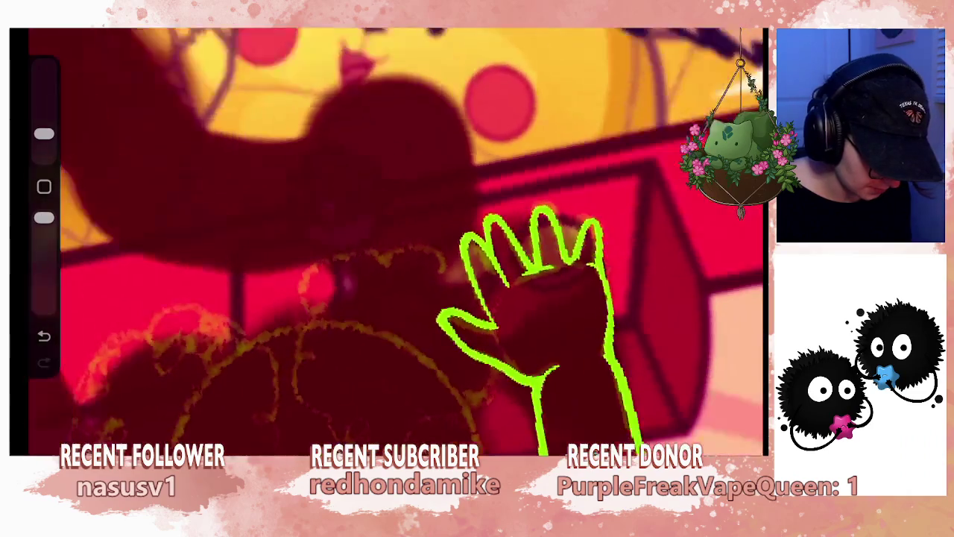
mouse_move(522, 283)
left_mouse_down()
mouse_move(447, 298)
mouse_move(440, 291)
left_mouse_up()
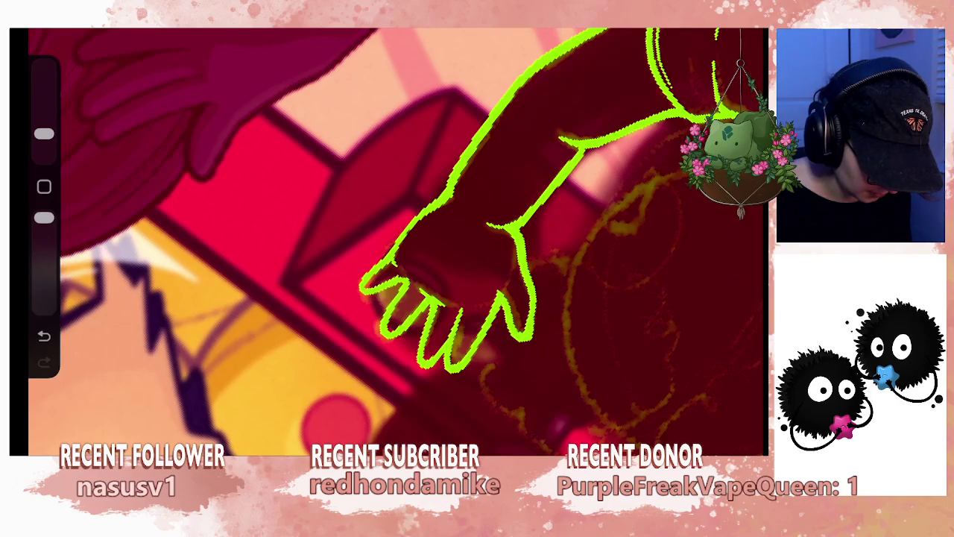
mouse_move(447, 313)
left_mouse_down()
mouse_move(511, 288)
mouse_move(490, 298)
mouse_move(500, 309)
mouse_move(511, 277)
mouse_move(522, 373)
mouse_move(522, 294)
left_mouse_up()
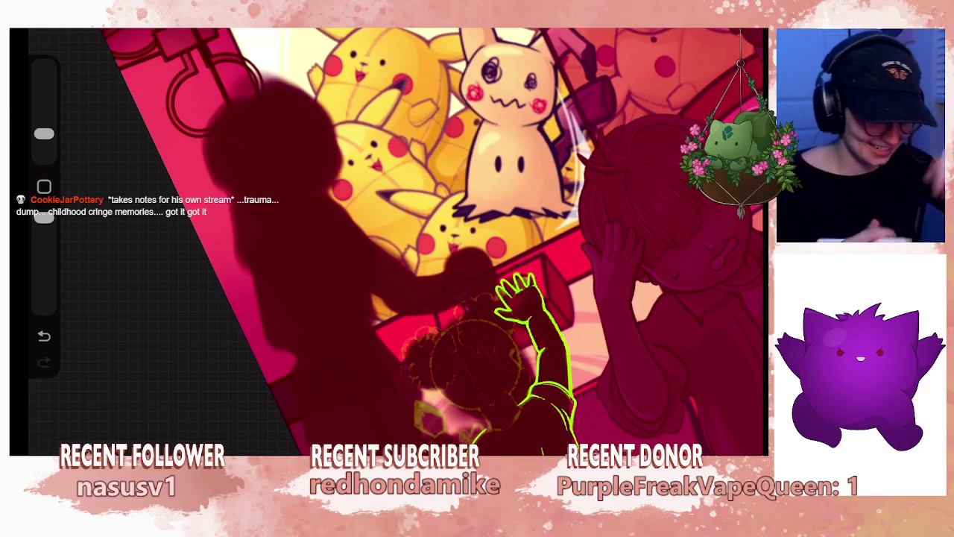
- Zoom in and out over the canvas to check the green shirt and sleeve outline
scroll(522, 313, "up", 5)
scroll(522, 313, "up", 3)
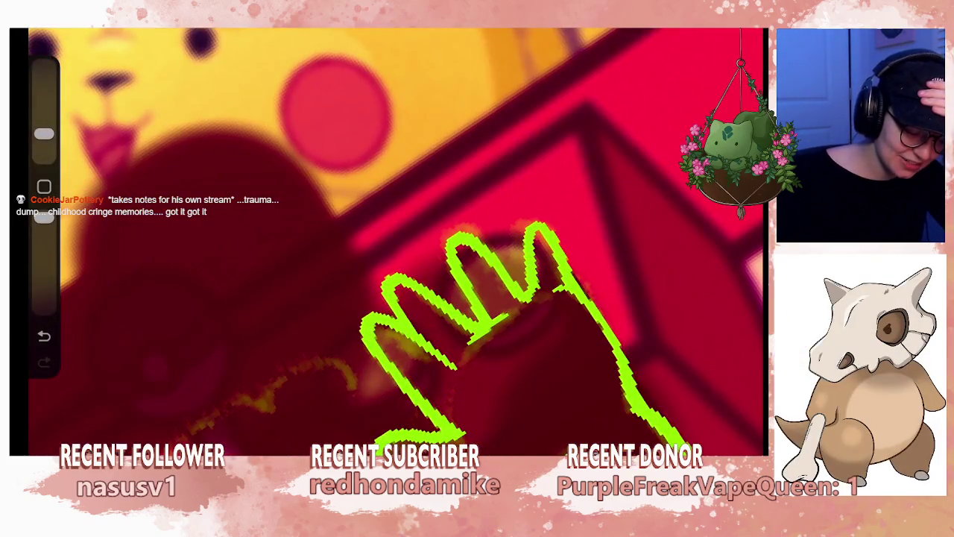
scroll(396, 238, "down", 5)
scroll(395, 239, "down", 3)
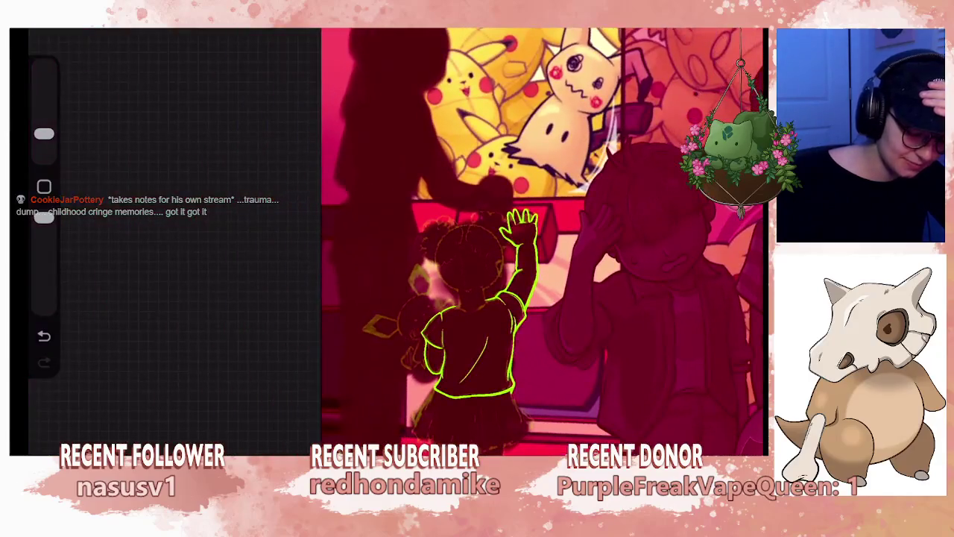
scroll(462, 246, "up", 3)
scroll(463, 246, "up", 5)
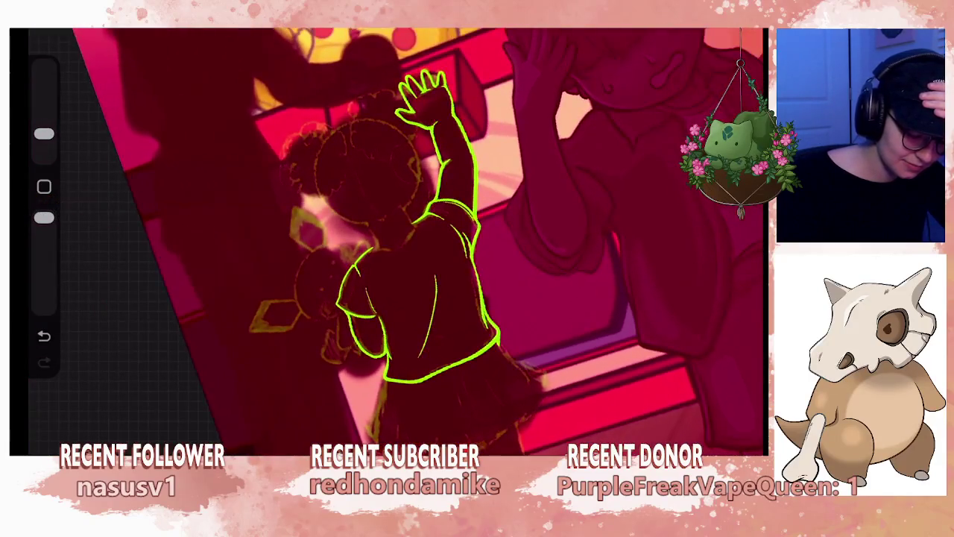
scroll(395, 238, "up", 3)
scroll(395, 238, "up", 2)
- Add a new empty Layer 36 above Layer 35 for the skirt
key("l")
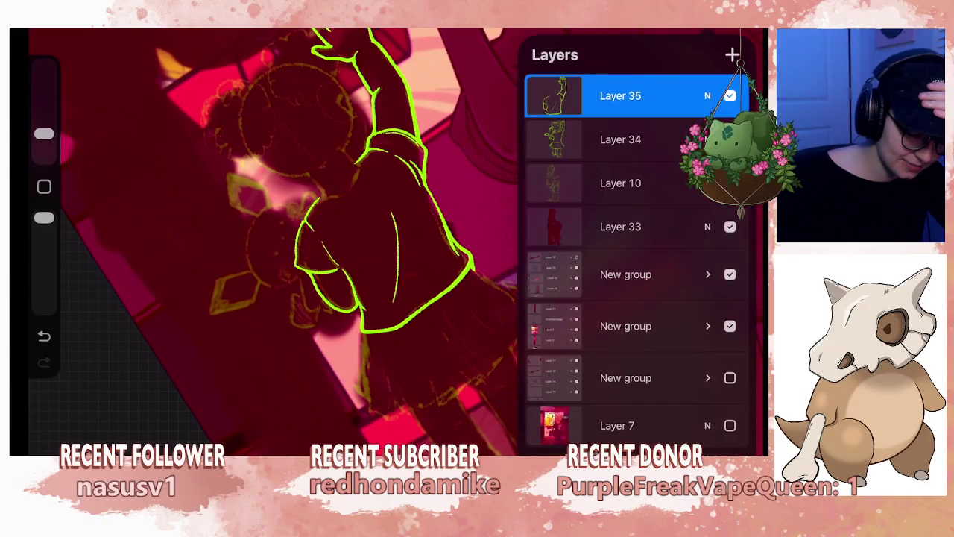
left_click(732, 54)
key("l")
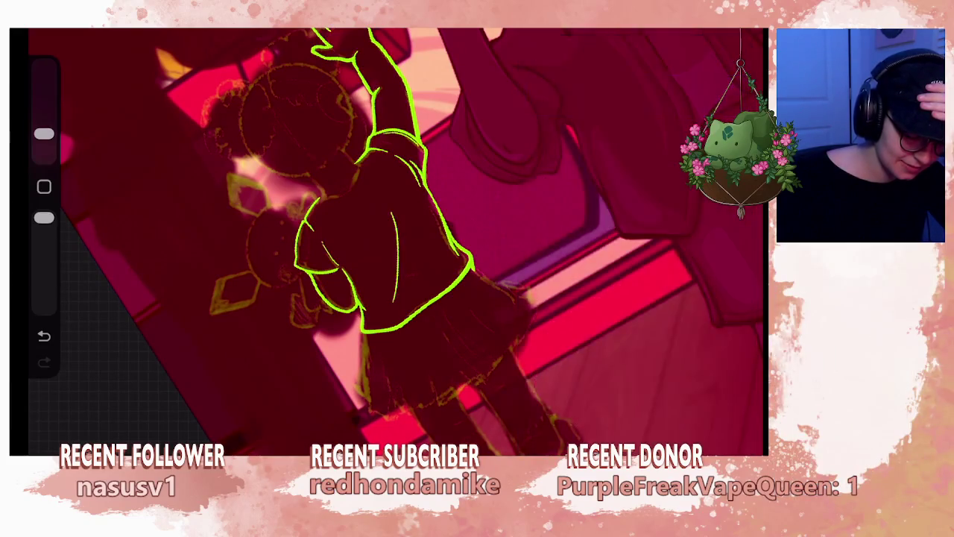
scroll(395, 238, "up", 3)
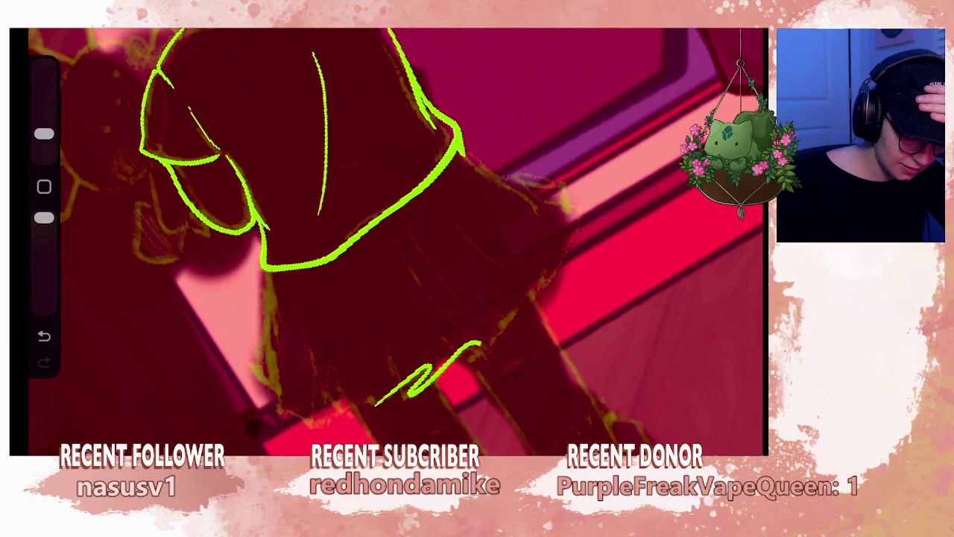
- Draw the zigzag skirt hem and a pleat line rising from it, zooming out to check
left_click_drag(477, 349, 509, 337)
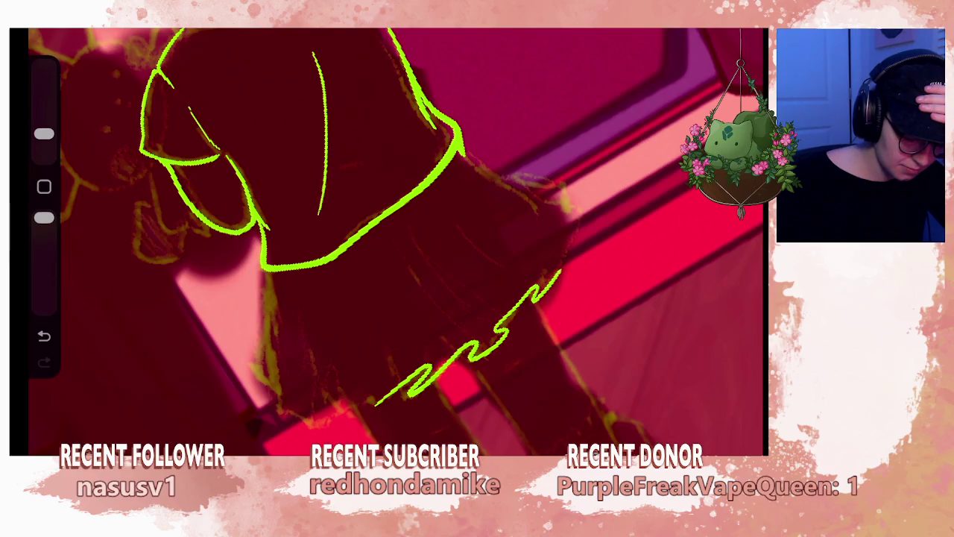
mouse_move(388, 239)
left_mouse_down()
mouse_move(447, 223)
mouse_move(485, 246)
mouse_move(417, 224)
mouse_move(388, 246)
mouse_move(417, 223)
left_mouse_up()
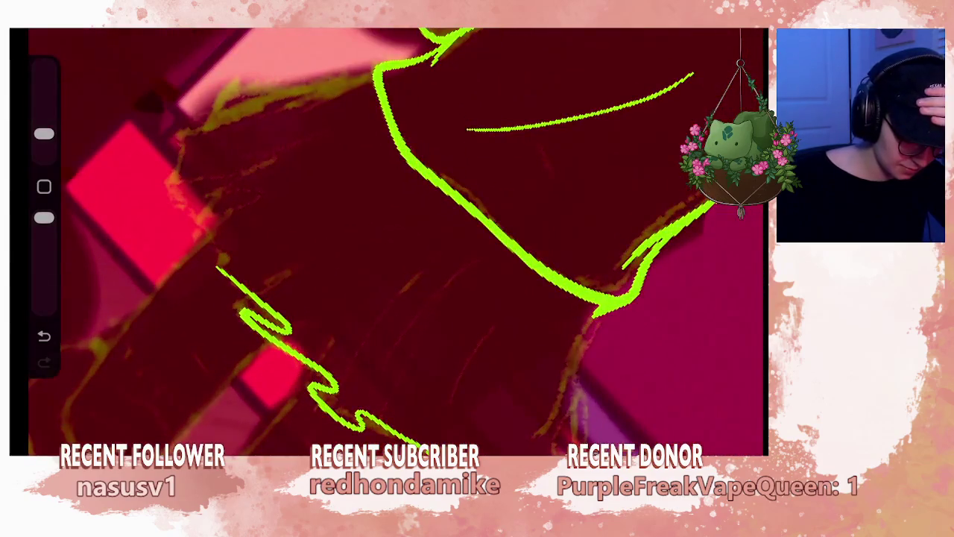
mouse_move(337, 388)
left_mouse_down()
mouse_move(394, 289)
mouse_move(440, 252)
left_mouse_up()
mouse_move(387, 238)
left_mouse_down()
mouse_move(403, 224)
mouse_move(373, 246)
mouse_move(417, 224)
left_mouse_up()
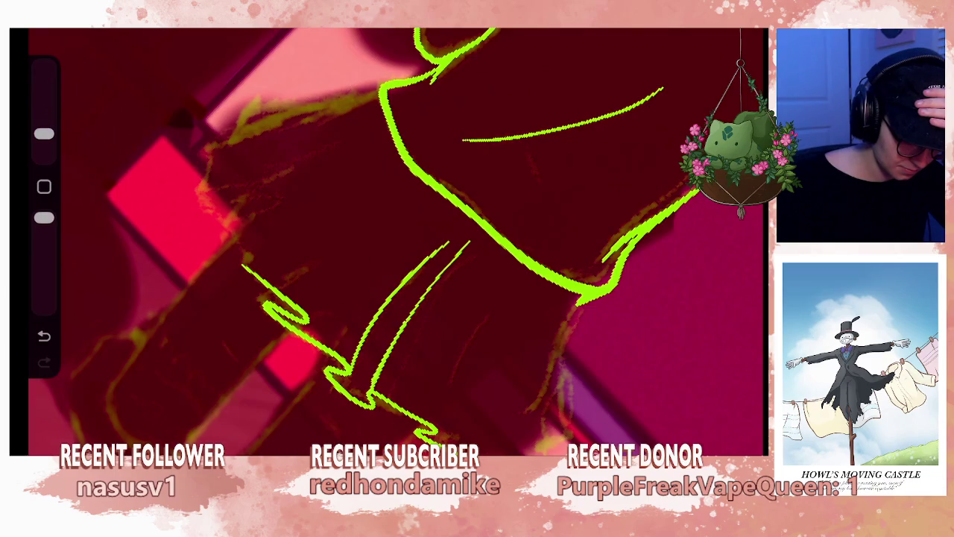
mouse_move(388, 238)
left_mouse_down()
mouse_move(373, 224)
mouse_move(403, 254)
left_mouse_up()
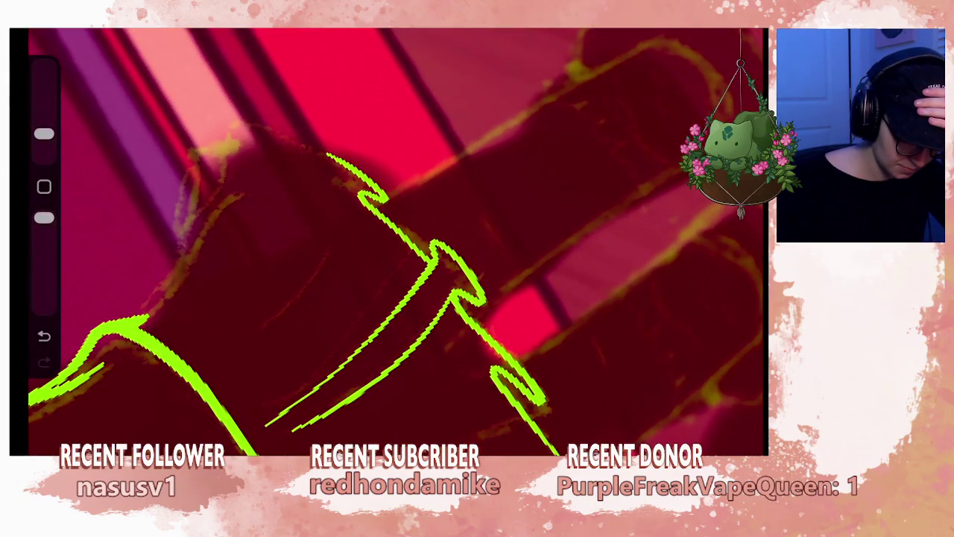
left_click_drag(388, 238, 357, 216)
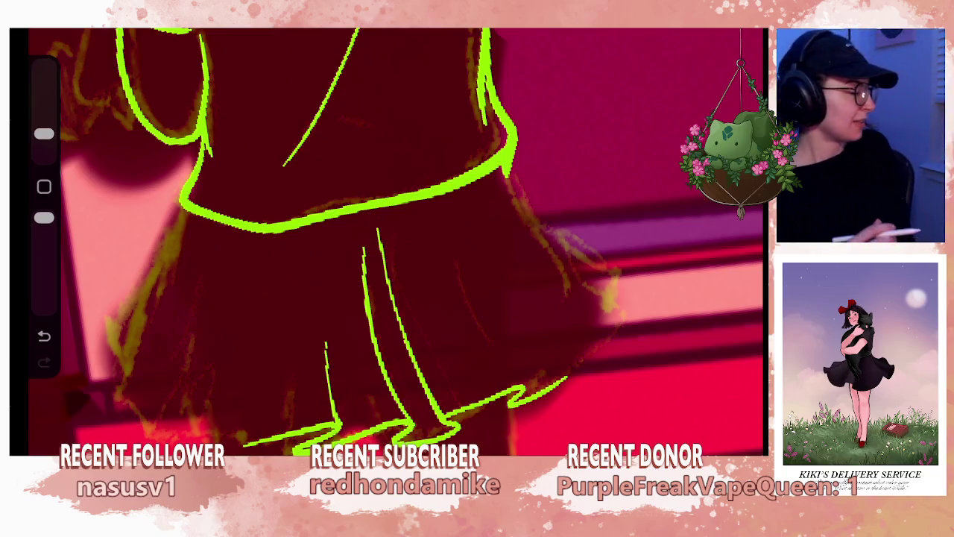
- Undo stray strokes and an accidental dot, then draw another pleat line on the skirt
scroll(396, 242, "down", 5)
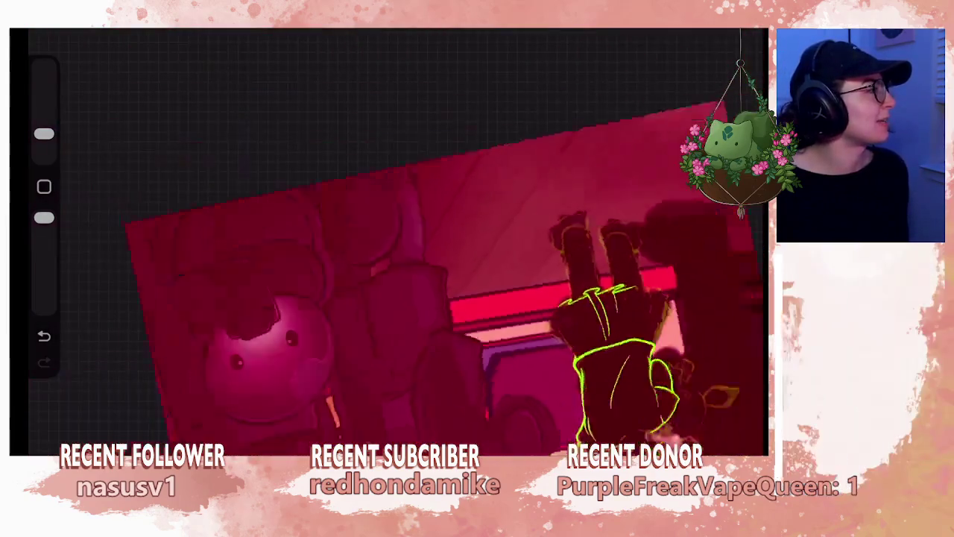
scroll(395, 242, "up", 5)
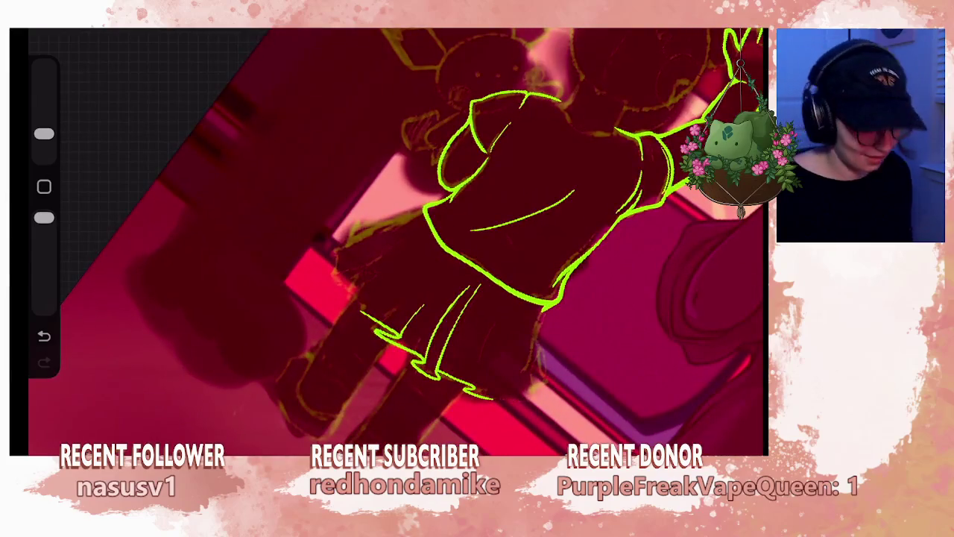
scroll(395, 242, "up", 5)
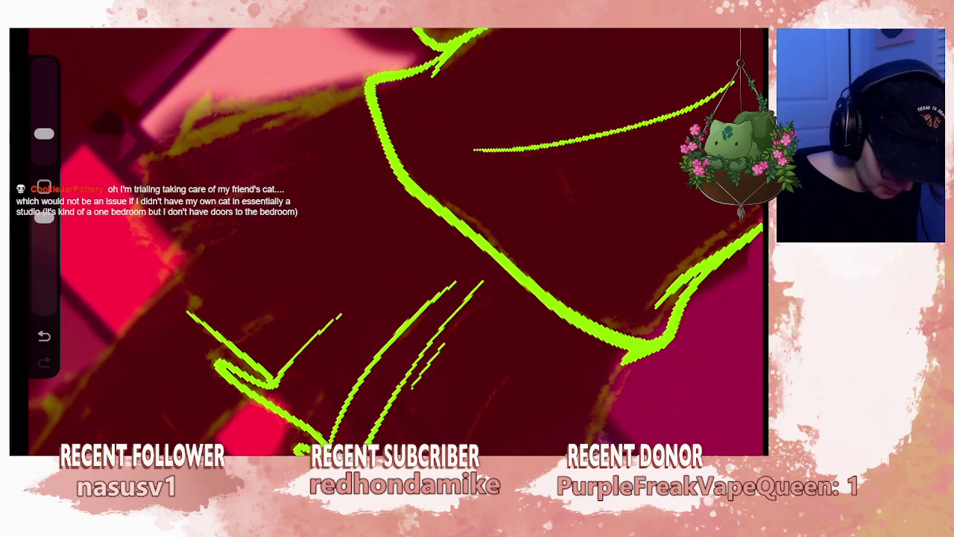
key("ctrl+z")
left_click(415, 387)
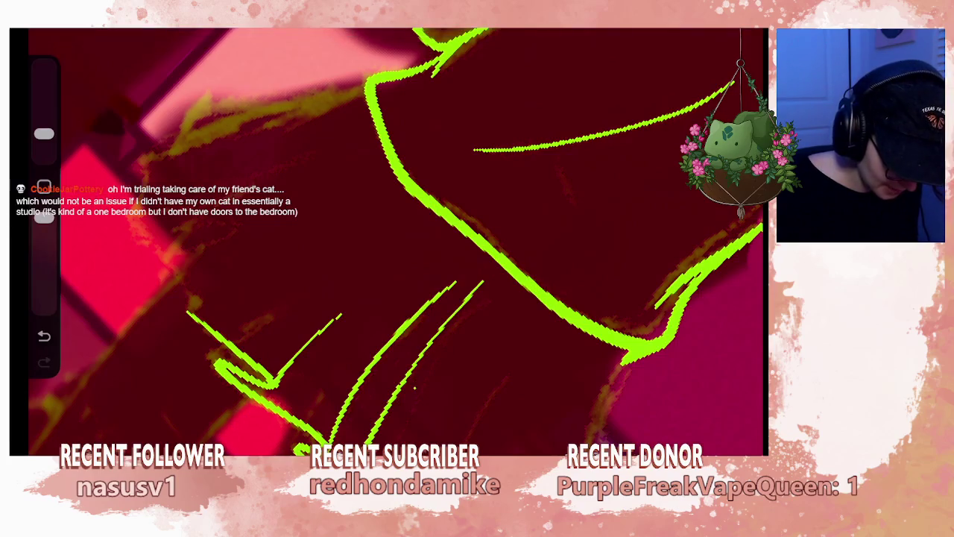
key("ctrl+z")
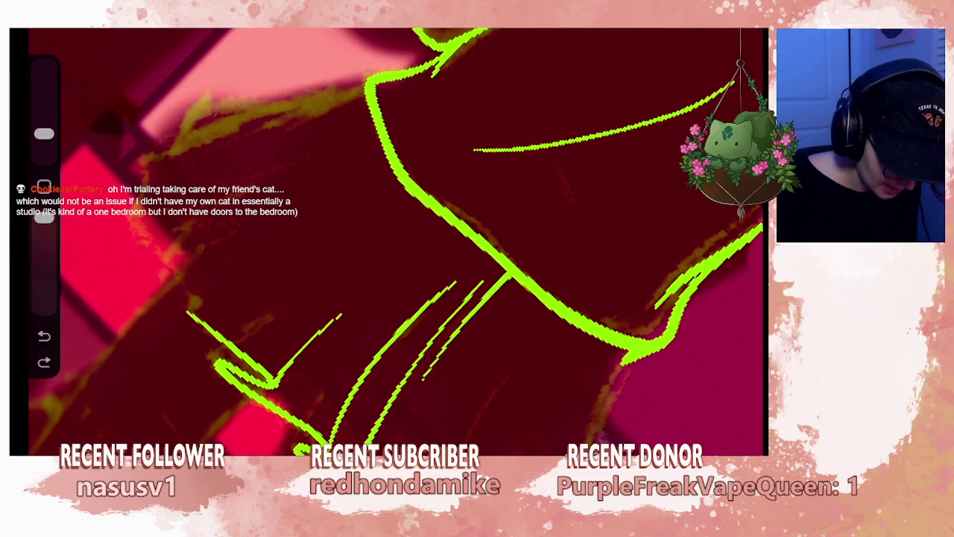
scroll(387, 239, "down", 5)
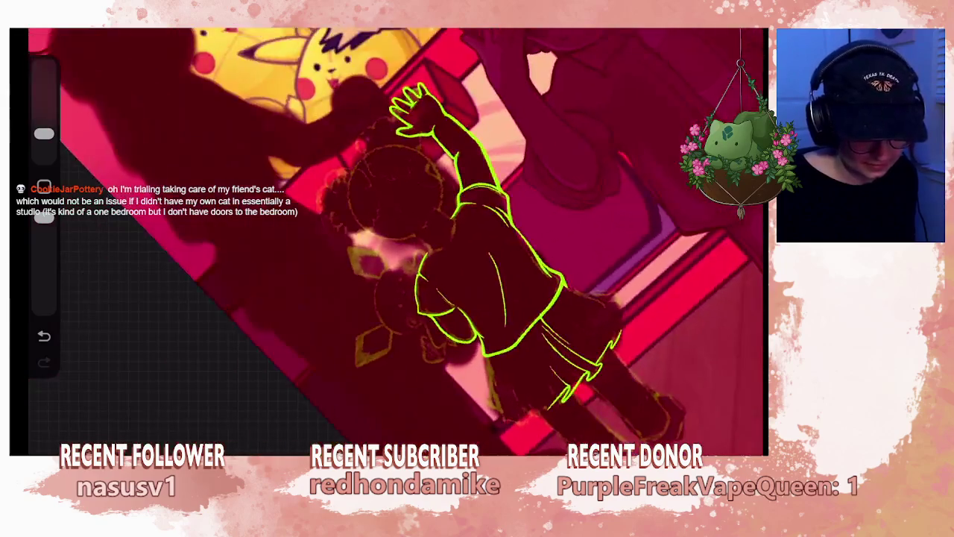
scroll(388, 239, "up", 5)
key("ctrl+z")
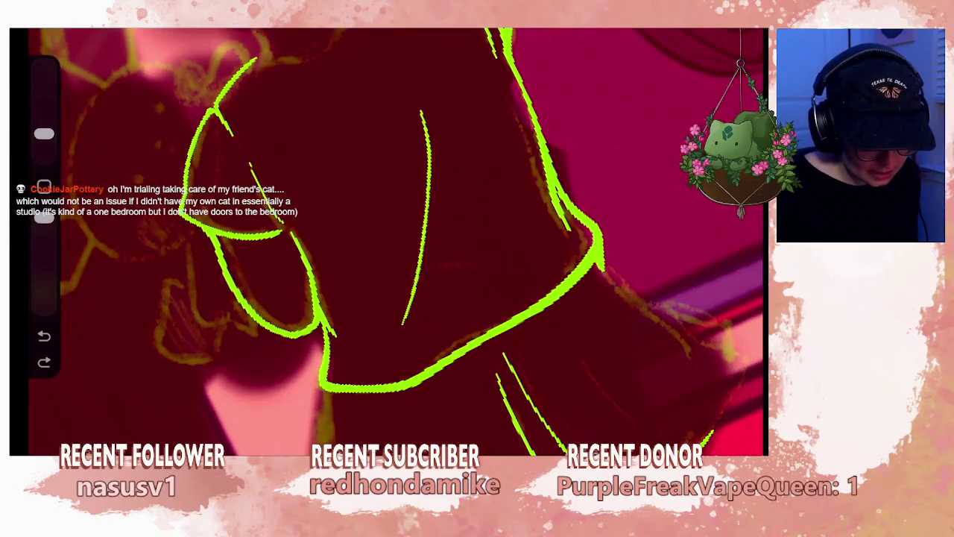
left_click_drag(512, 332, 558, 413)
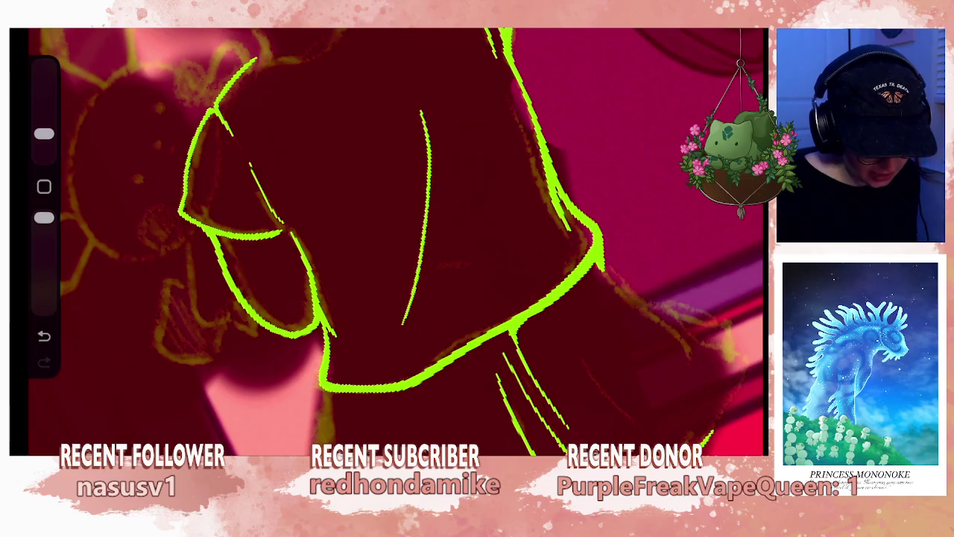
- Draw a long green fold line diagonally down across the shirt
scroll(387, 239, "down", 2)
scroll(388, 238, "down", 2)
scroll(387, 239, "down", 2)
scroll(492, 298, "up", 3)
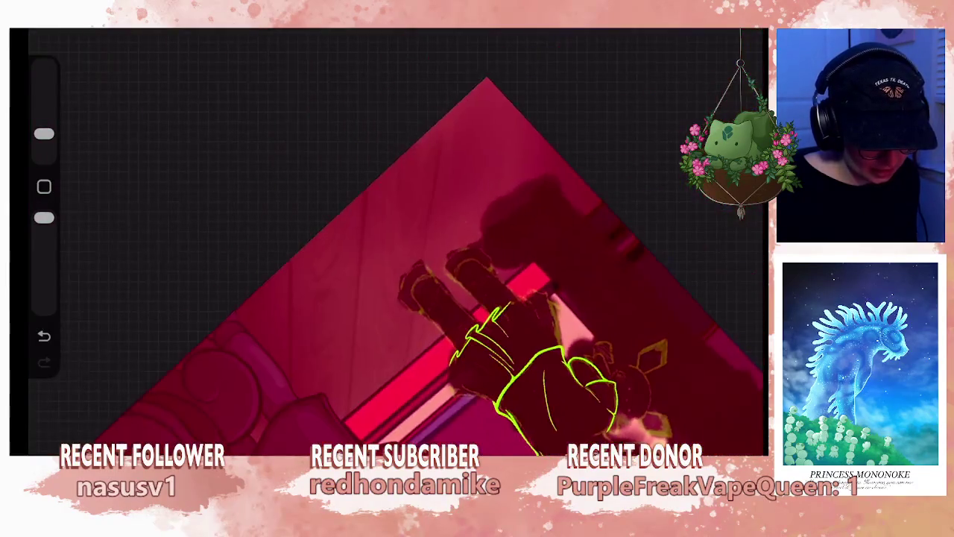
scroll(492, 298, "down", 2)
scroll(492, 298, "down", 2)
scroll(522, 298, "up", 2)
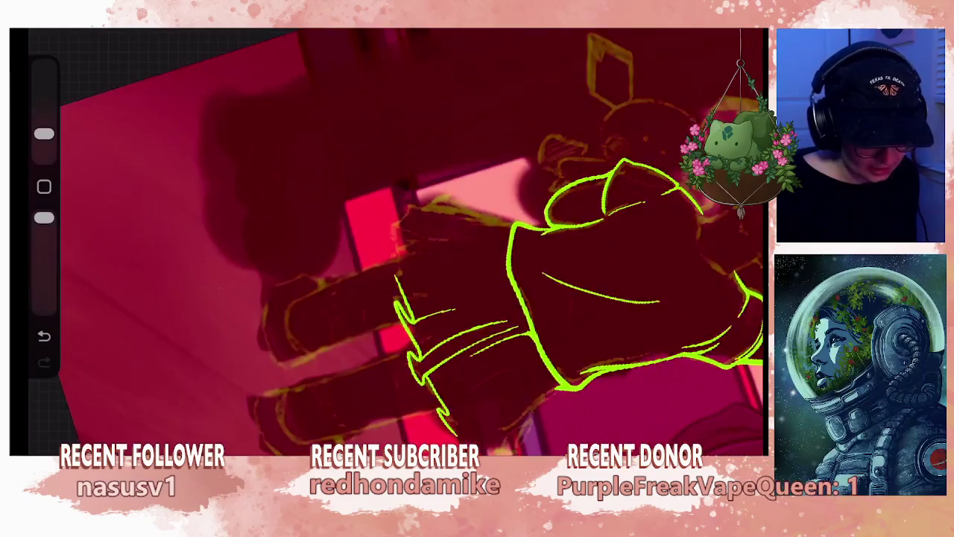
scroll(522, 298, "up", 2)
scroll(522, 299, "up", 2)
scroll(447, 261, "up", 1)
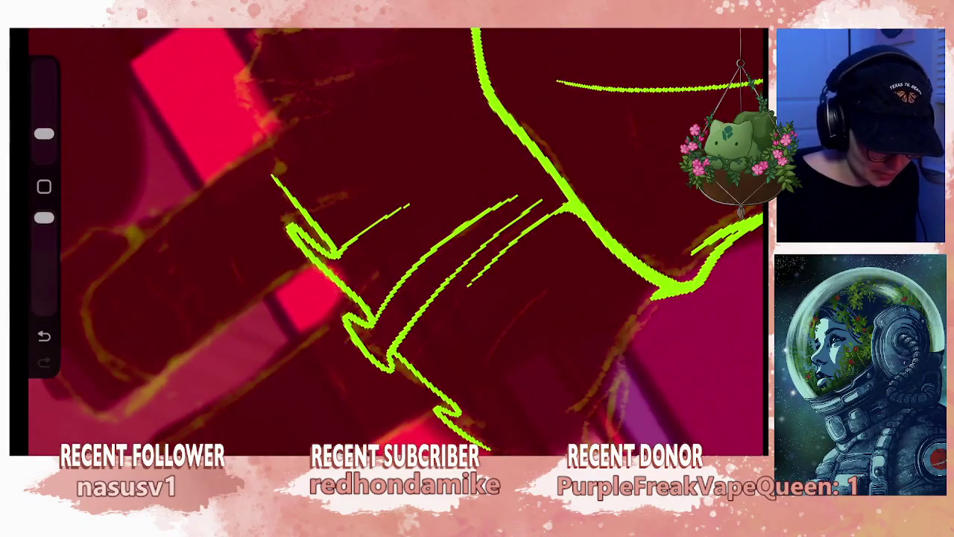
mouse_move(551, 270)
left_mouse_down()
mouse_move(503, 324)
mouse_move(460, 411)
left_mouse_up()
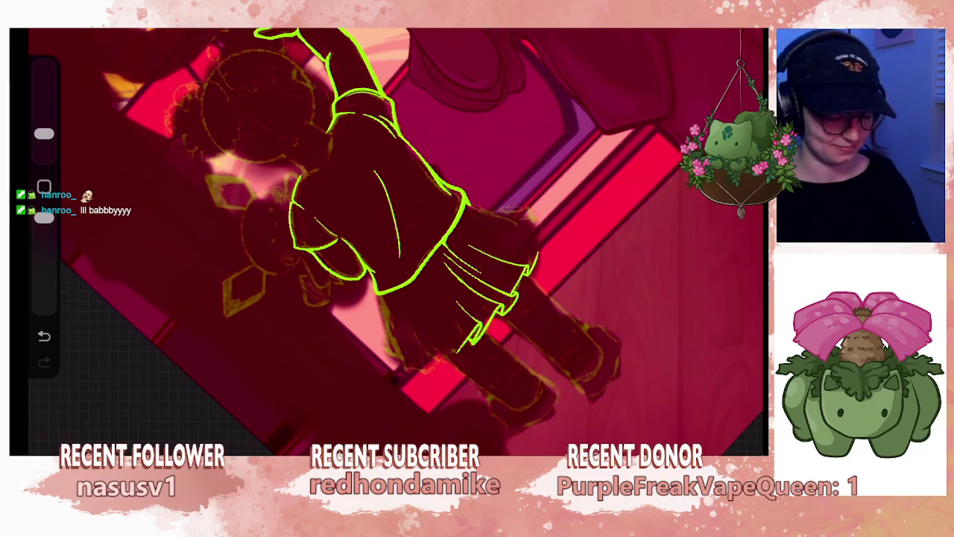
- Add a short green stroke at the end of the sleeve
scroll(388, 238, "down", 3)
scroll(462, 223, "down", 3)
scroll(492, 216, "down", 2)
scroll(470, 284, "up", 2)
scroll(469, 283, "up", 3)
scroll(470, 284, "up", 5)
scroll(477, 246, "up", 3)
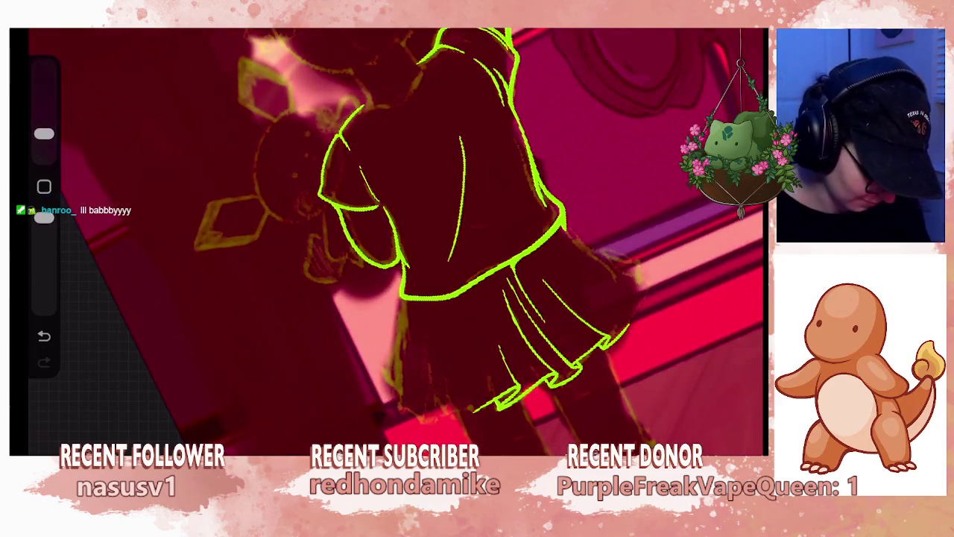
scroll(395, 239, "up", 2)
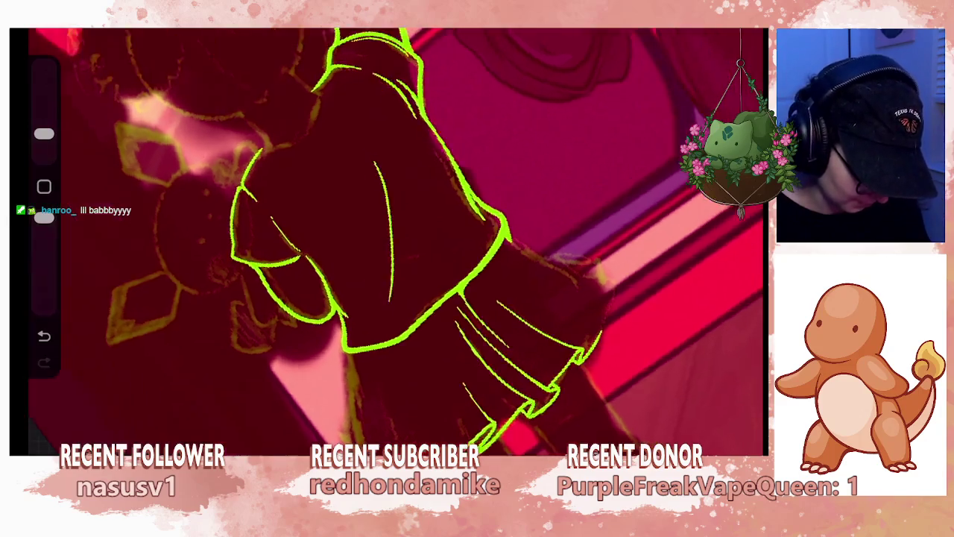
scroll(396, 238, "up", 3)
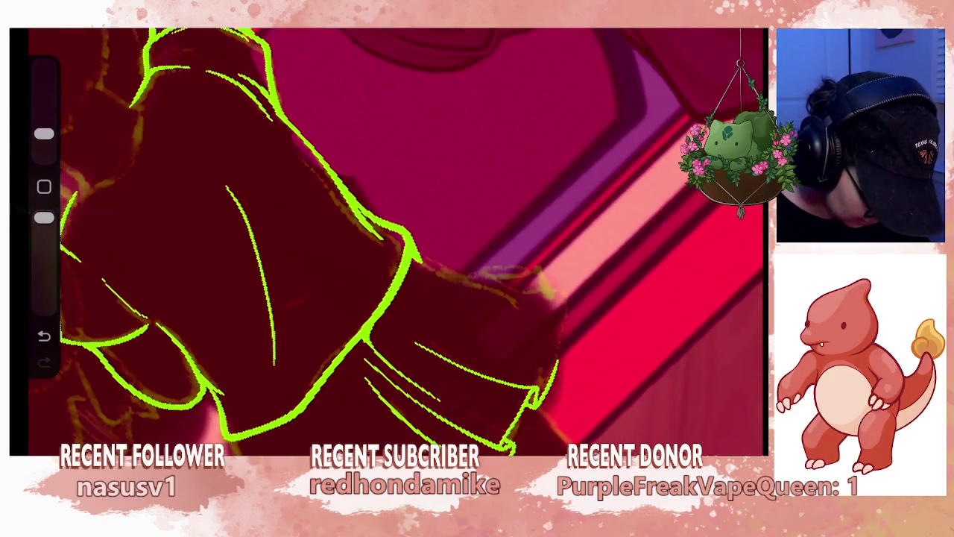
mouse_move(555, 370)
left_mouse_down()
mouse_move(549, 348)
mouse_move(565, 331)
left_mouse_up()
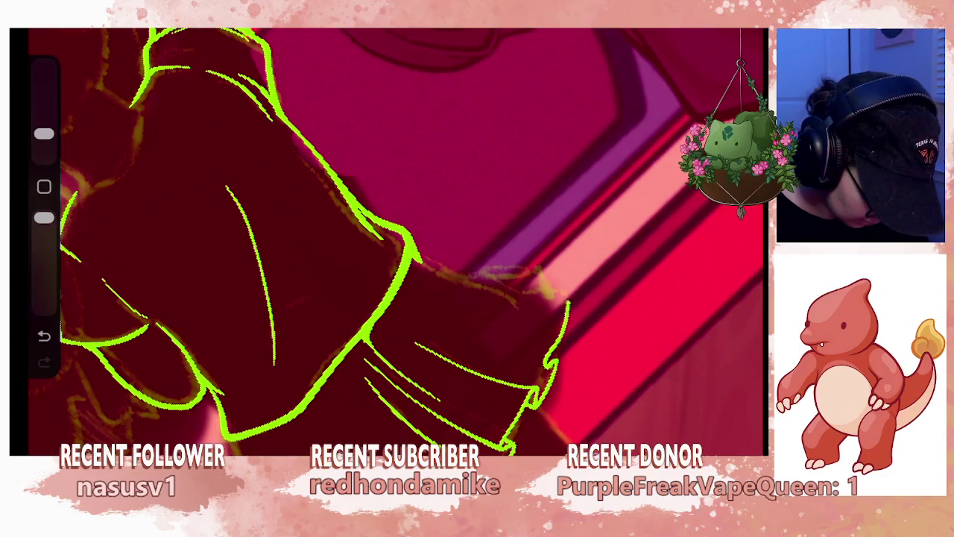
- Replace the undone vertical skirt line with a short stroke along the skirt's edge
scroll(395, 242, "down", 5)
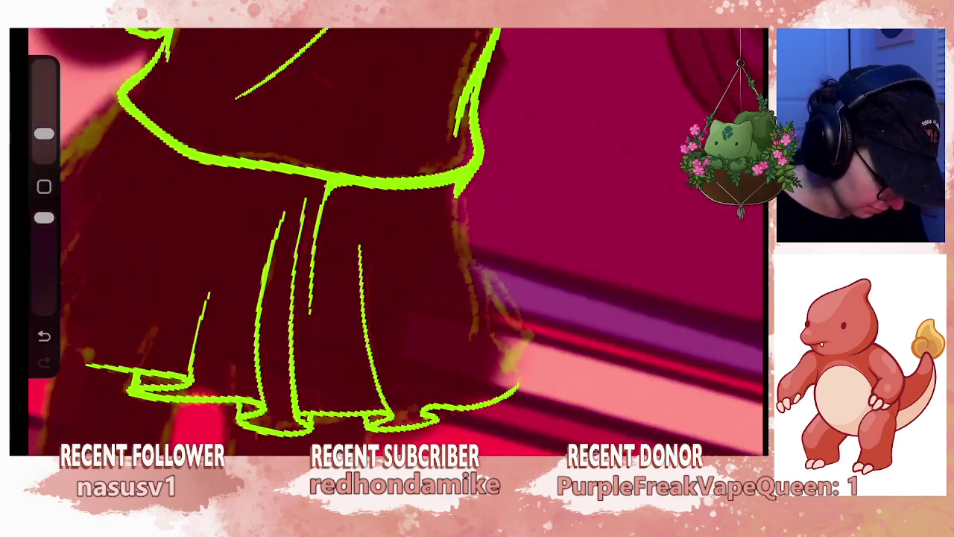
left_click_drag(464, 244, 478, 304)
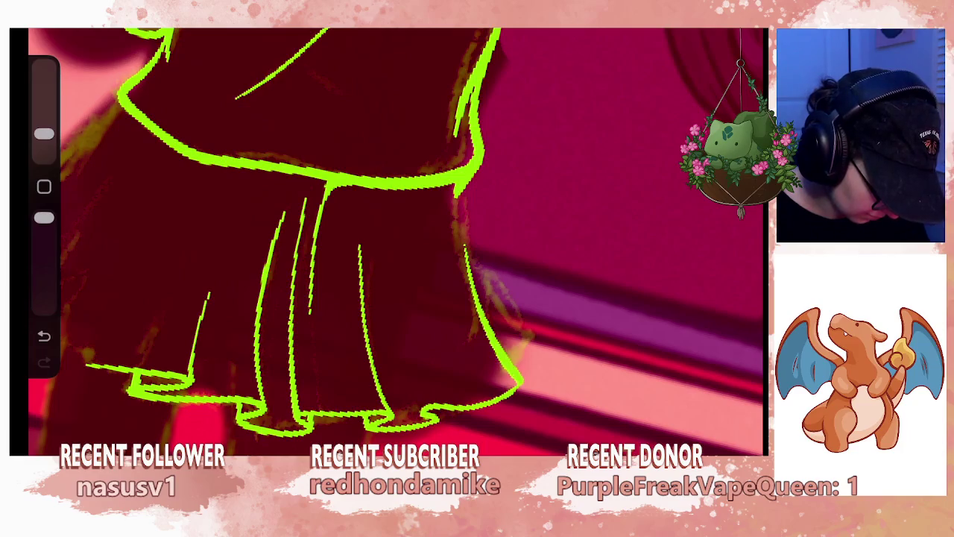
scroll(396, 242, "up", 5)
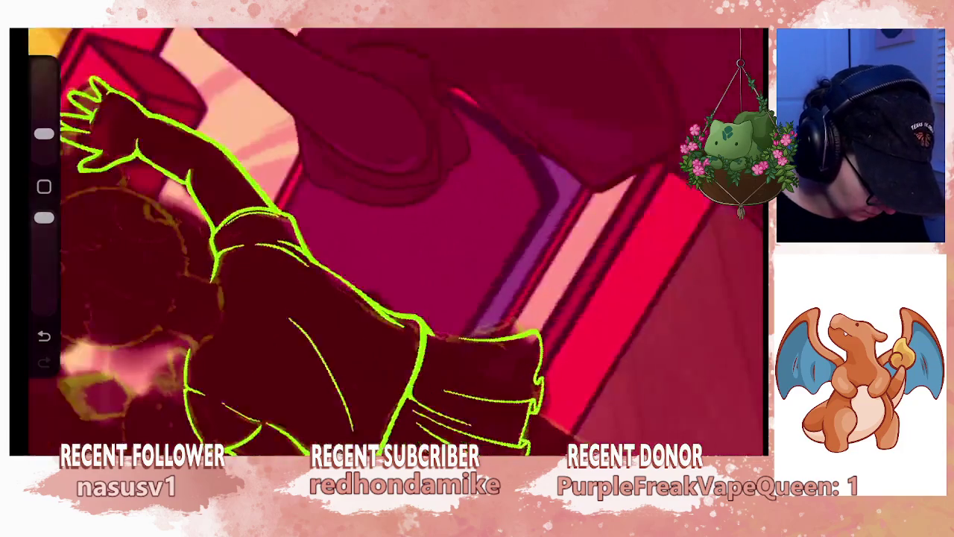
key("ctrl+z")
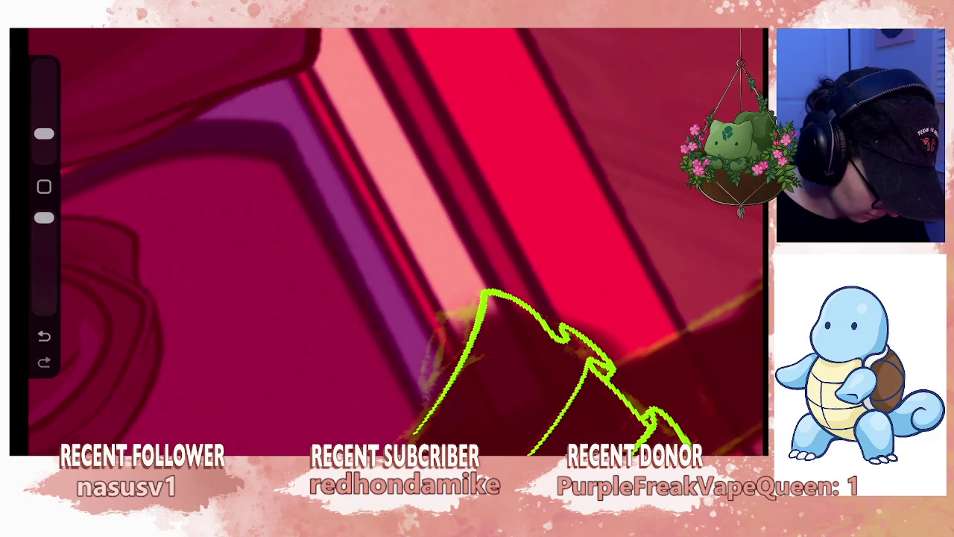
scroll(396, 241, "right", 5)
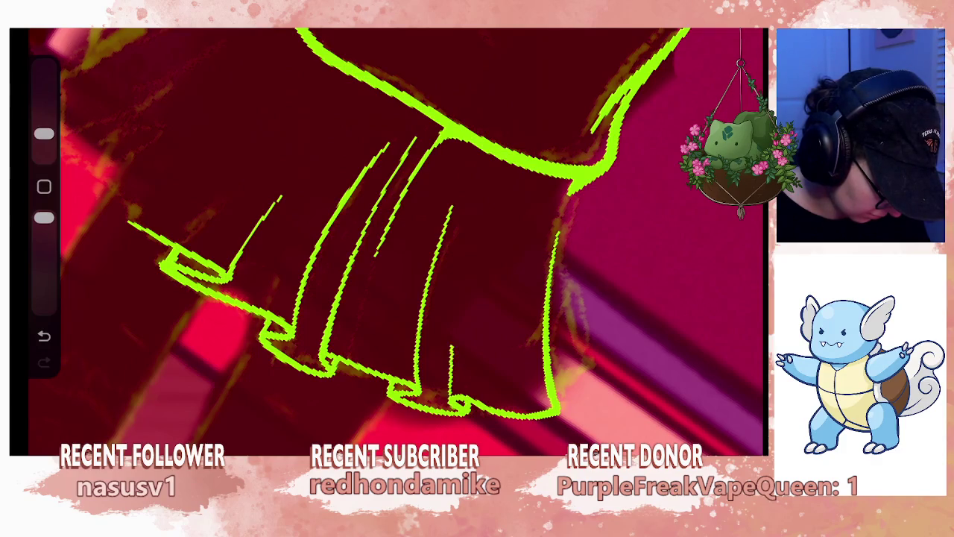
key("ctrl+z")
left_click_drag(452, 275, 445, 390)
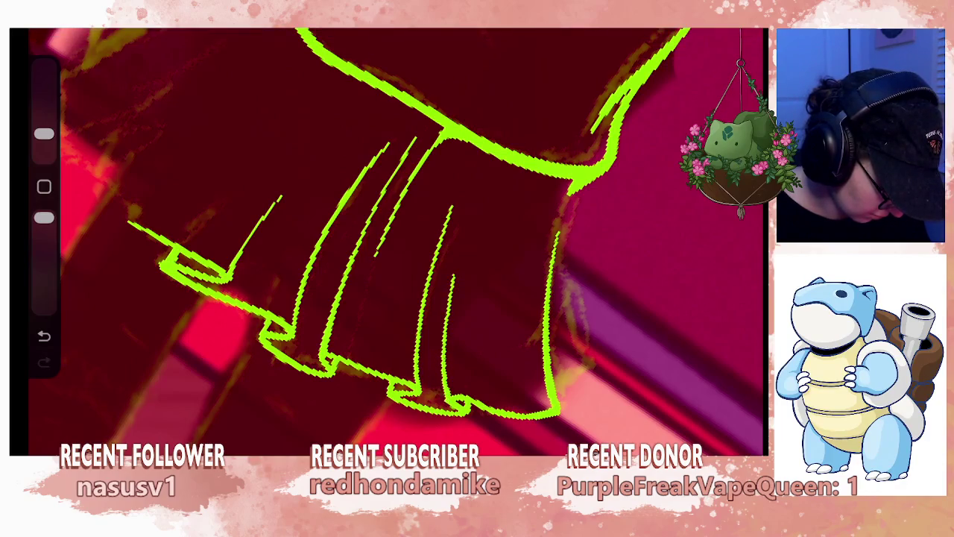
- Reframe the whole figure and extend the sleeve edge down toward the skirt
scroll(388, 239, "down", 5)
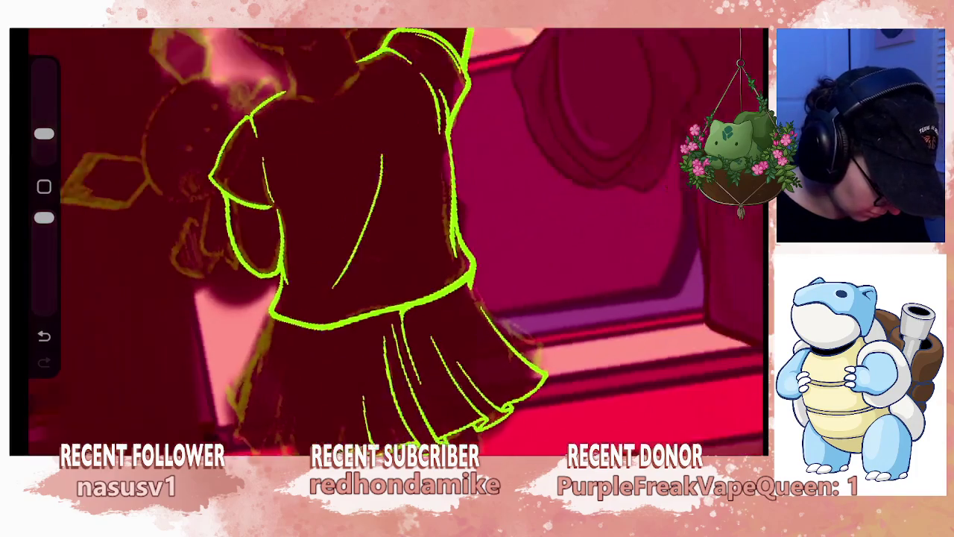
mouse_move(387, 239)
left_mouse_down()
mouse_move(417, 313)
mouse_move(417, 298)
left_mouse_up()
scroll(395, 238, "up", 3)
scroll(395, 238, "up", 3)
scroll(395, 238, "up", 2)
scroll(396, 238, "up", 1)
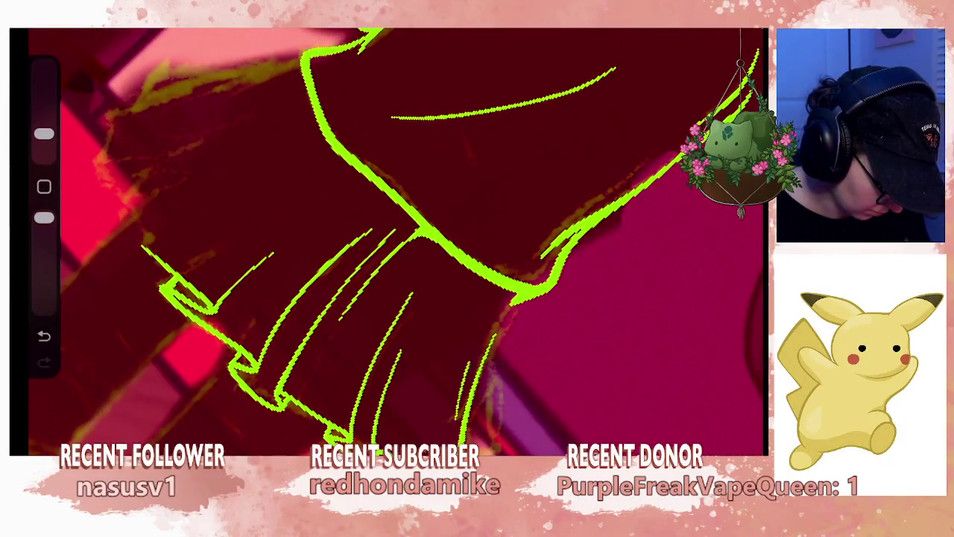
left_click_drag(510, 290, 482, 333)
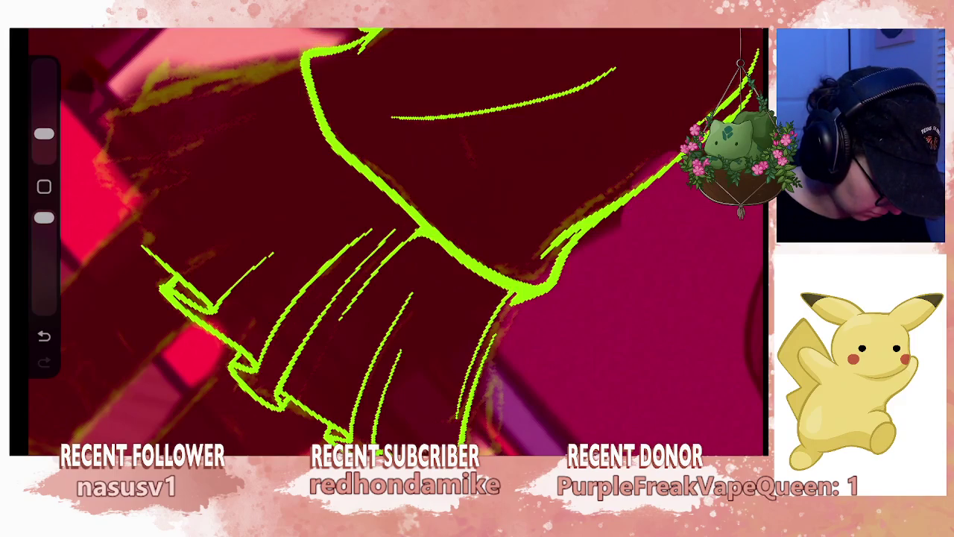
scroll(395, 238, "down", 2)
scroll(395, 239, "down", 5)
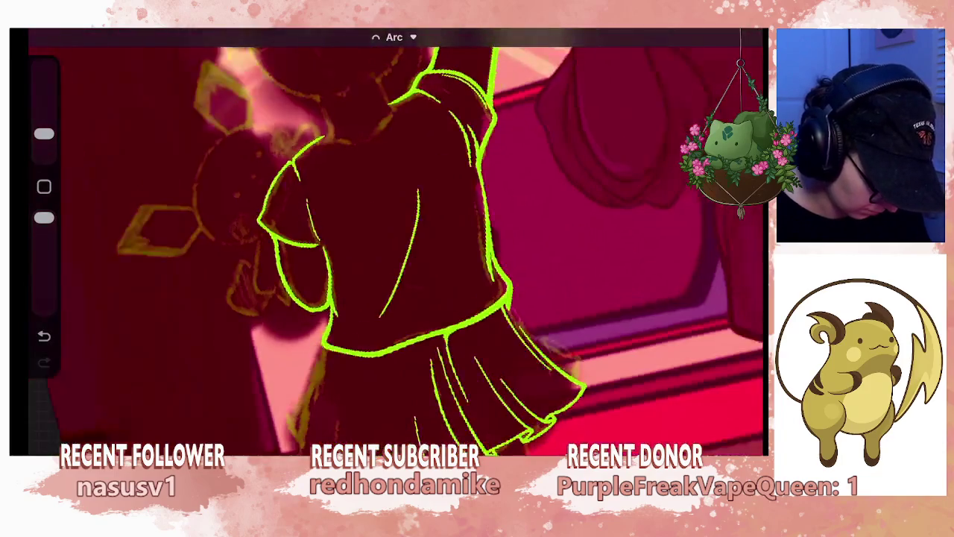
- Undo the last arc and redraw the skirt's right edge from waist to hem
scroll(537, 373, "up", 5)
scroll(537, 373, "up", 3)
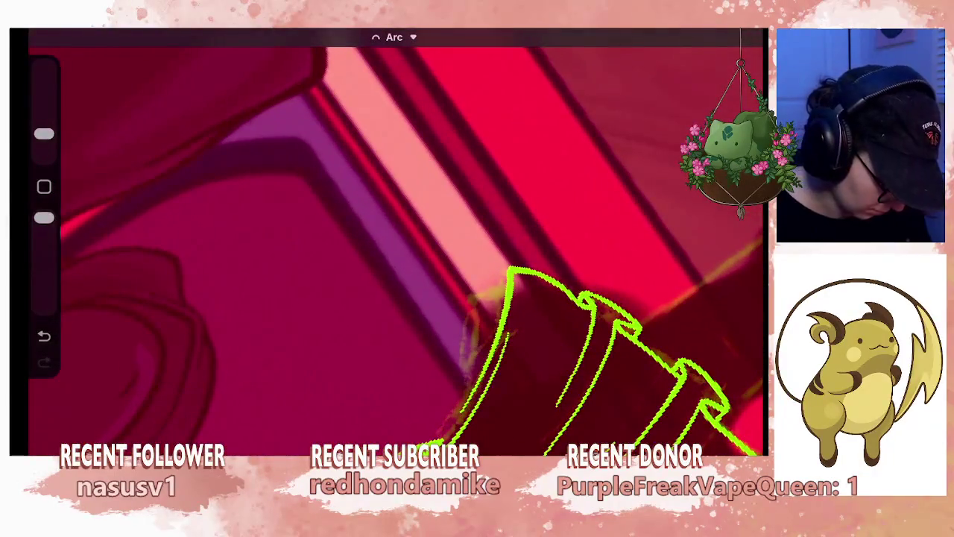
scroll(395, 246, "down", 3)
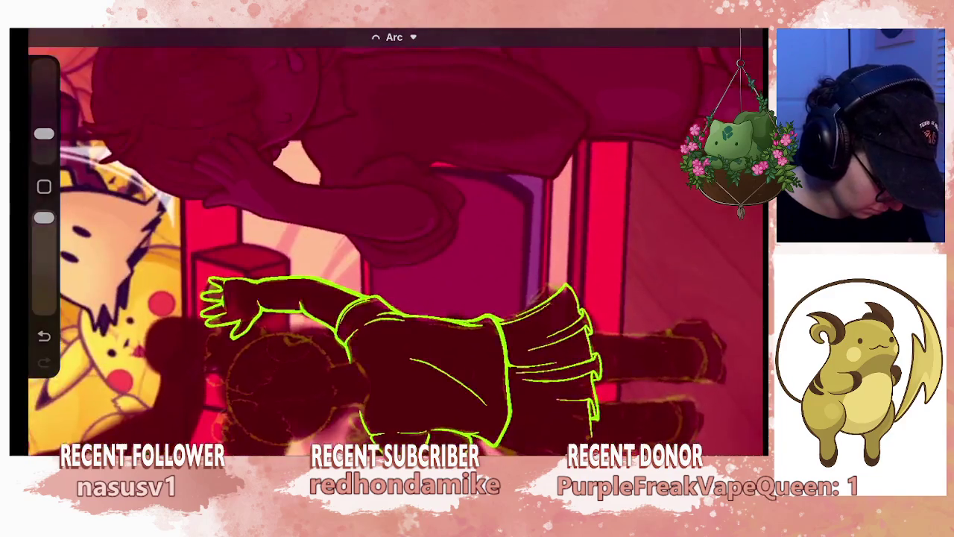
scroll(395, 246, "up", 3)
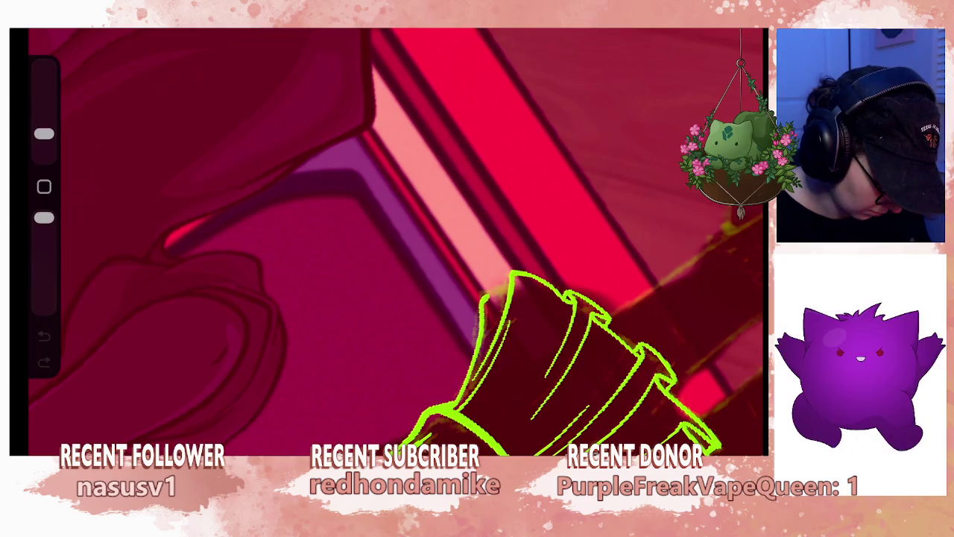
scroll(395, 246, "down", 2)
scroll(395, 246, "down", 2)
scroll(395, 246, "down", 2)
scroll(395, 246, "up", 2)
key("ctrl+z")
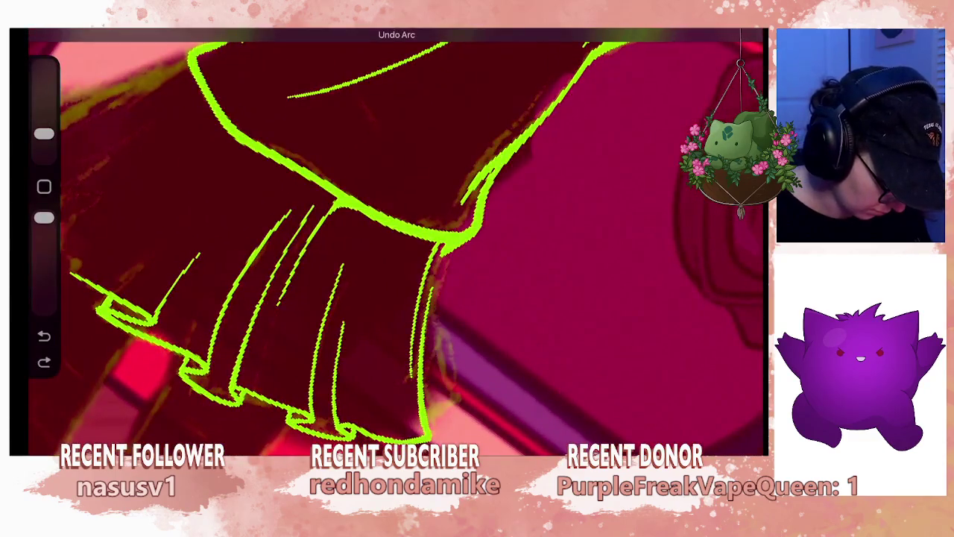
mouse_move(453, 254)
left_mouse_down()
mouse_move(440, 310)
mouse_move(458, 391)
left_mouse_up()
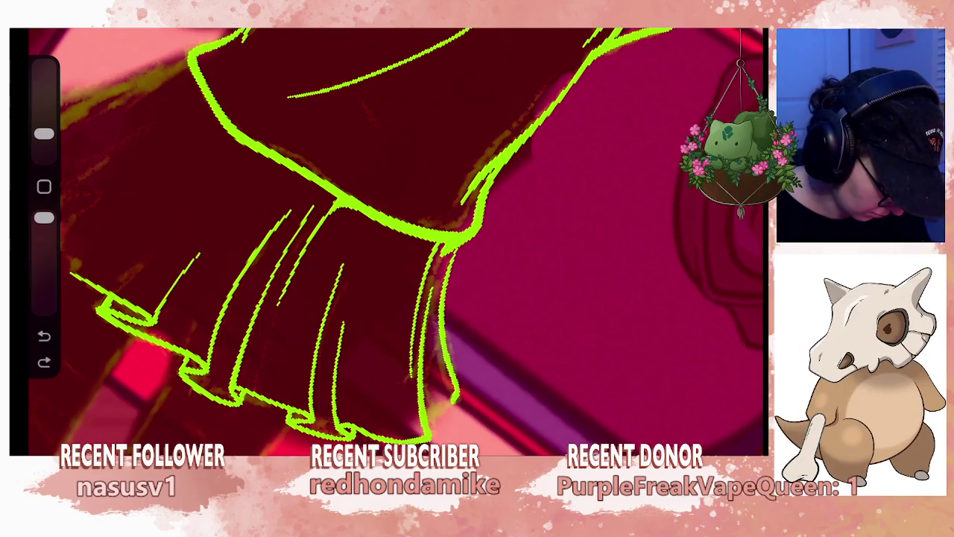
- Lower the brush size slider for thinner green lines
scroll(395, 239, "down", 3)
scroll(395, 242, "up", 3)
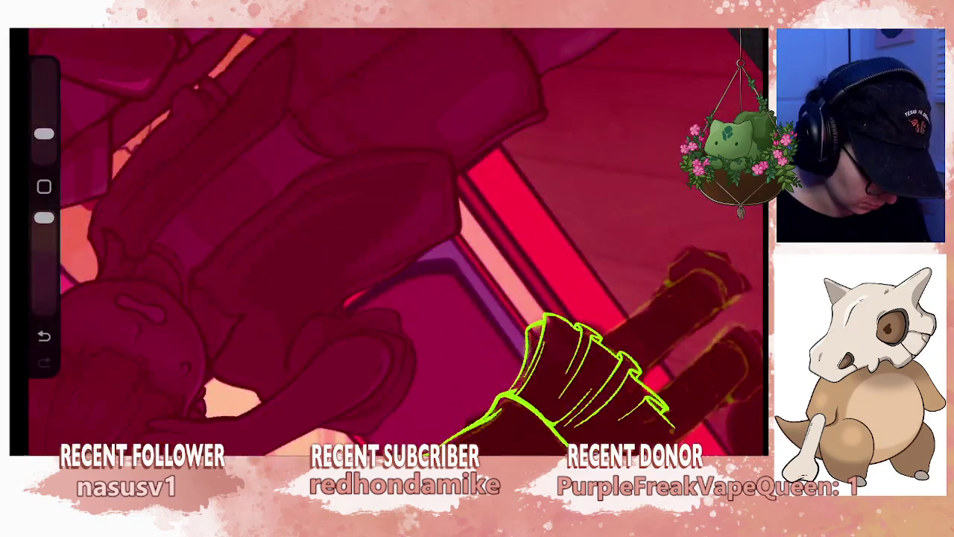
scroll(395, 242, "up", 2)
scroll(395, 242, "up", 2)
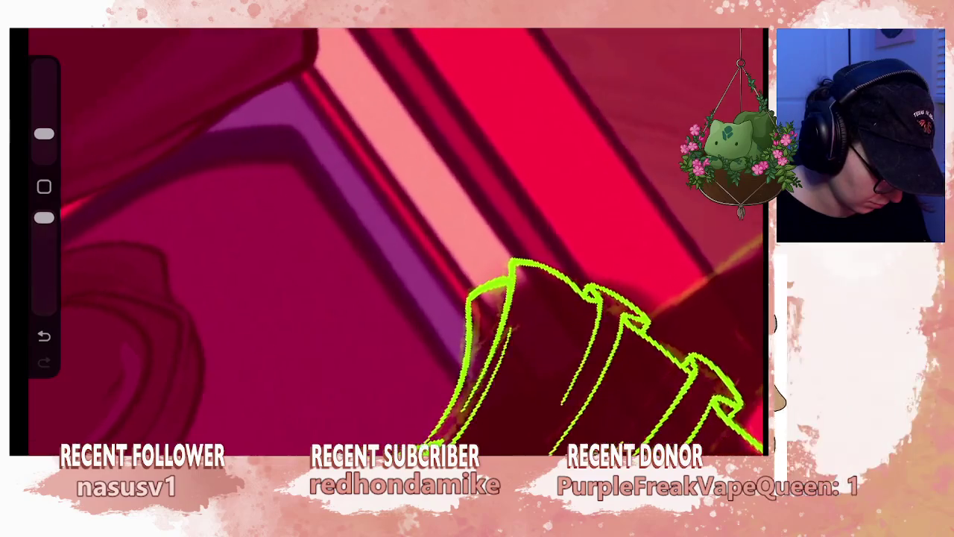
scroll(395, 243, "up", 2)
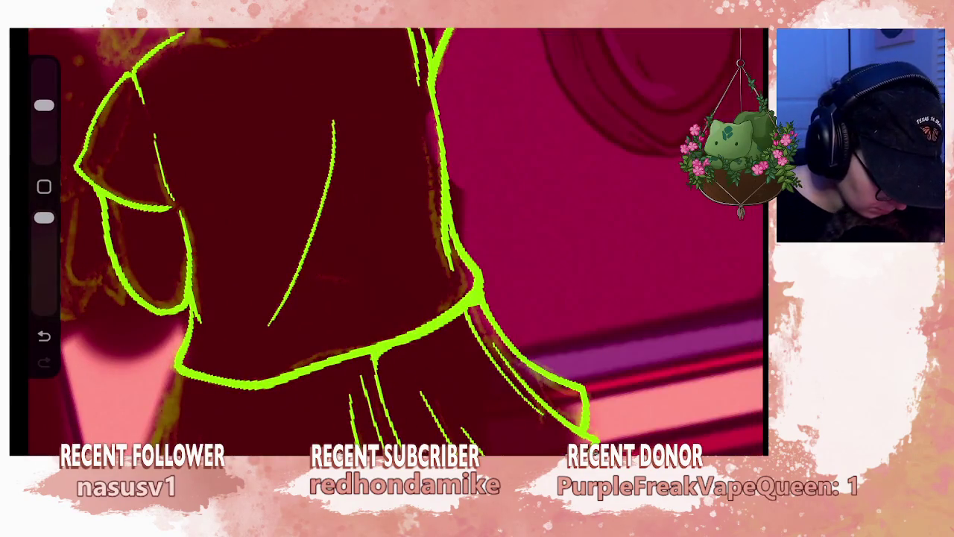
left_click_drag(44, 105, 44, 134)
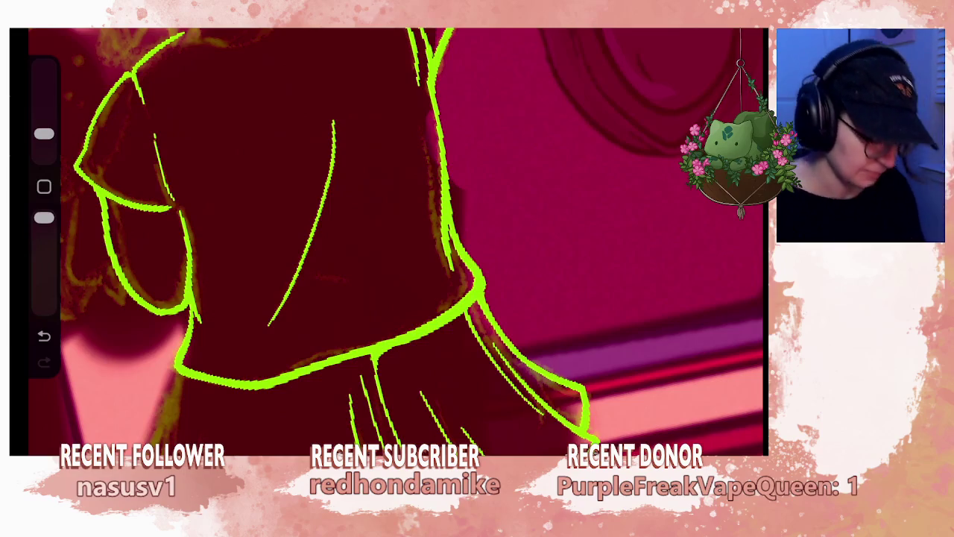
scroll(388, 239, "down", 3)
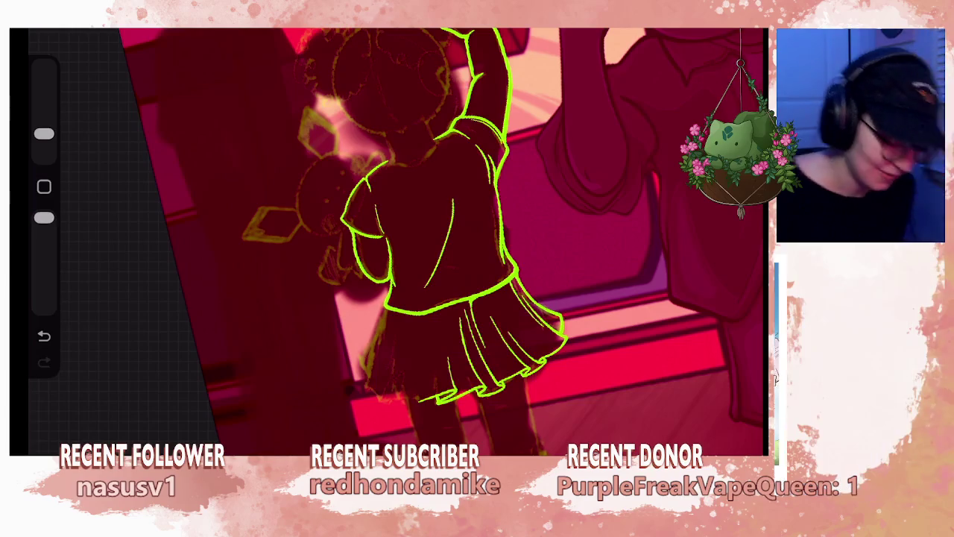
- Merge Layer 36 down into Layer 35
scroll(448, 238, "down", 5)
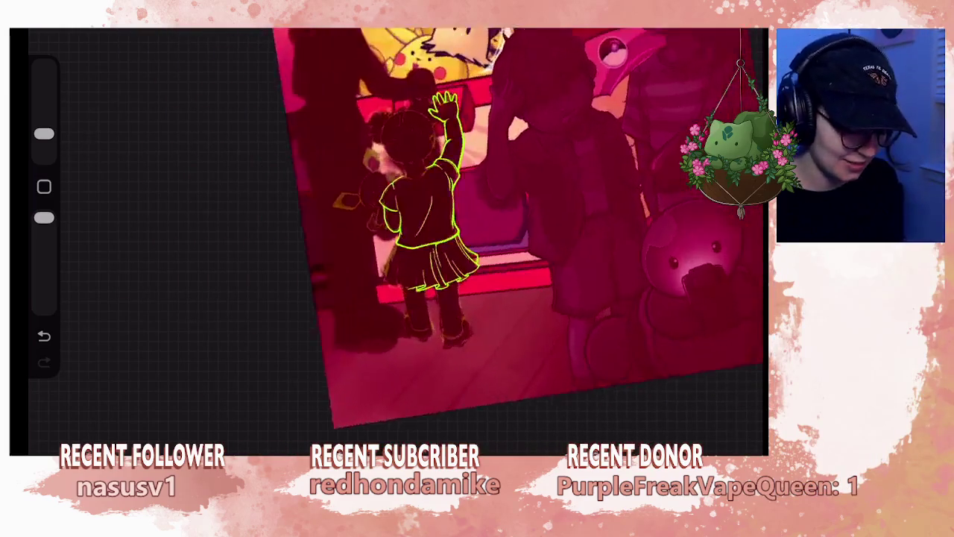
scroll(515, 238, "down", 5)
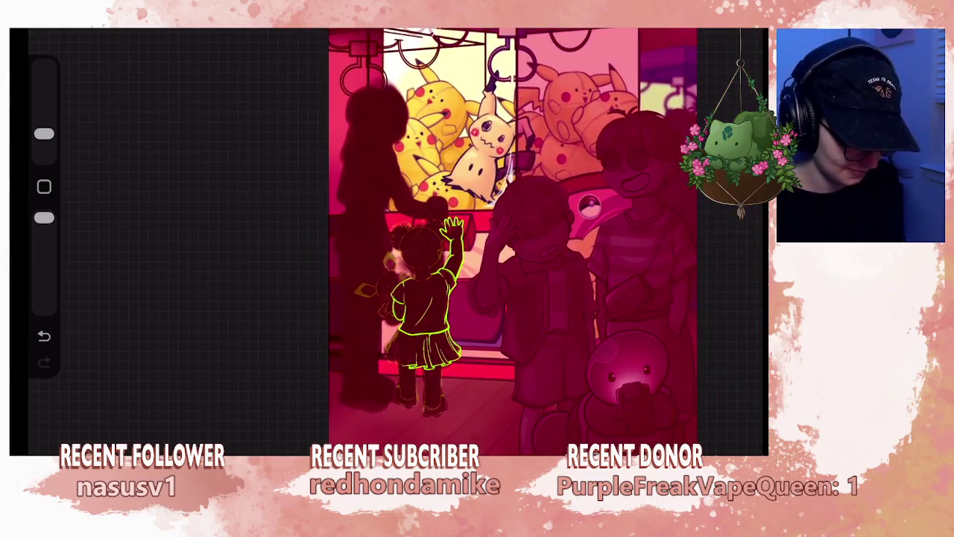
scroll(492, 239, "up", 2)
scroll(492, 239, "left", 1)
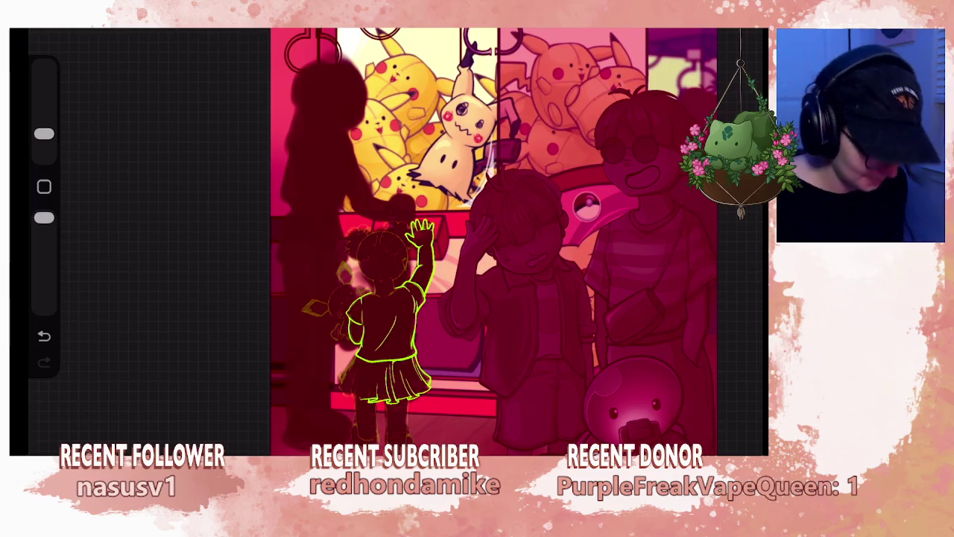
scroll(387, 313, "up", 2)
scroll(388, 314, "up", 2)
scroll(388, 314, "up", 2)
scroll(387, 313, "up", 1)
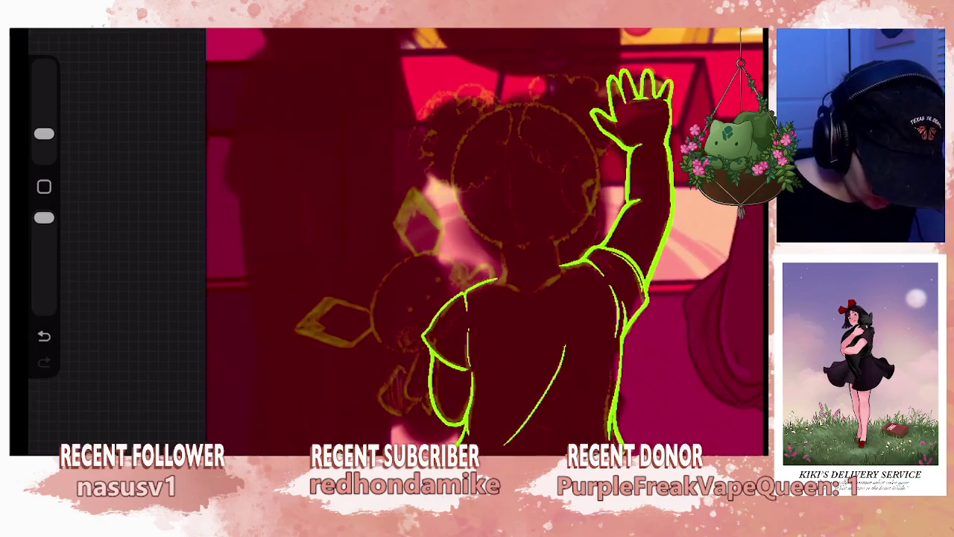
key("l")
left_click(621, 96)
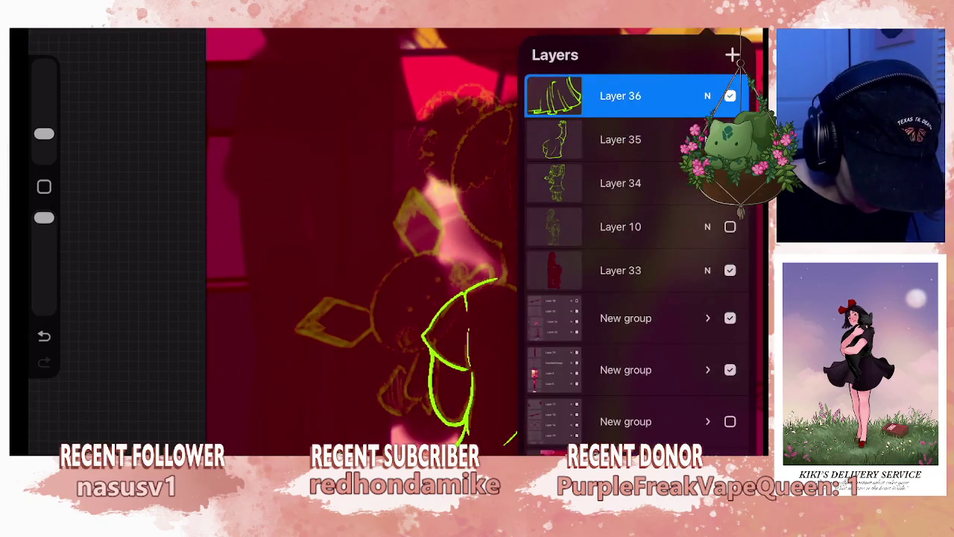
left_click(443, 305)
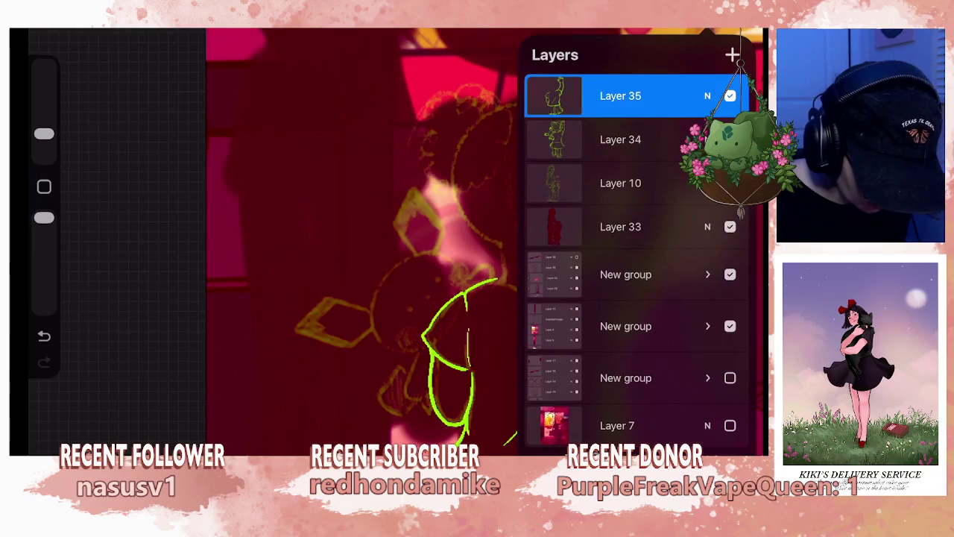
- Add a fresh empty layer on top and return to the canvas
left_click(733, 54)
left_click(372, 224)
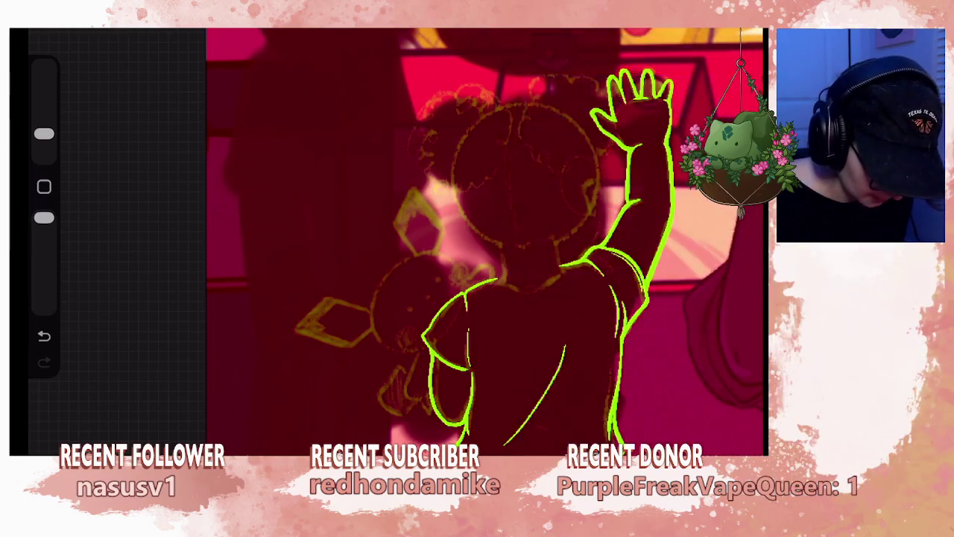
scroll(485, 238, "up", 2)
scroll(484, 239, "up", 2)
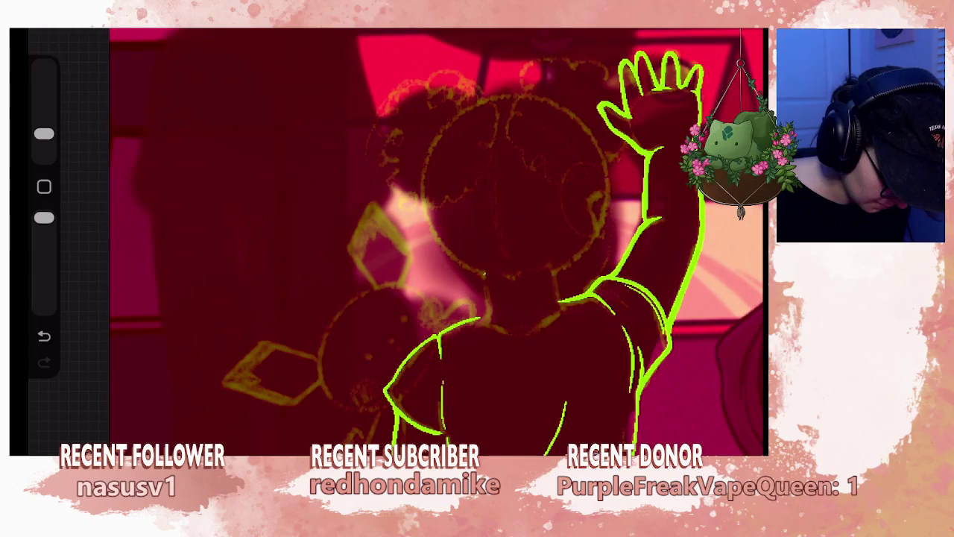
- Undo stray strokes and a trial green line on the raised arm and elbow
key("ctrl+z")
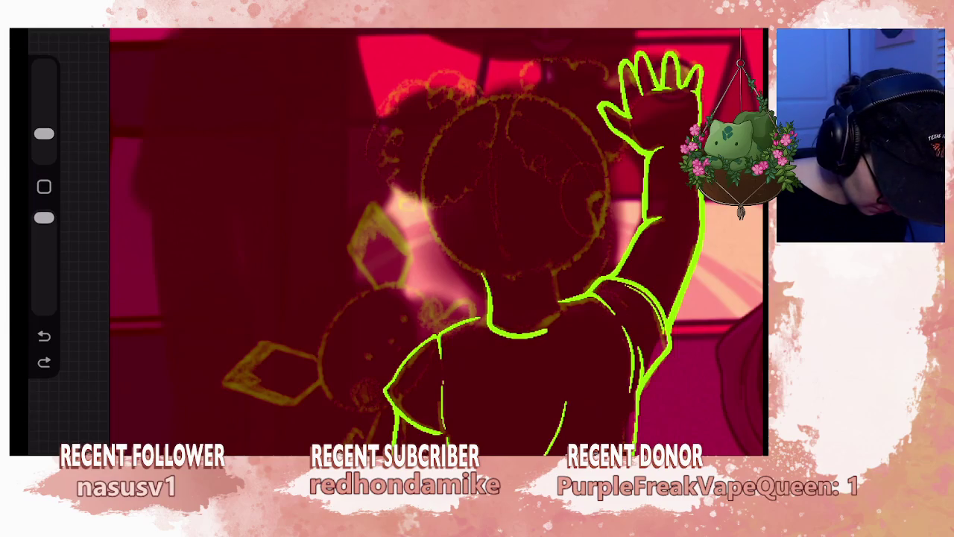
left_click_drag(552, 268, 556, 291)
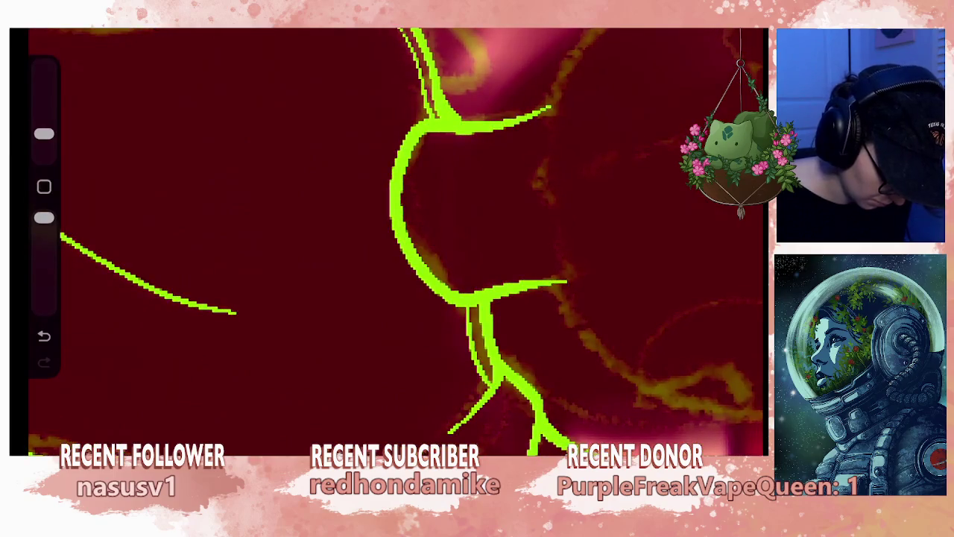
key("ctrl+z")
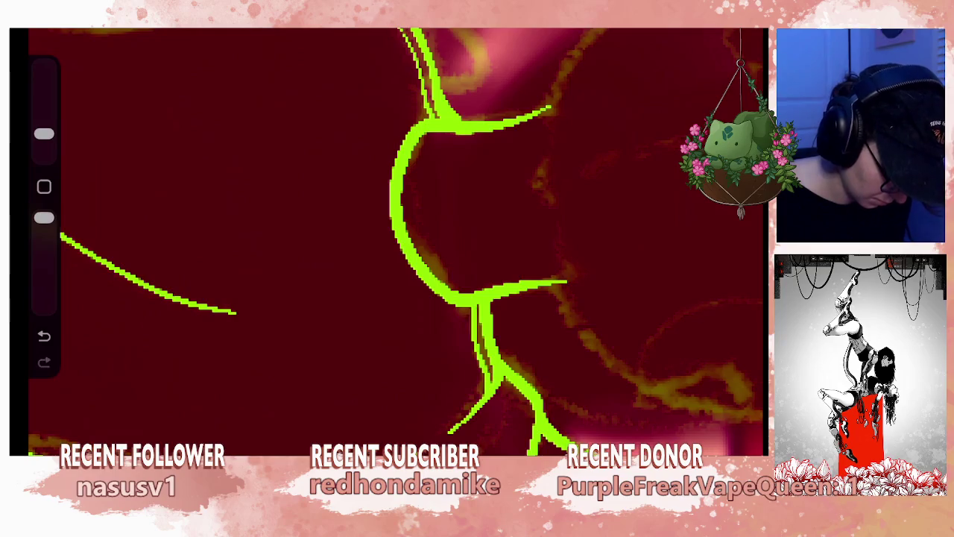
scroll(395, 243, "down", 5)
scroll(447, 261, "up", 5)
key("ctrl+z")
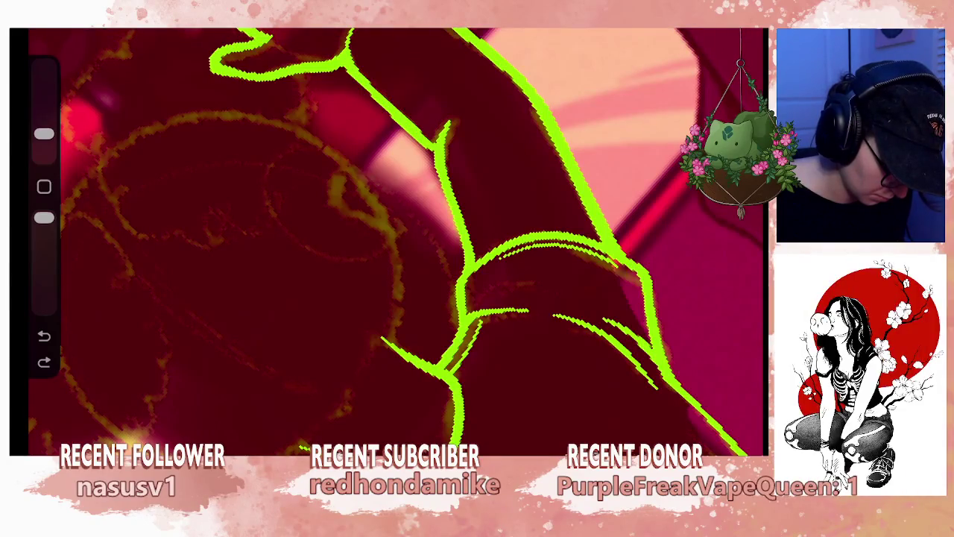
- Rotate the canvas so the girl stands upright, zoom to her shoulder, and undo another stroke
scroll(387, 243, "down", 2)
scroll(388, 242, "down", 5)
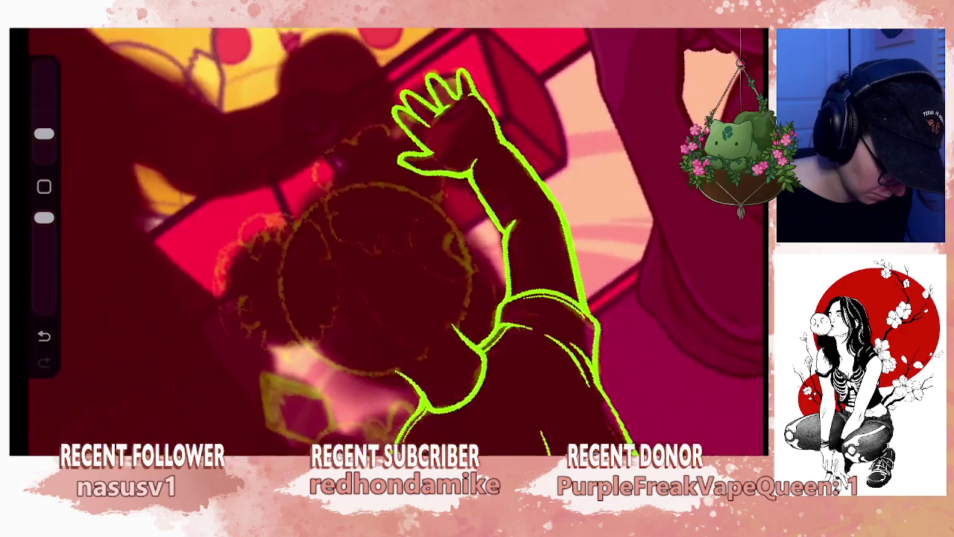
left_click_drag(447, 298, 492, 268)
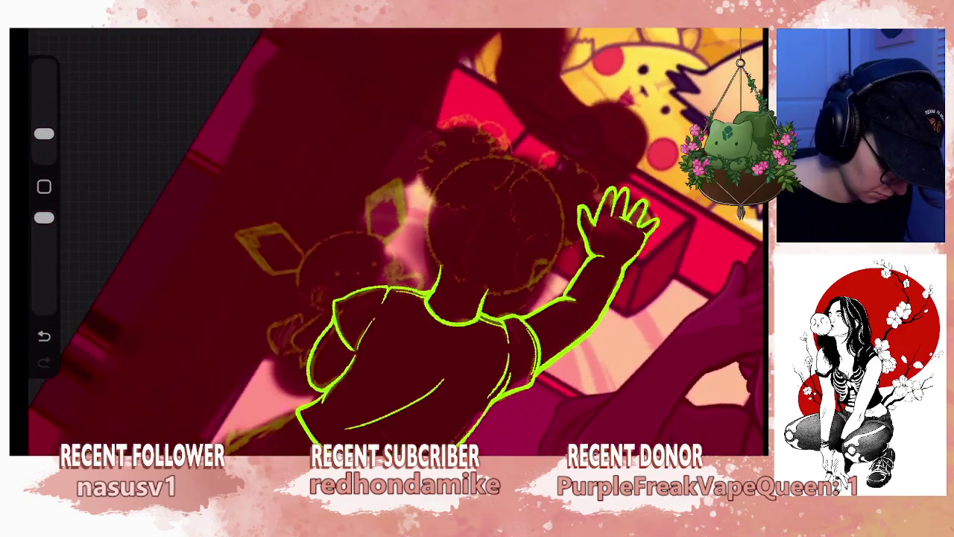
mouse_move(447, 298)
left_mouse_down()
mouse_move(507, 284)
mouse_move(522, 268)
left_mouse_up()
scroll(388, 246, "up", 5)
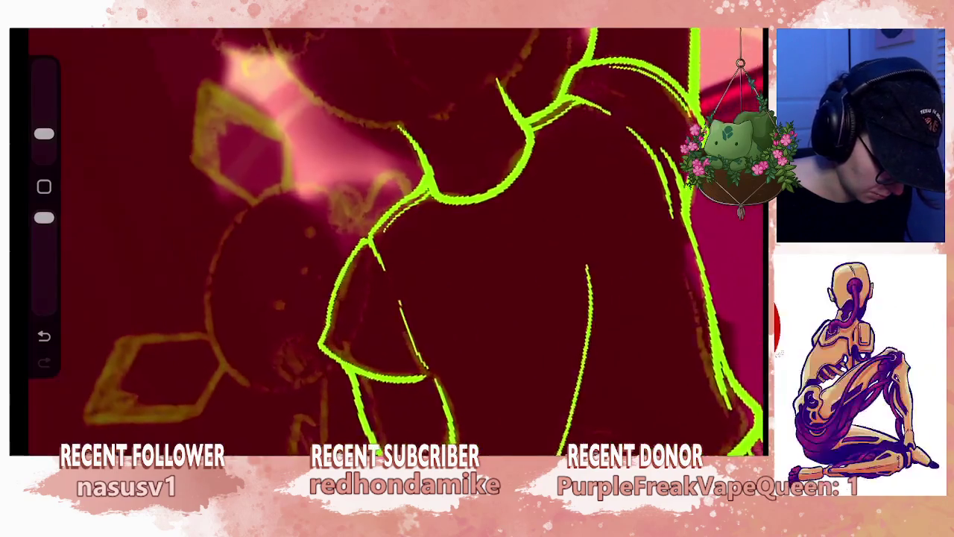
scroll(387, 246, "down", 3)
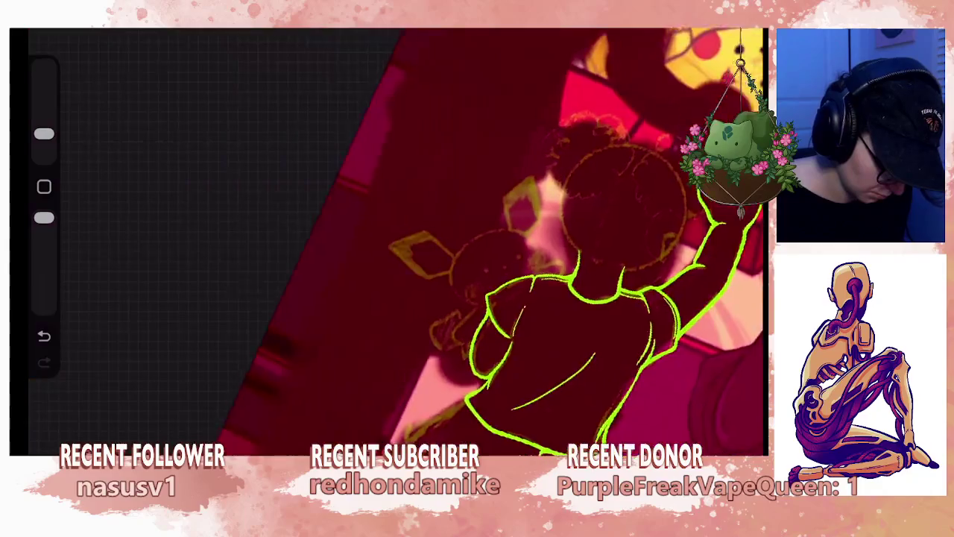
left_click_drag(448, 298, 492, 246)
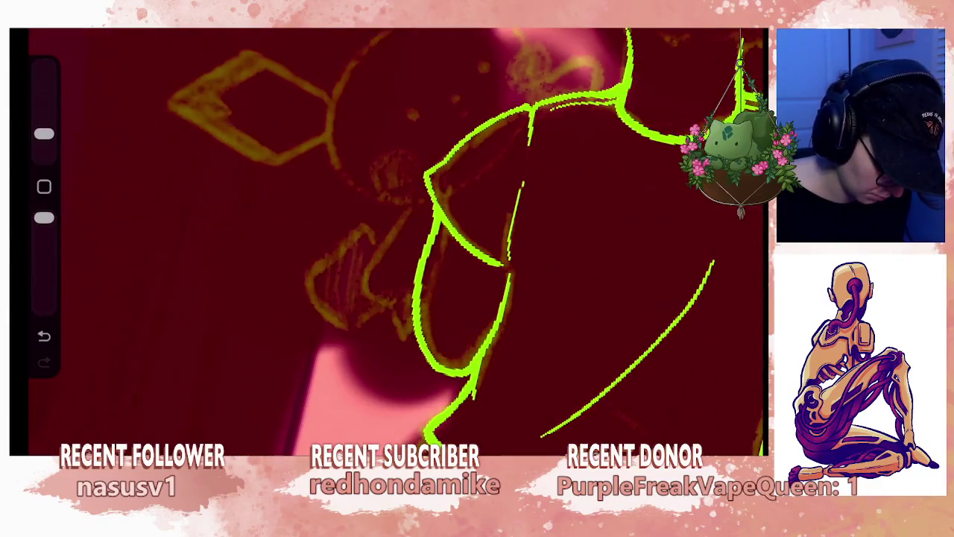
key("ctrl+z")
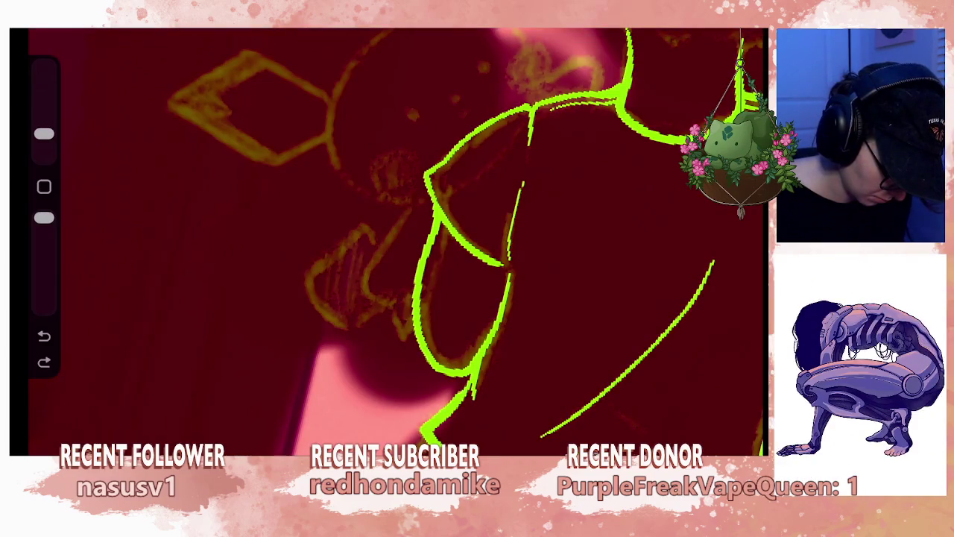
- Draw a vertical green pleat line down the girl's skirt
scroll(448, 261, "down", 5)
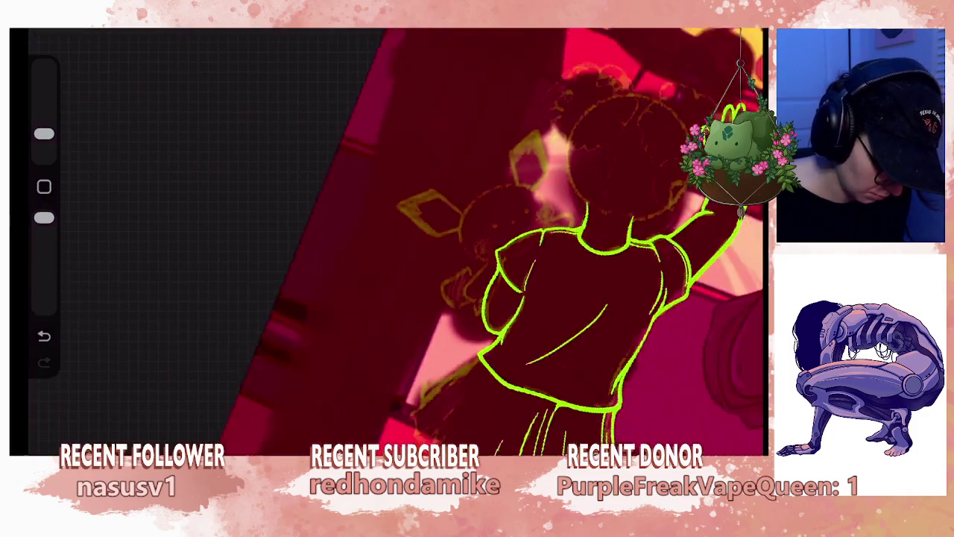
scroll(447, 261, "up", 3)
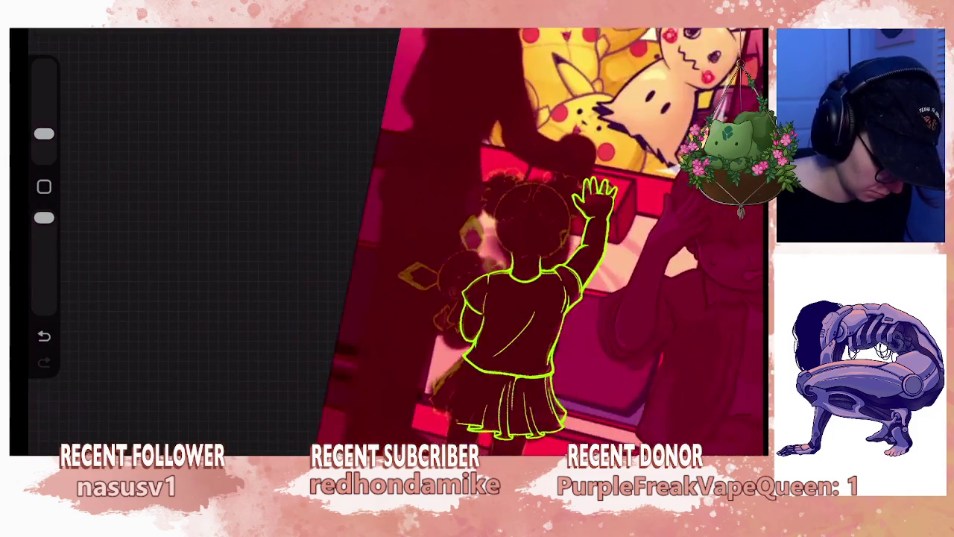
scroll(447, 261, "up", 2)
scroll(496, 240, "down", 2)
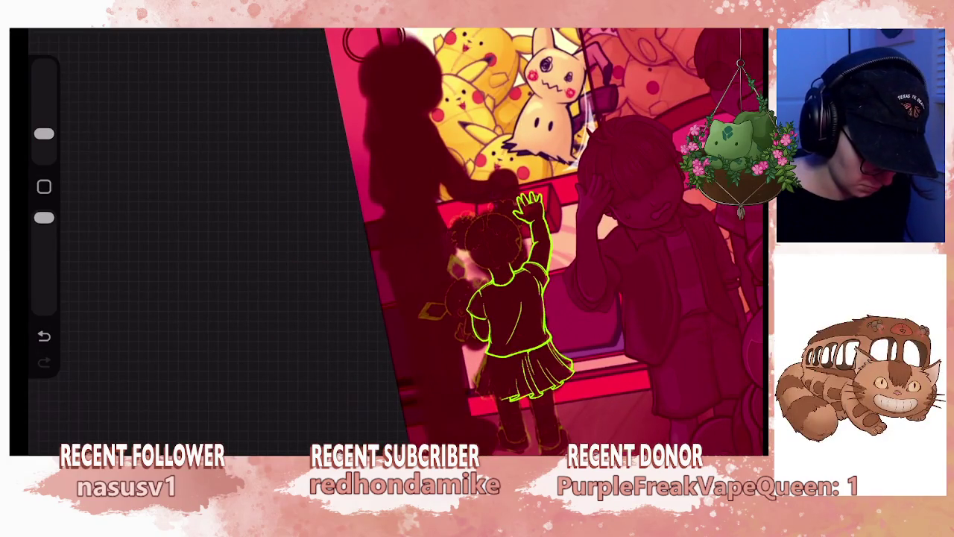
scroll(507, 261, "up", 3)
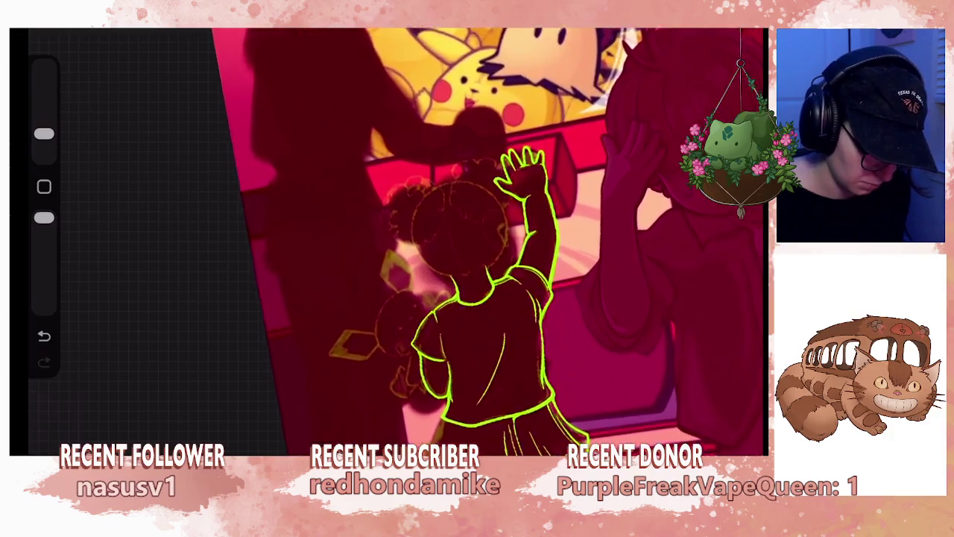
scroll(507, 261, "down", 1)
scroll(492, 238, "up", 3)
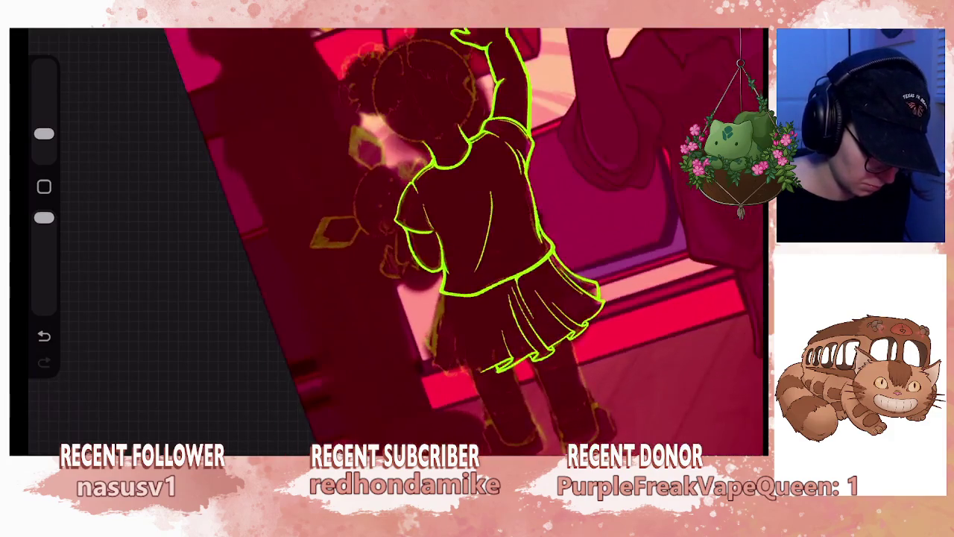
scroll(492, 239, "up", 3)
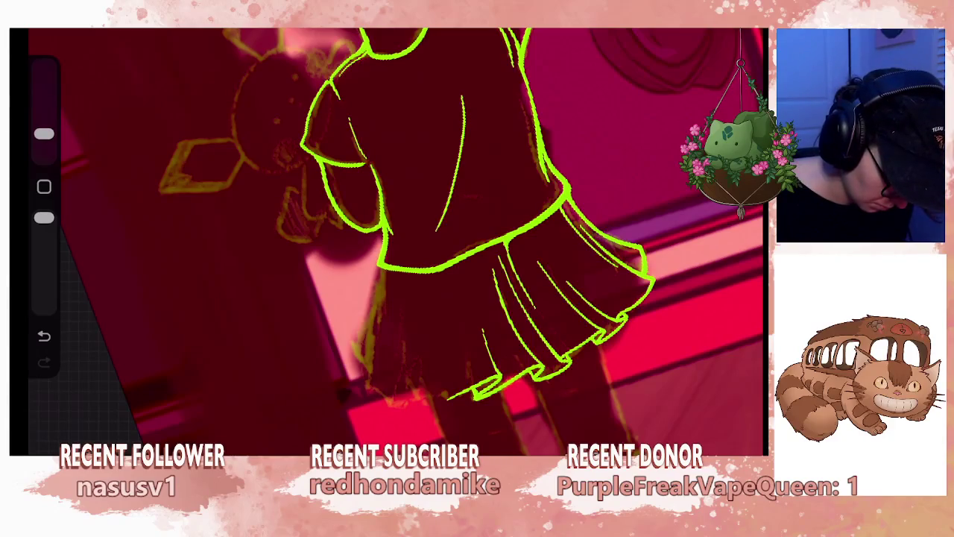
left_click_drag(443, 292, 448, 385)
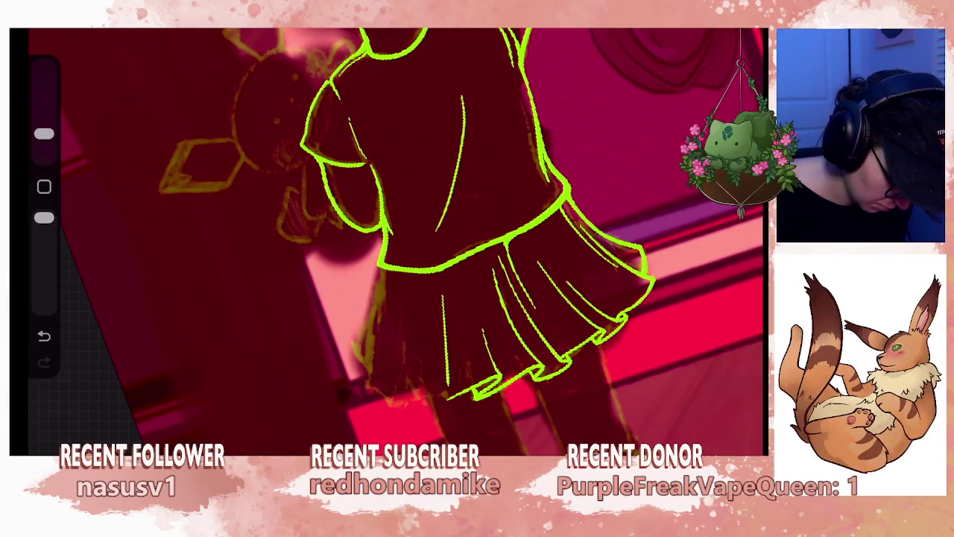
scroll(522, 238, "down", 1)
scroll(522, 239, "down", 2)
scroll(447, 239, "down", 2)
scroll(447, 238, "up", 2)
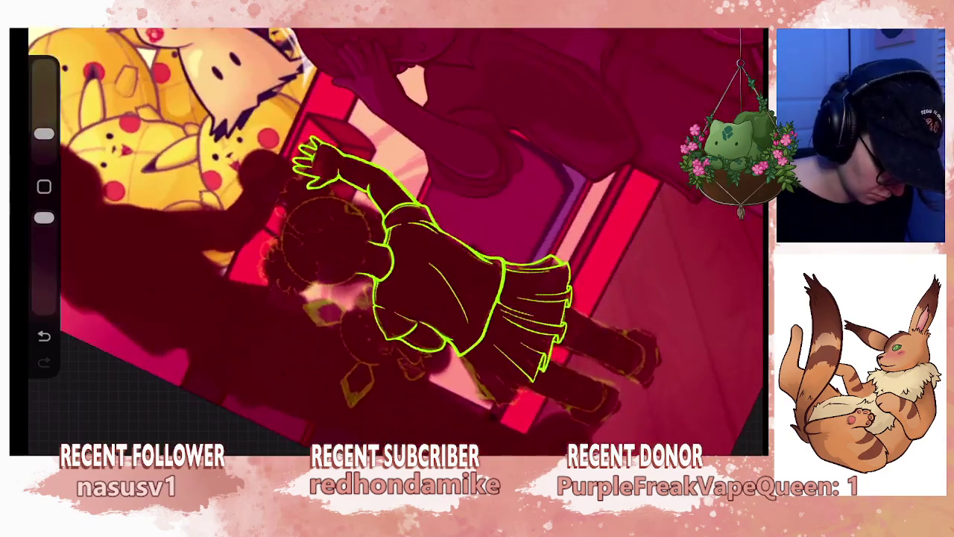
scroll(395, 239, "up", 2)
scroll(396, 239, "up", 2)
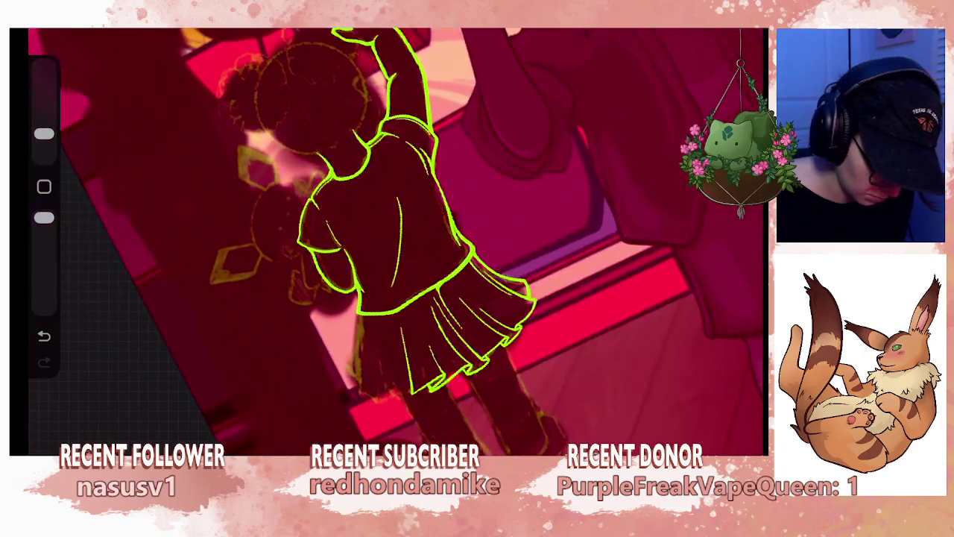
- Merge Layer 36 down into Layer 35
key("l")
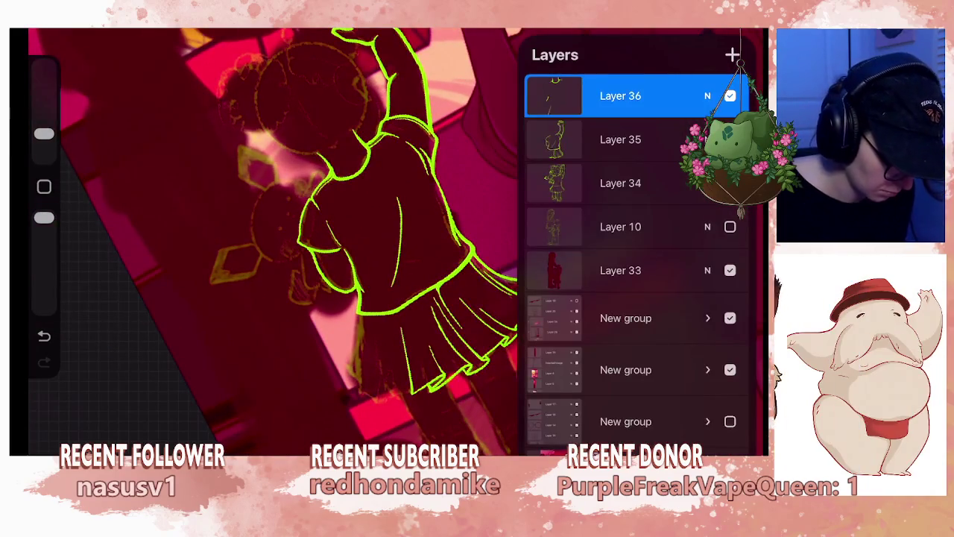
left_click(621, 96)
left_click(447, 311)
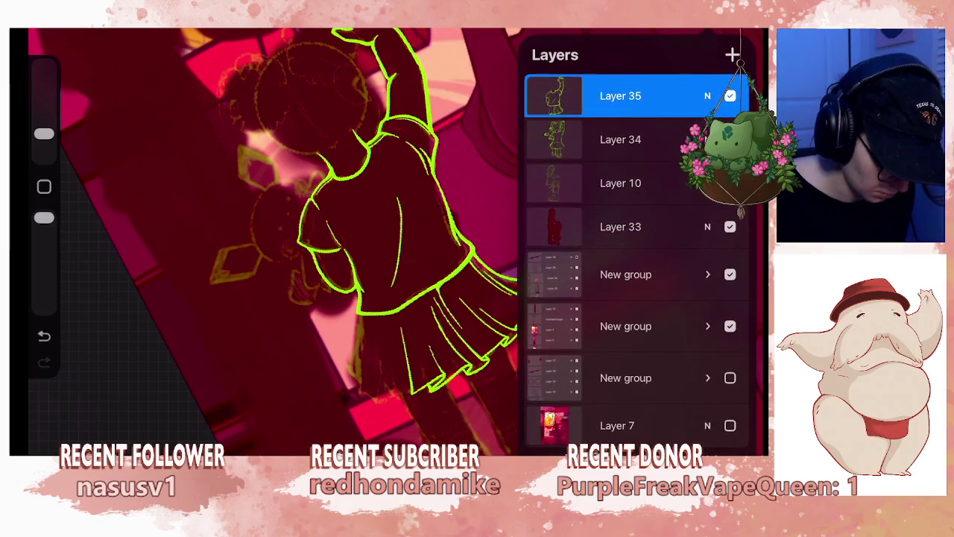
key("s")
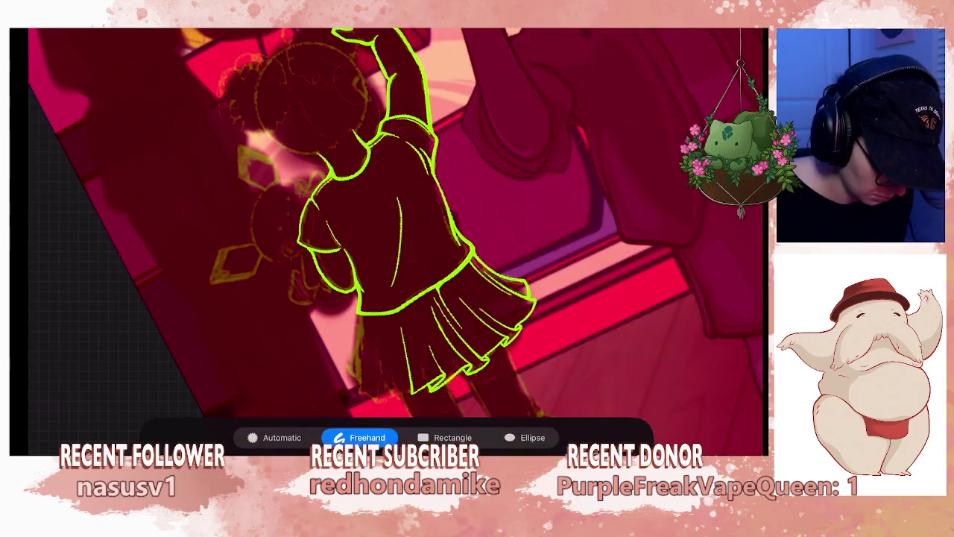
- Lift the skirt onto a new layer, then move and rotate it level beneath the shirt
left_click_drag(419, 336, 552, 313)
key("ctrl+j")
key("v")
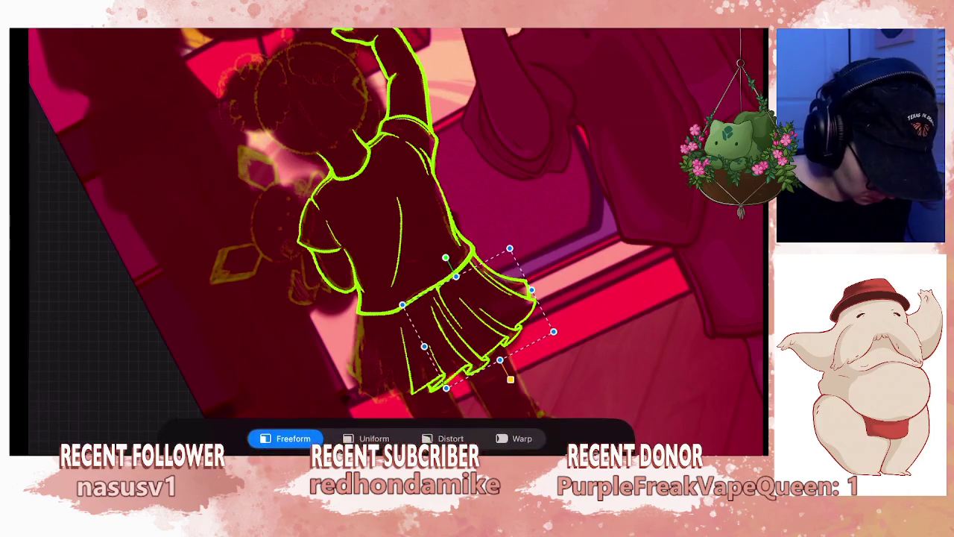
mouse_move(462, 369)
left_mouse_down()
mouse_move(384, 340)
mouse_move(422, 327)
left_mouse_up()
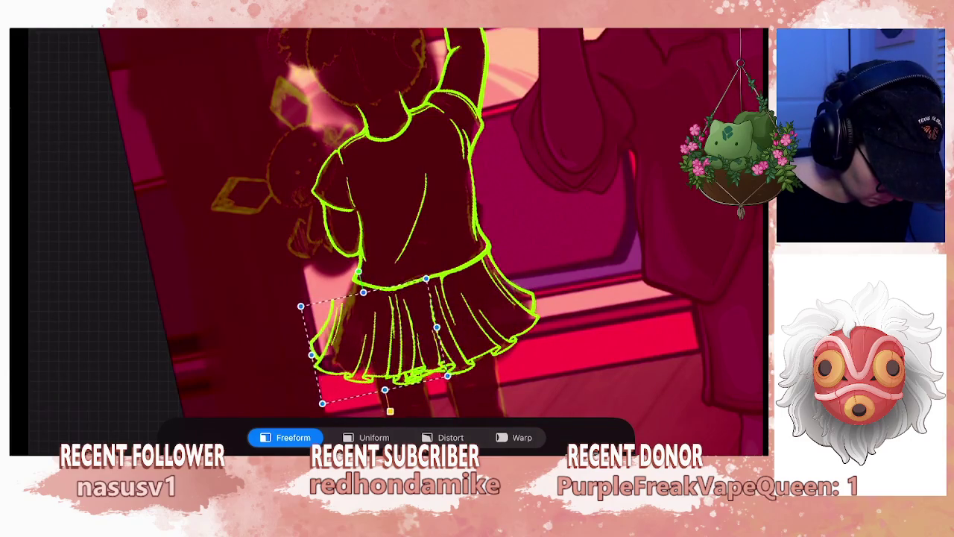
left_click_drag(418, 328, 418, 328)
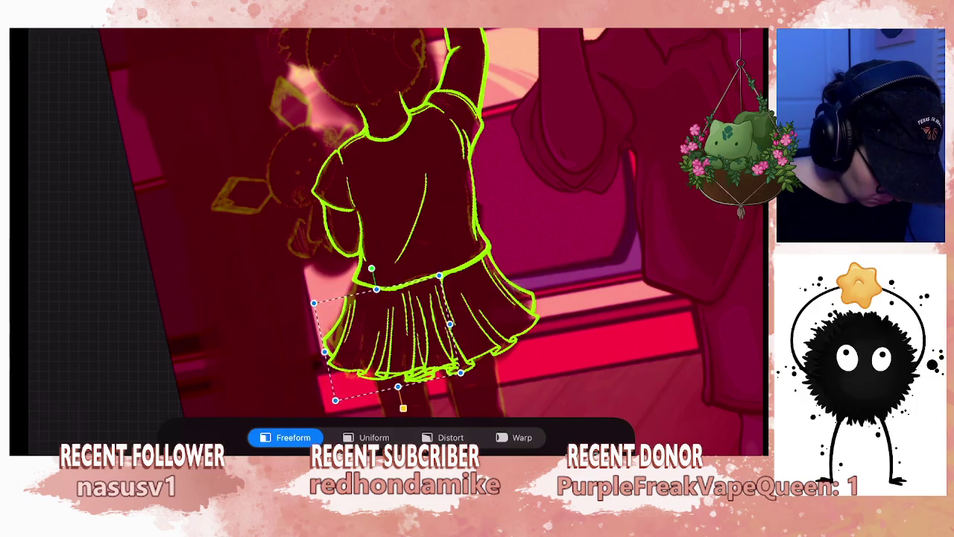
left_click_drag(371, 269, 379, 268)
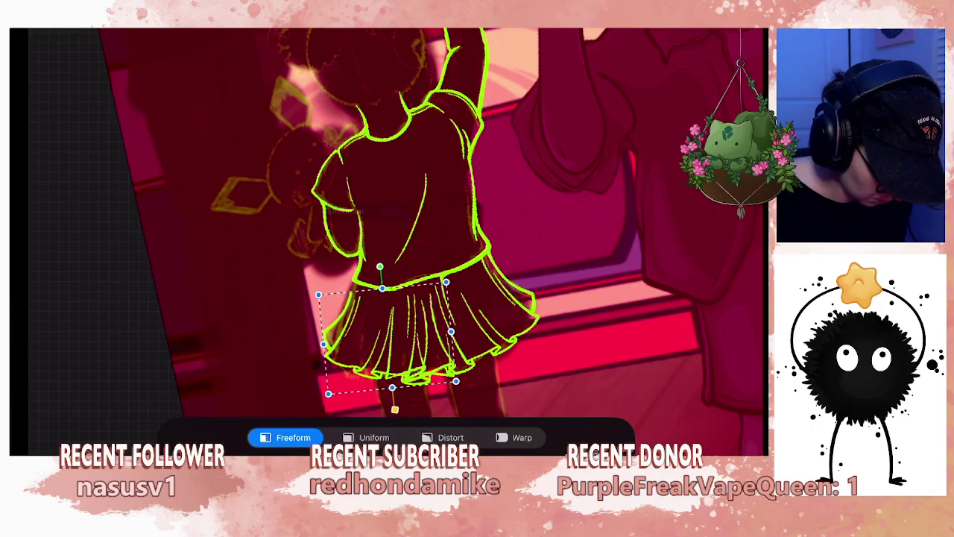
left_click_drag(388, 335, 386, 335)
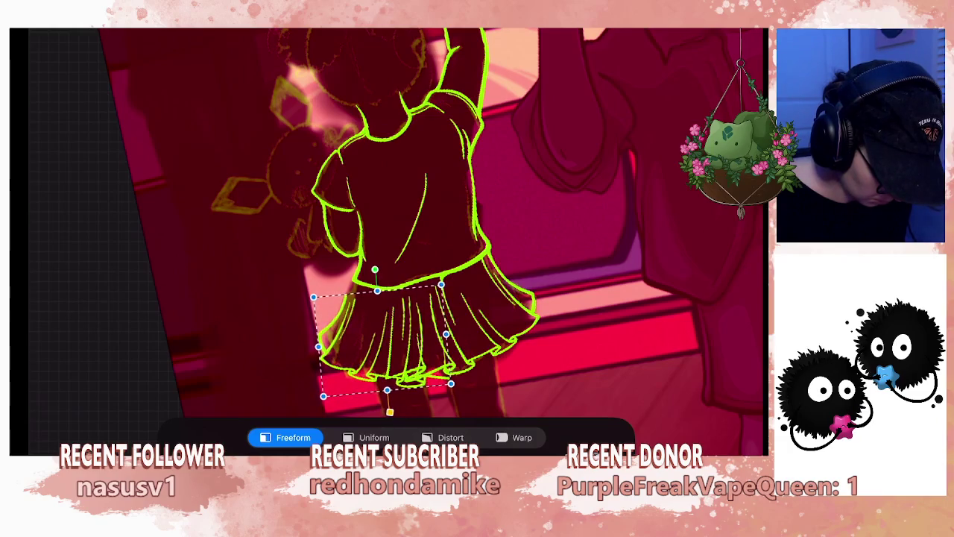
mouse_move(384, 335)
left_mouse_down()
mouse_move(401, 343)
mouse_move(402, 334)
mouse_move(402, 341)
left_mouse_up()
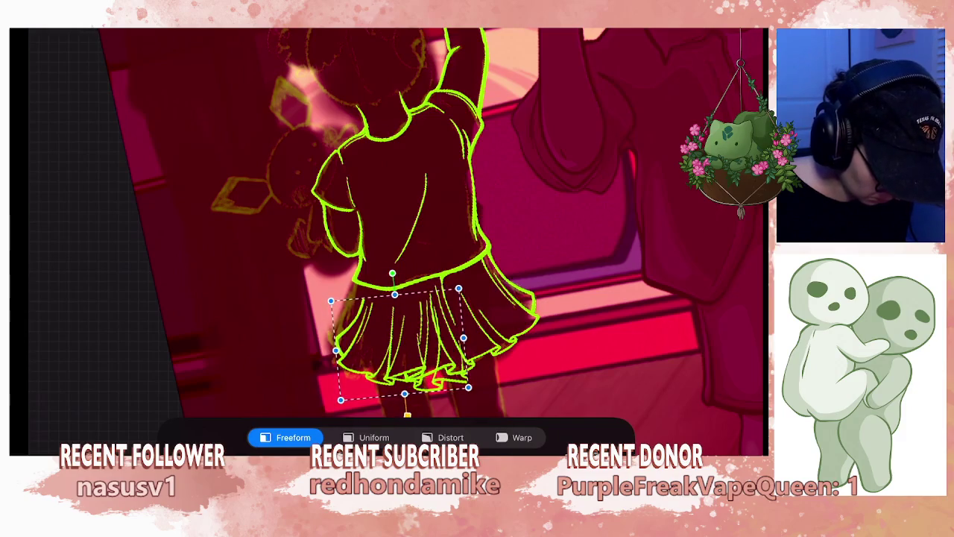
key("v")
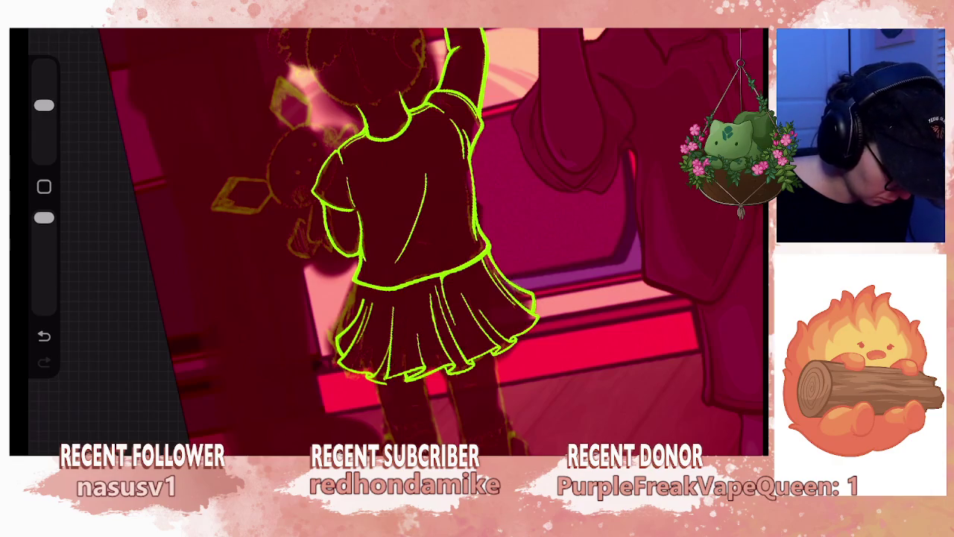
- Delete the leftover 'From selection' layer
scroll(447, 239, "up", 2)
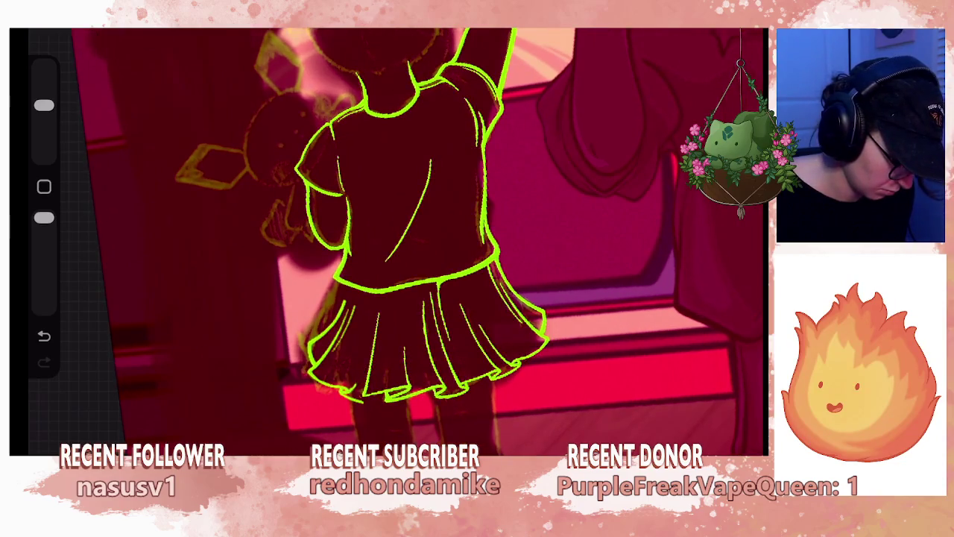
scroll(387, 239, "down", 3)
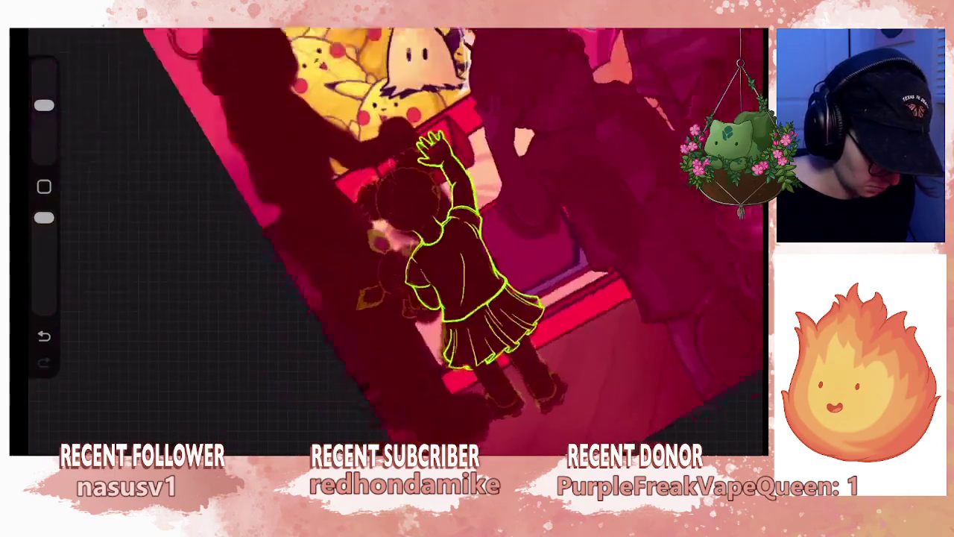
scroll(387, 238, "up", 3)
left_click(733, 33)
left_click_drag(671, 95, 567, 95)
left_click(724, 94)
left_click(733, 34)
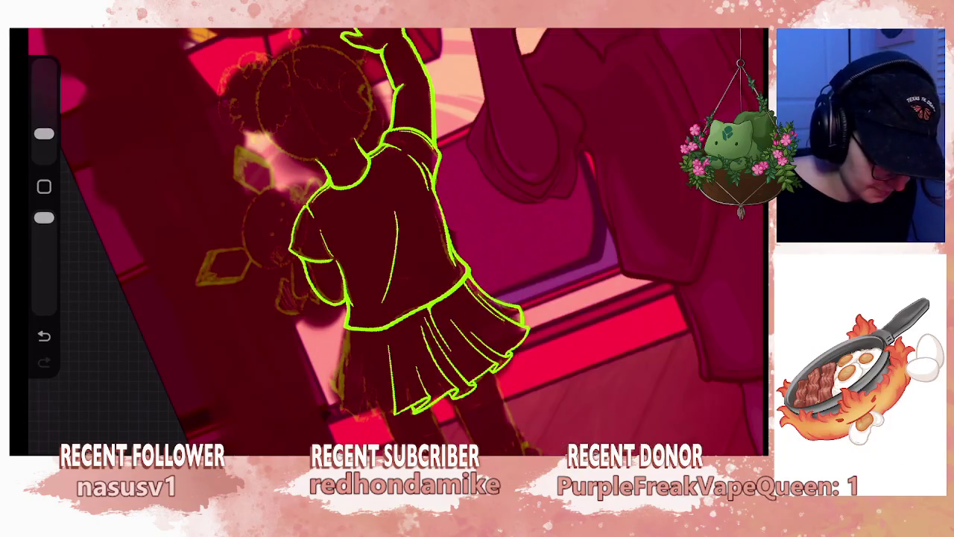
- Zoom and rotate the view to inspect the reshaped pleated skirt
mouse_move(358, 298)
left_mouse_down()
mouse_move(417, 216)
mouse_move(314, 283)
left_mouse_up()
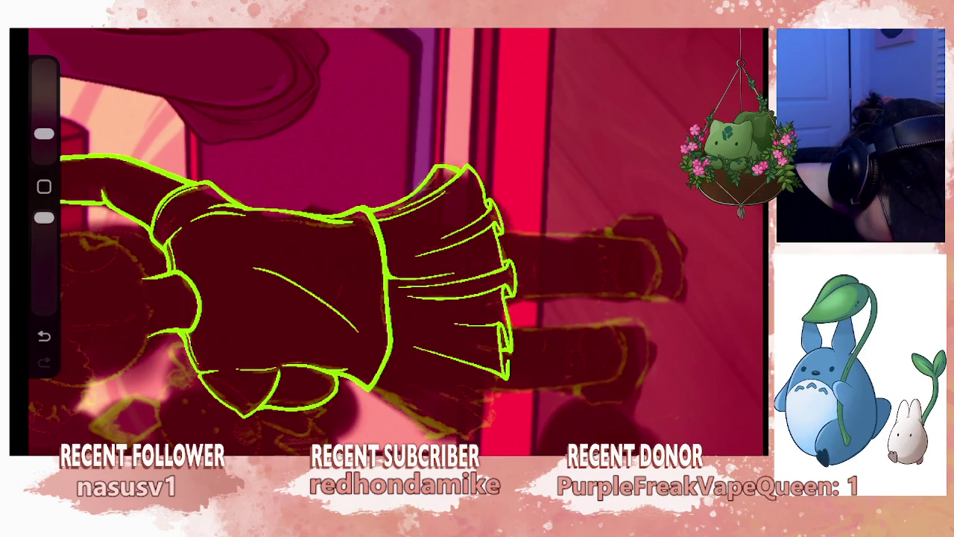
mouse_move(373, 246)
left_mouse_down()
mouse_move(417, 224)
mouse_move(462, 239)
left_mouse_up()
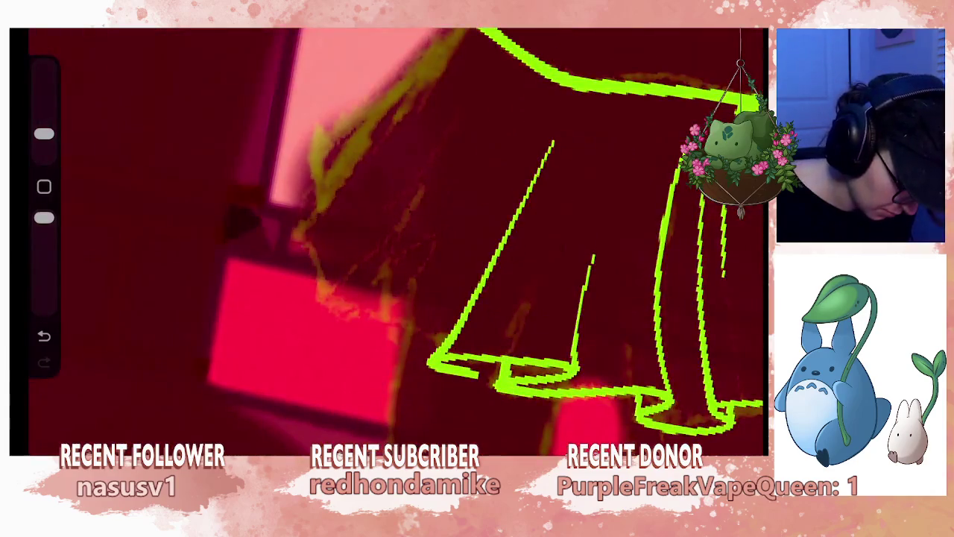
left_click_drag(418, 238, 336, 298)
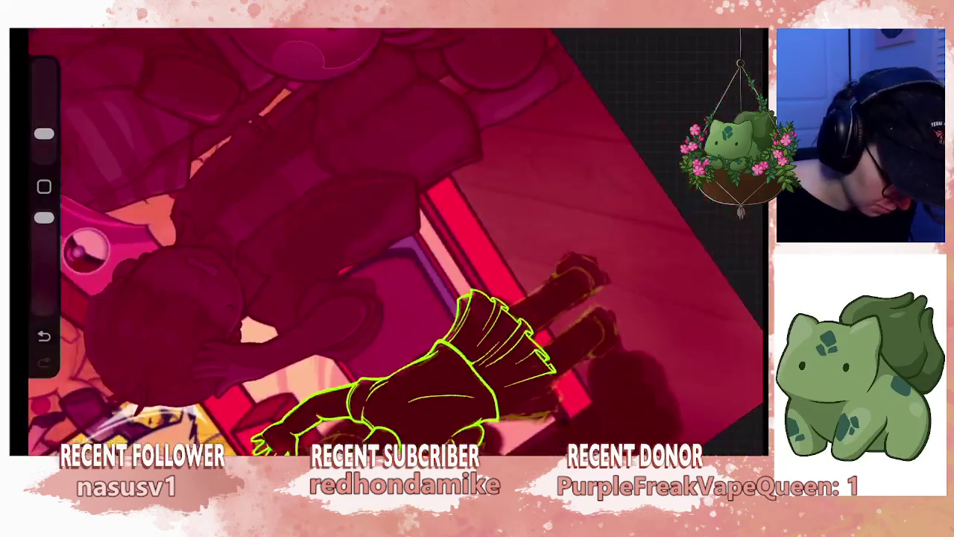
mouse_move(388, 246)
left_mouse_down()
mouse_move(418, 224)
mouse_move(447, 239)
mouse_move(522, 224)
left_mouse_up()
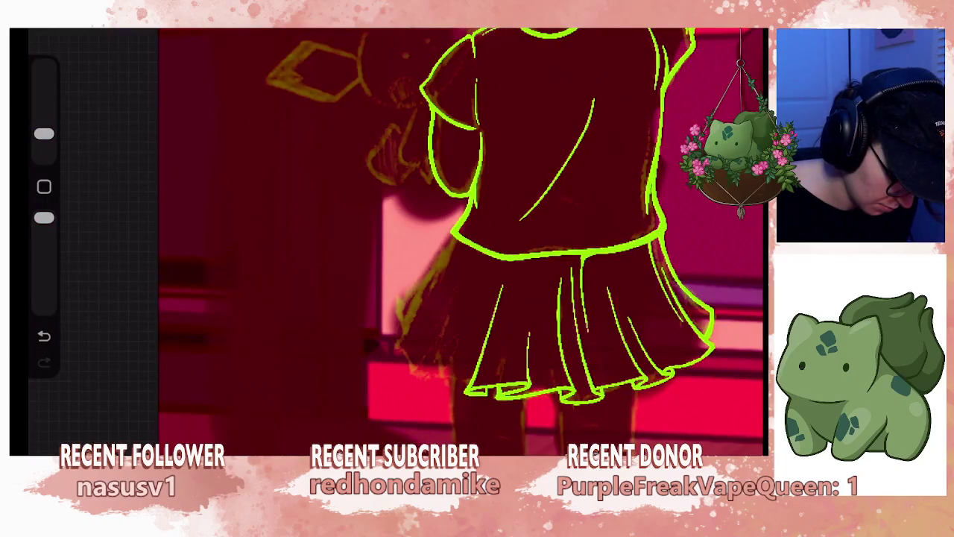
mouse_move(522, 224)
left_mouse_down()
mouse_move(462, 269)
mouse_move(335, 246)
left_mouse_up()
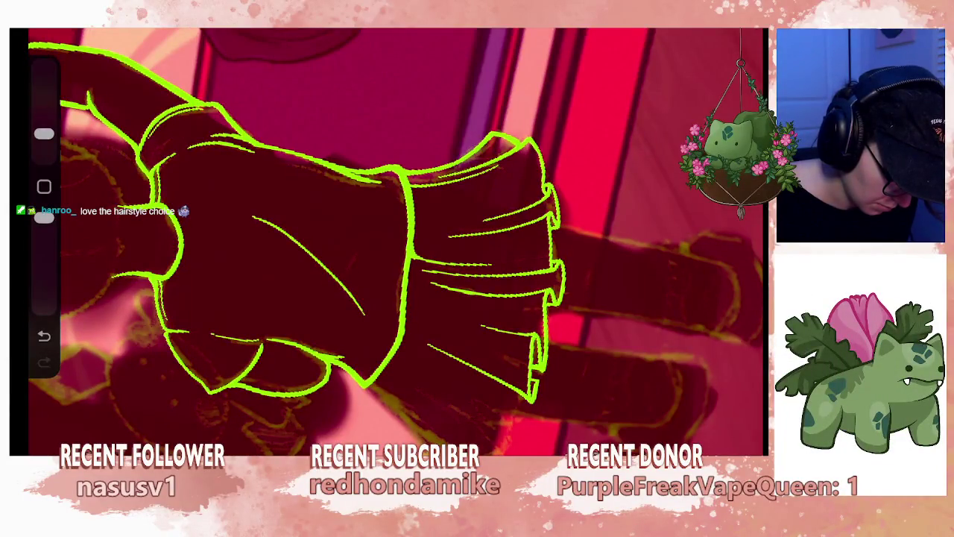
- Undo the last skirt stroke, redoing the 'From selection' layer deletion, and check the layers
left_click_drag(447, 238, 387, 224)
key("ctrl+z")
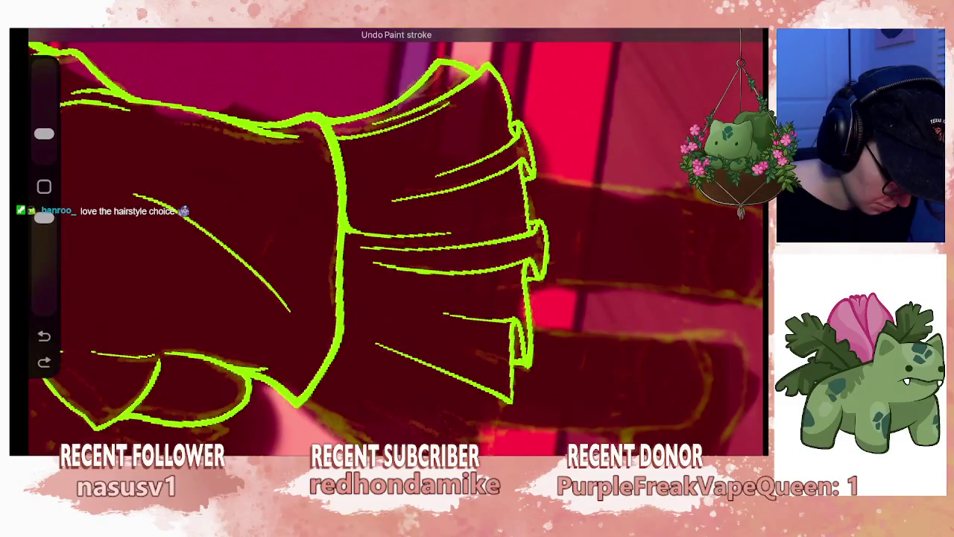
key("ctrl+z")
key("ctrl+z")
key("ctrl+z")
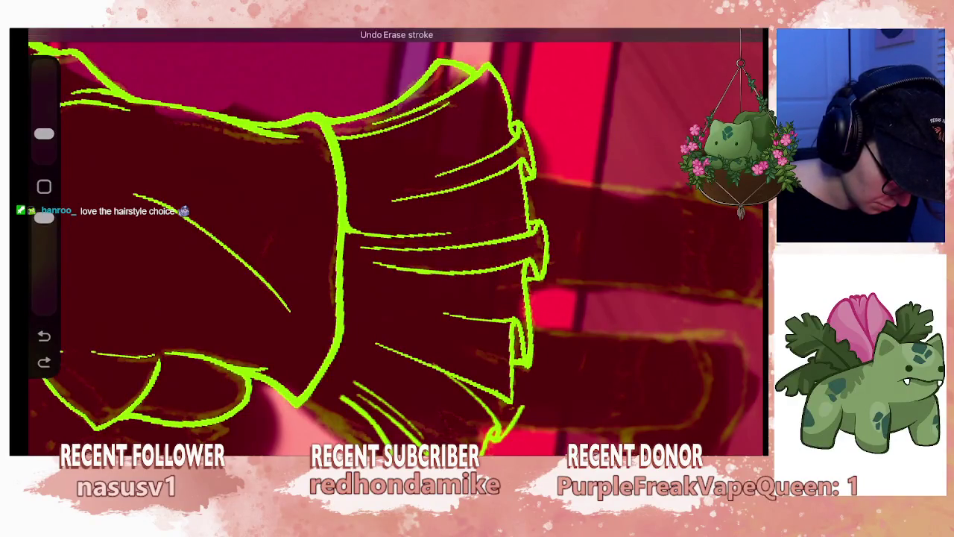
key("ctrl+shift+z")
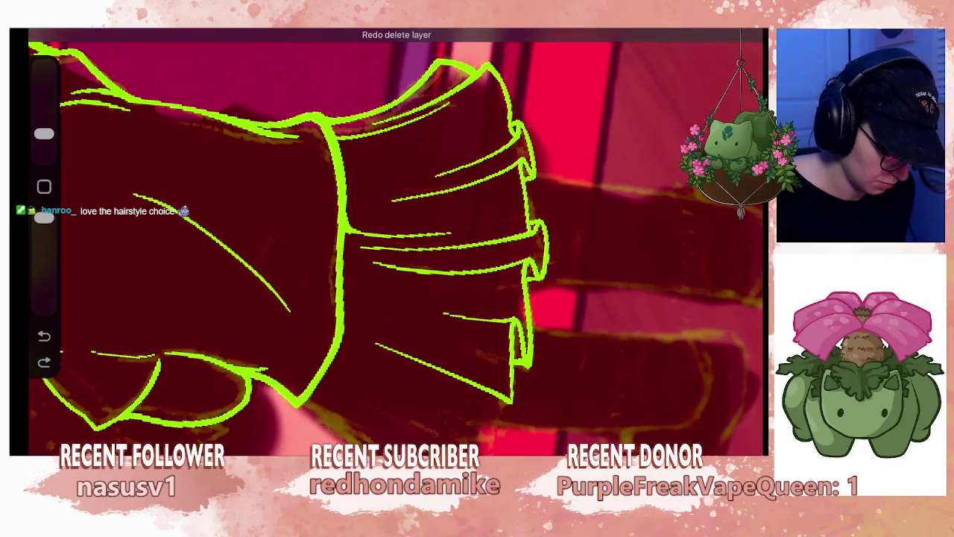
key("ctrl+shift+z")
key("l")
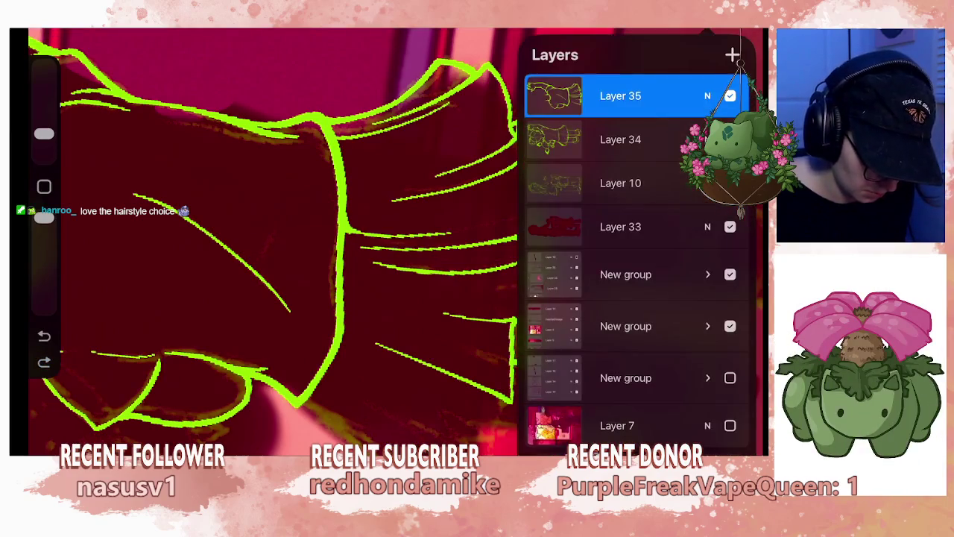
key("l")
mouse_move(388, 239)
left_mouse_down()
mouse_move(335, 209)
mouse_move(350, 224)
left_mouse_up()
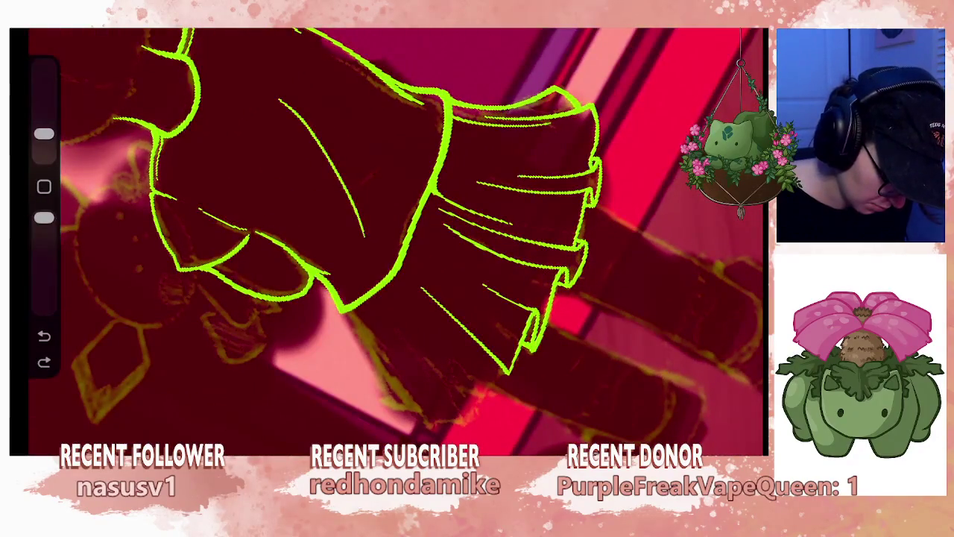
- Draw a small hem loop and a long pleat line up the left of the skirt
left_click_drag(471, 418, 506, 370)
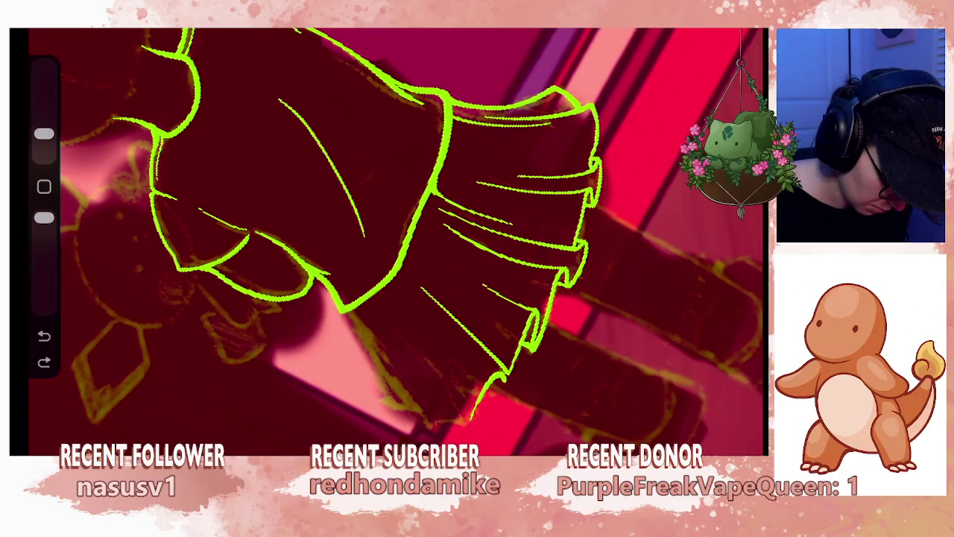
left_click_drag(388, 239, 522, 313)
left_click_drag(448, 298, 335, 187)
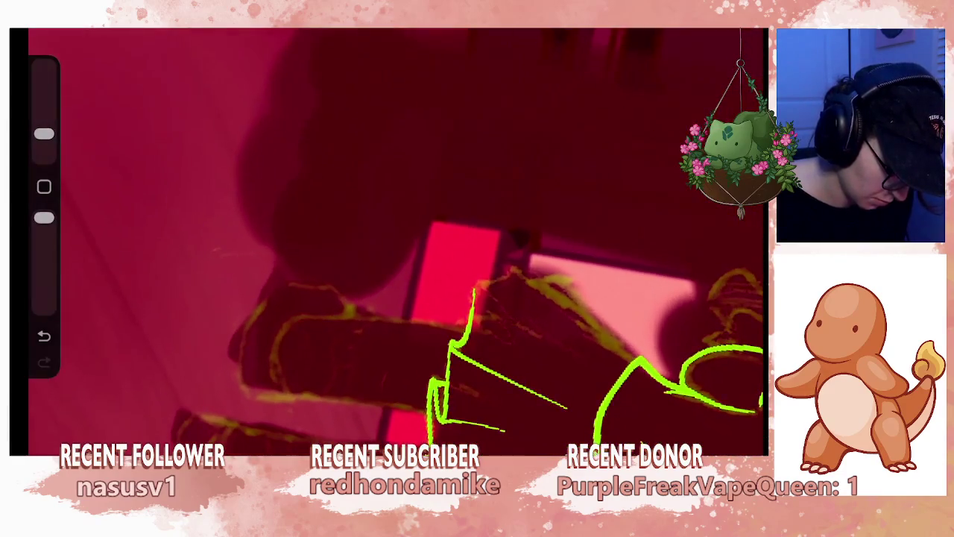
key("ctrl+z")
left_click(436, 366)
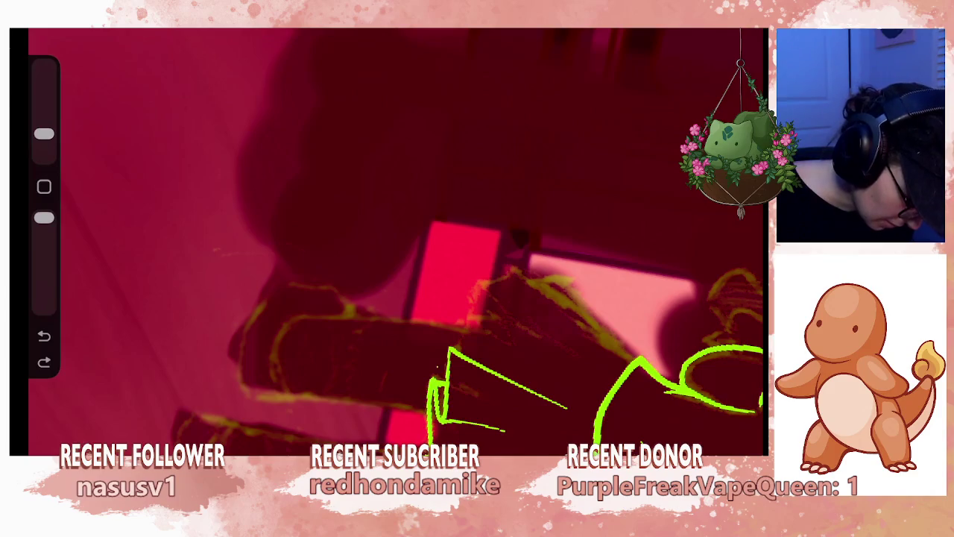
key("ctrl+z")
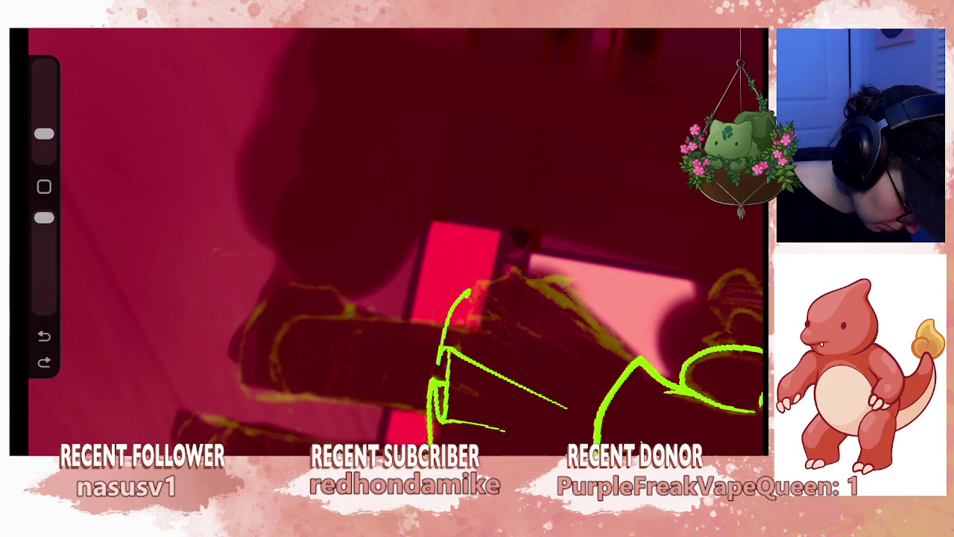
left_click_drag(461, 320, 483, 289)
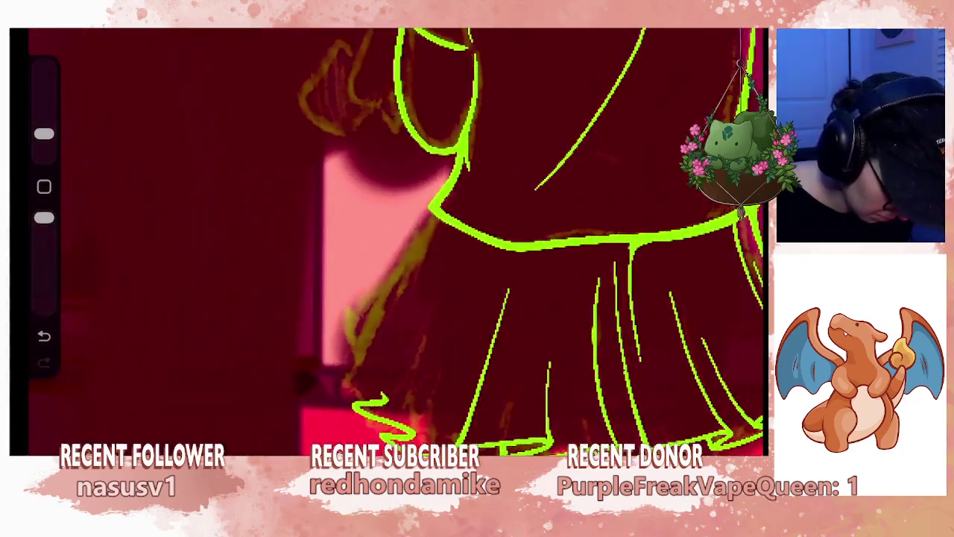
left_click_drag(427, 429, 493, 253)
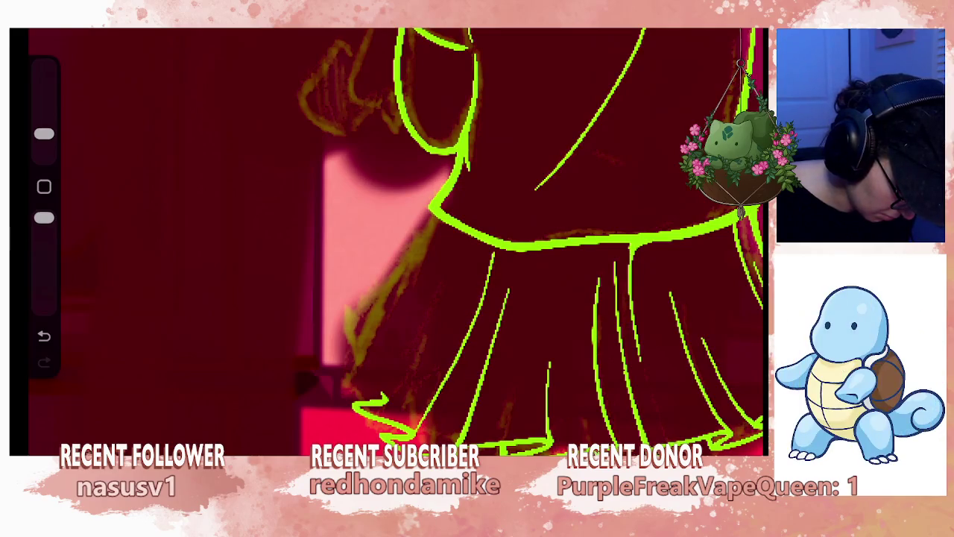
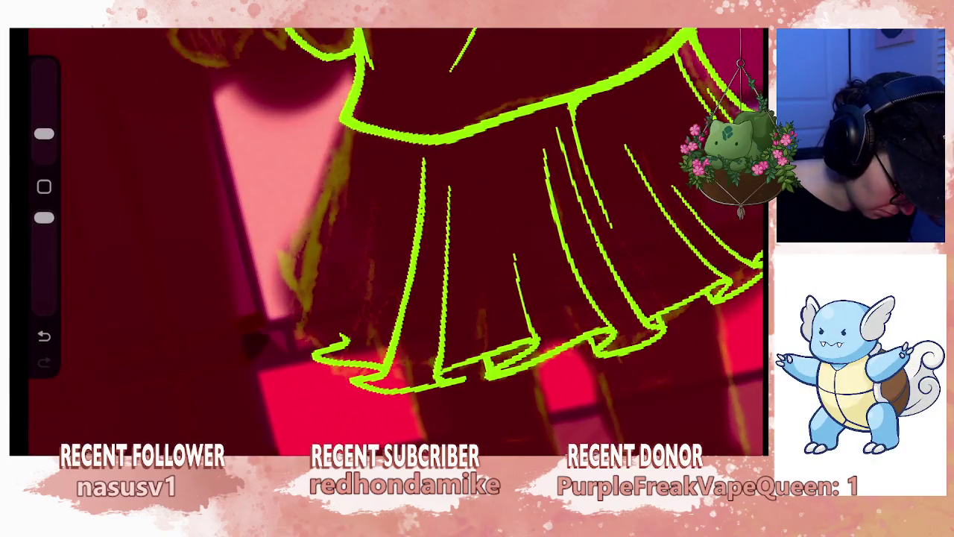
- Erase the short stray stroke at the skirt hem
key("ctrl+z")
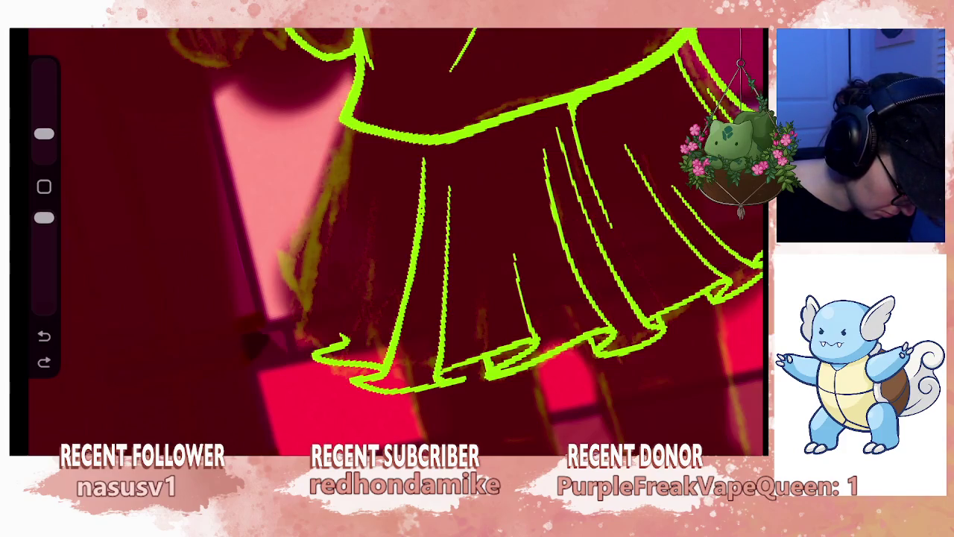
key("ctrl+shift+z")
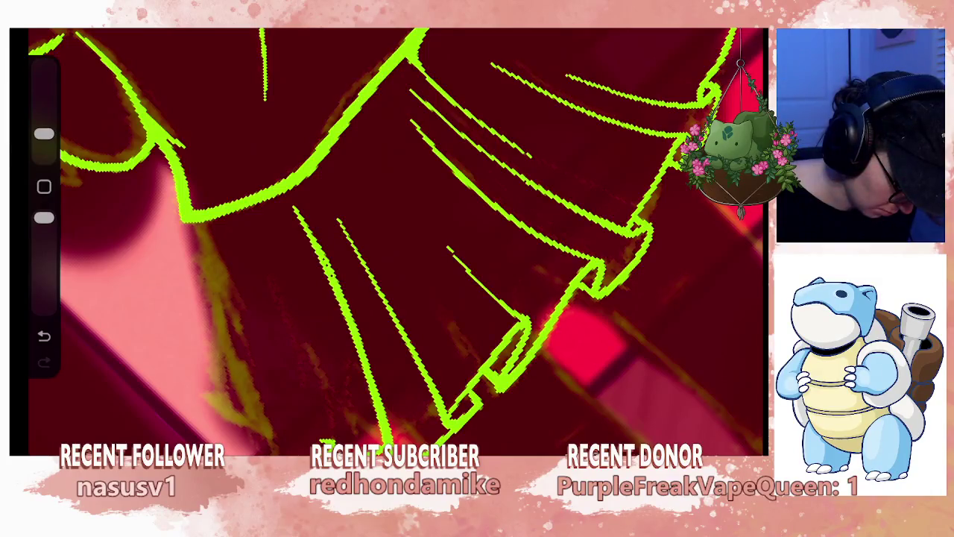
scroll(396, 243, "down", 5)
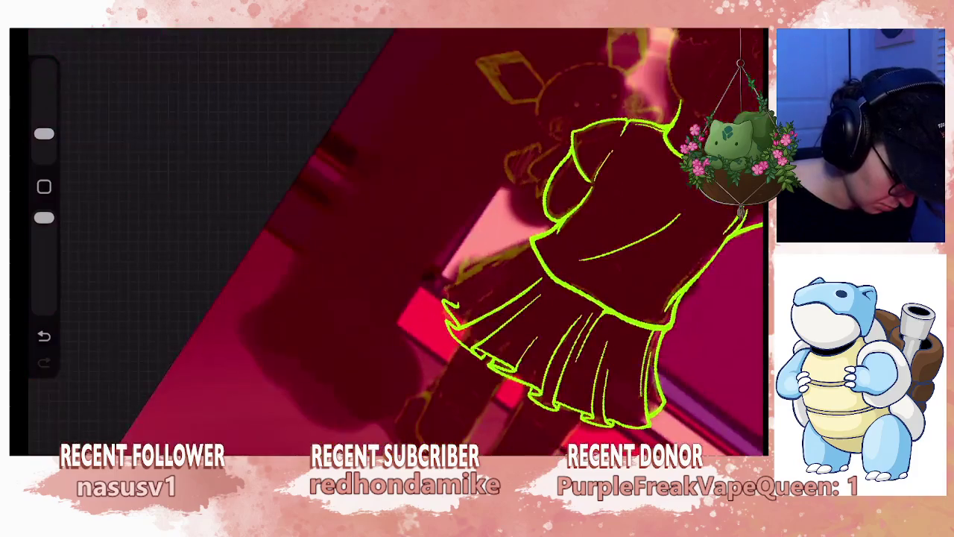
scroll(522, 246, "up", 5)
scroll(522, 246, "up", 2)
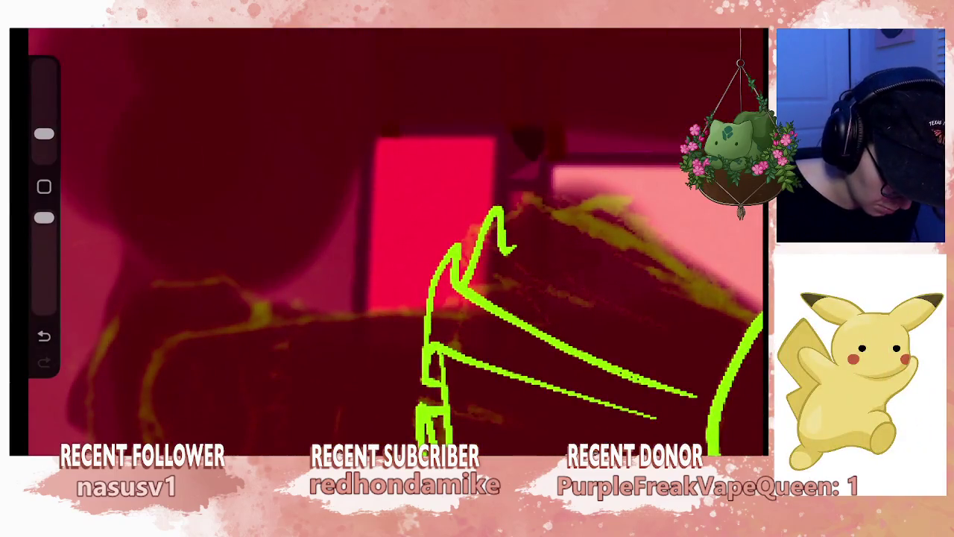
left_click_drag(44, 133, 44, 106)
left_click_drag(427, 315, 427, 355)
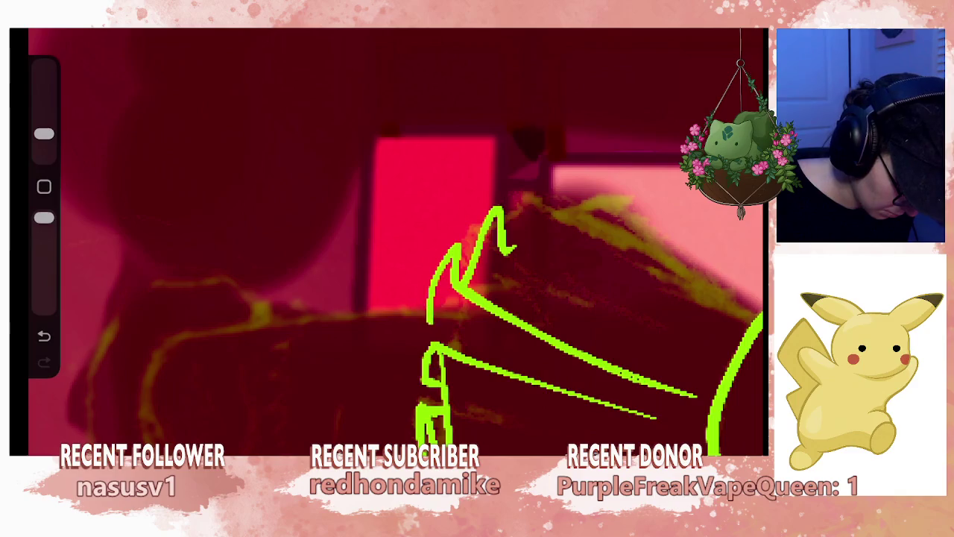
- Reshape the pleat line where it meets the hem, undoing unwanted changes
scroll(395, 239, "down", 3)
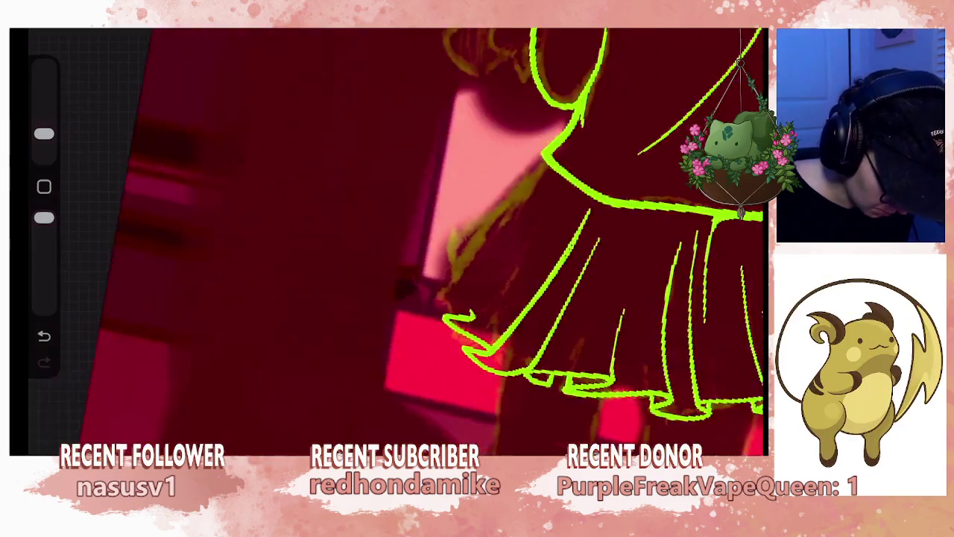
scroll(396, 238, "up", 2)
scroll(395, 238, "up", 4)
key("ctrl+z")
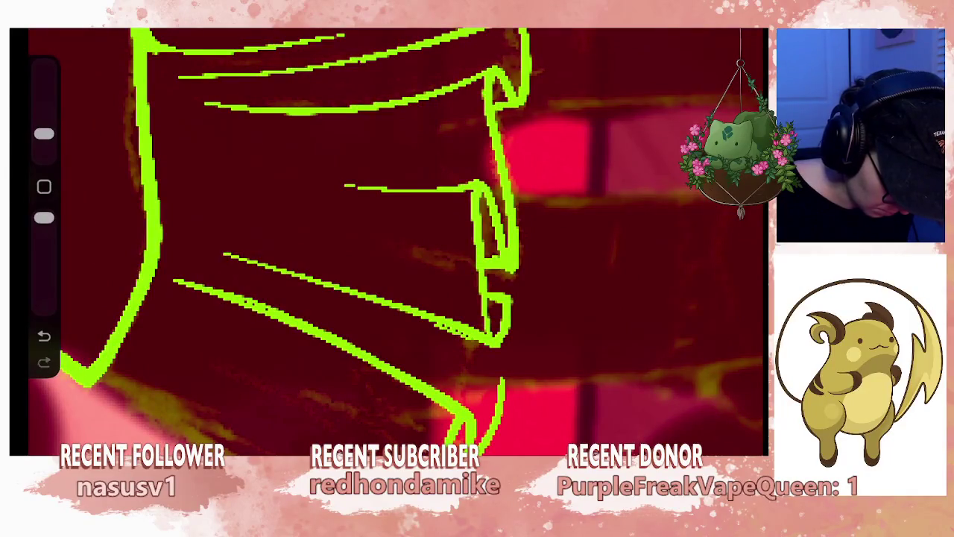
key("ctrl+z")
left_click_drag(492, 357, 505, 384)
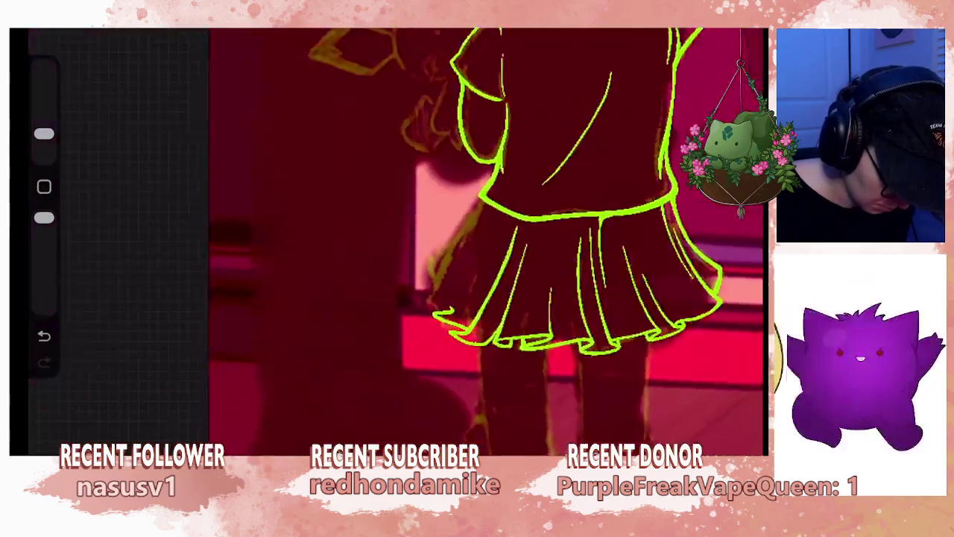
key("ctrl+z")
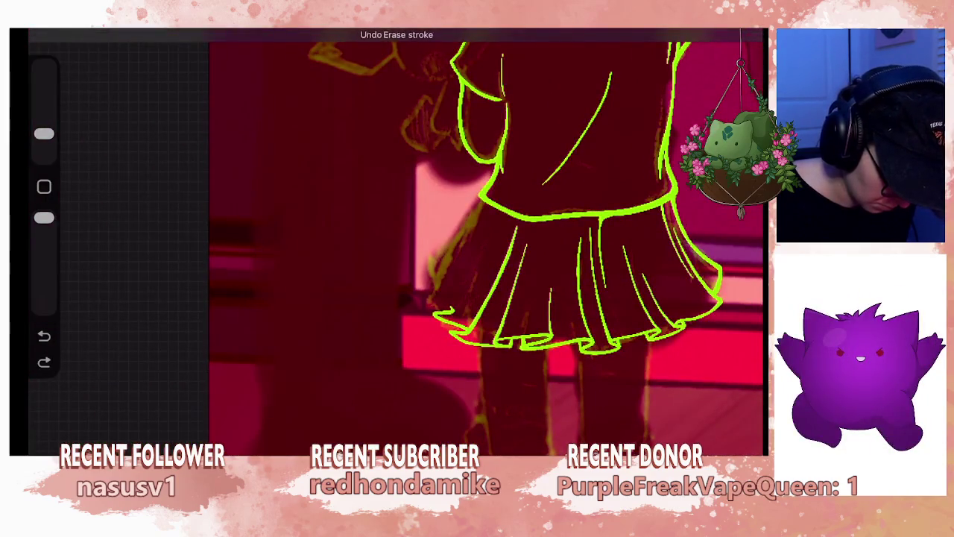
scroll(481, 241, "down", 3)
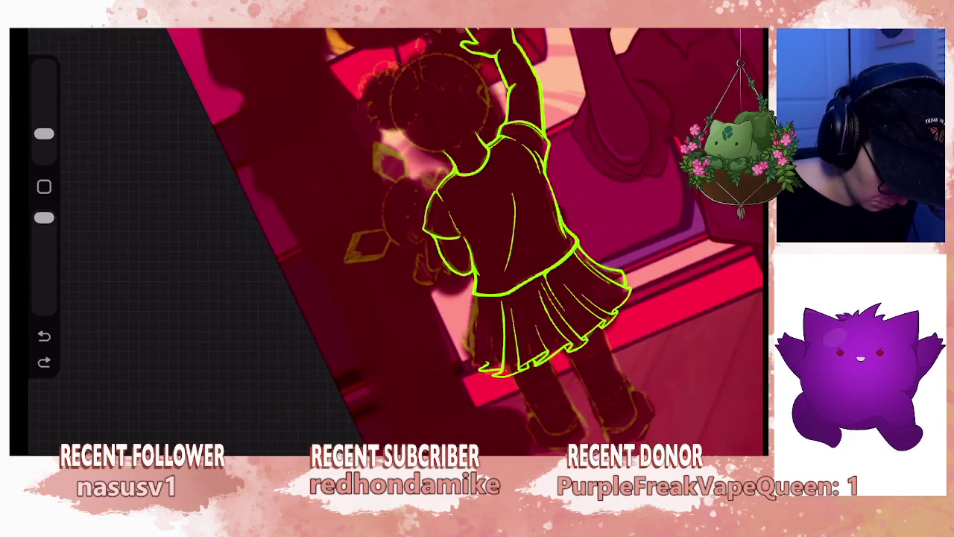
- Draw a new pleat line rising from the hem and extend a skirt fold line
scroll(448, 246, "up", 5)
scroll(396, 238, "down", 1)
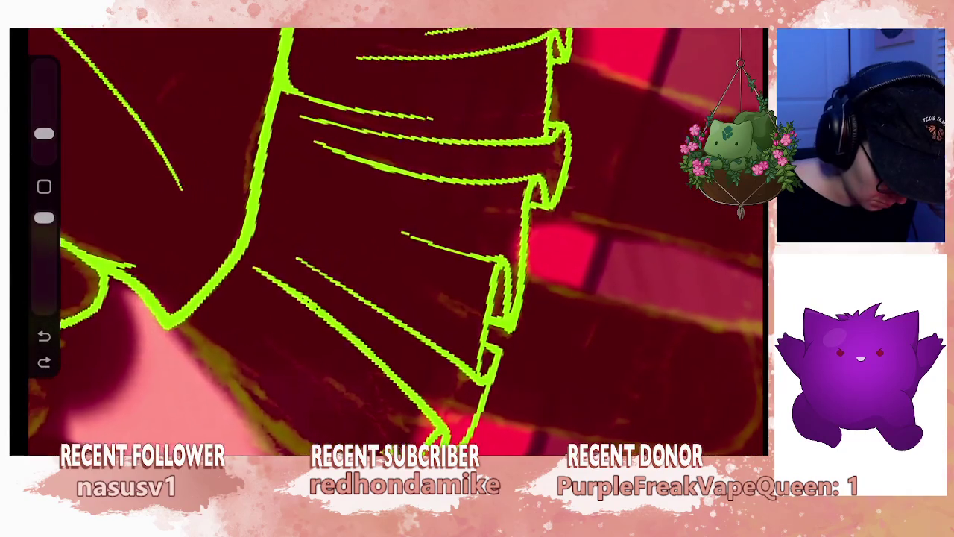
scroll(395, 238, "down", 1)
scroll(395, 239, "down", 2)
scroll(396, 239, "up", 1)
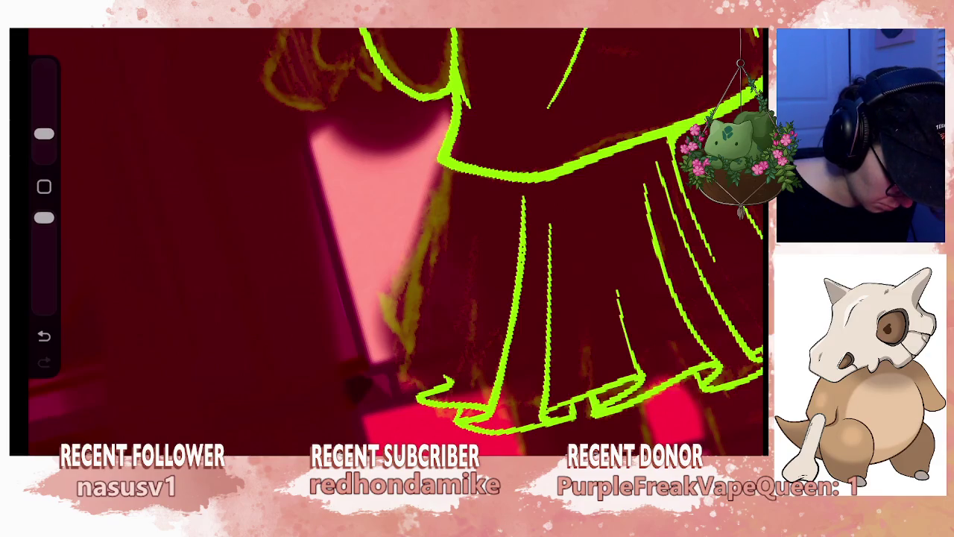
left_click_drag(429, 373, 452, 318)
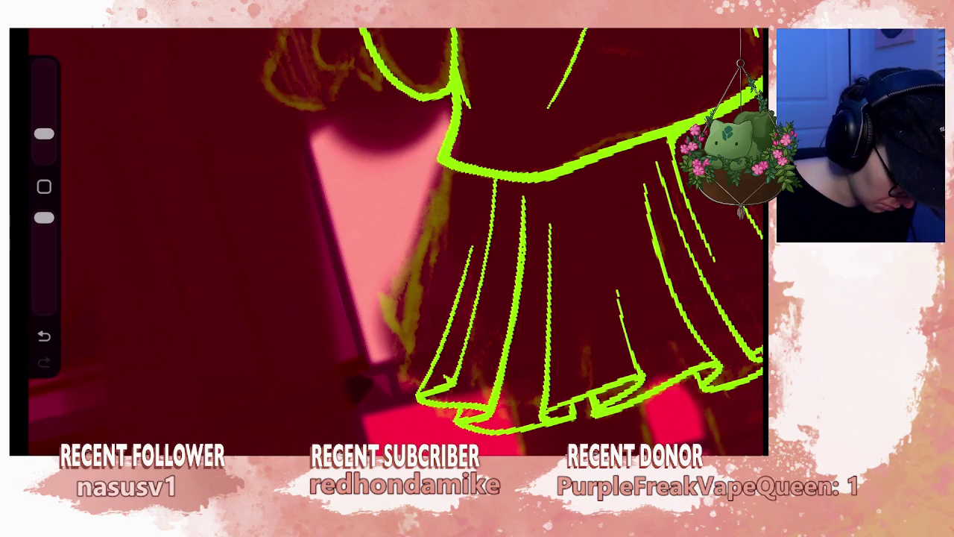
scroll(512, 242, "down", 5)
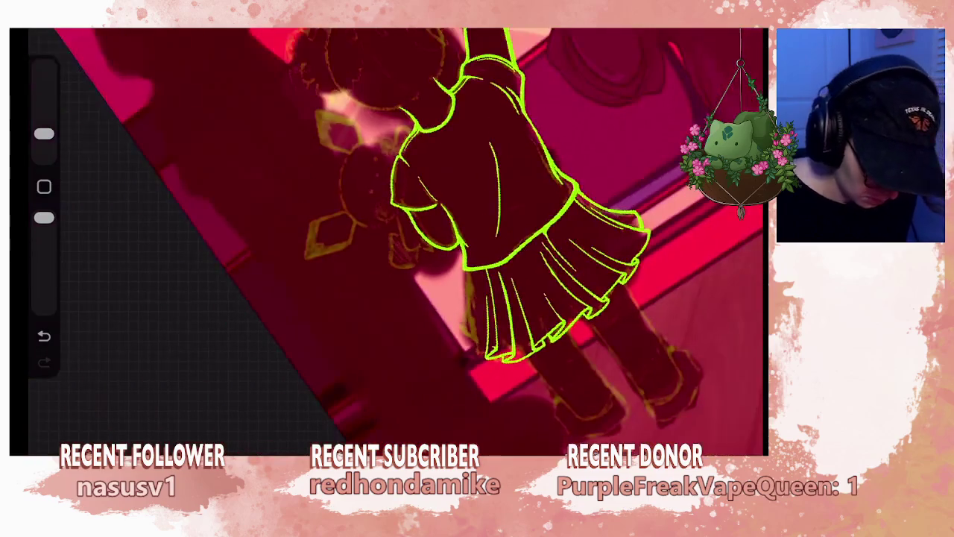
scroll(388, 241, "up", 3)
scroll(388, 242, "up", 3)
scroll(388, 242, "down", 3)
scroll(387, 242, "down", 3)
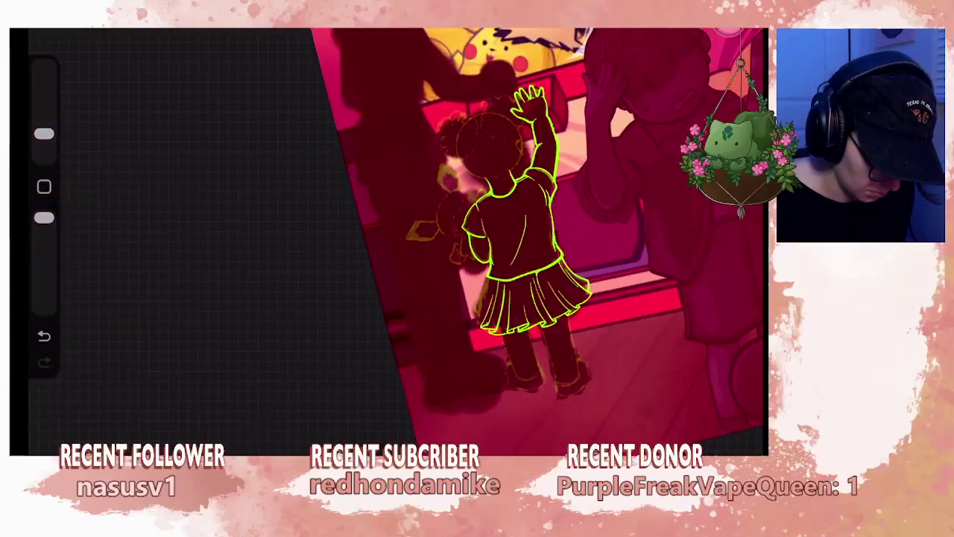
scroll(529, 298, "up", 3)
scroll(529, 298, "up", 3)
scroll(529, 298, "up", 2)
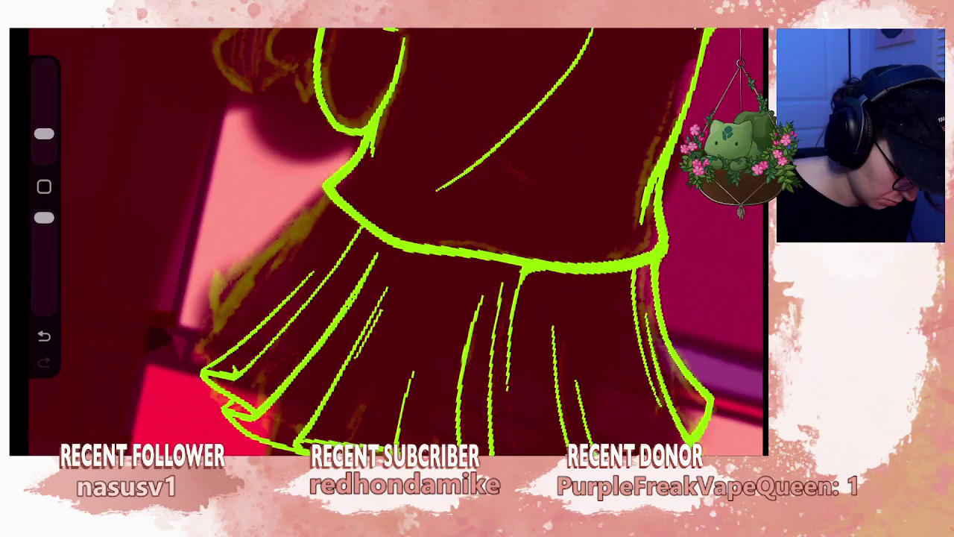
left_click_drag(410, 251, 399, 270)
- Replace the bad fold stroke with a redrawn vertical pleat line in the skirt
scroll(387, 238, "down", 3)
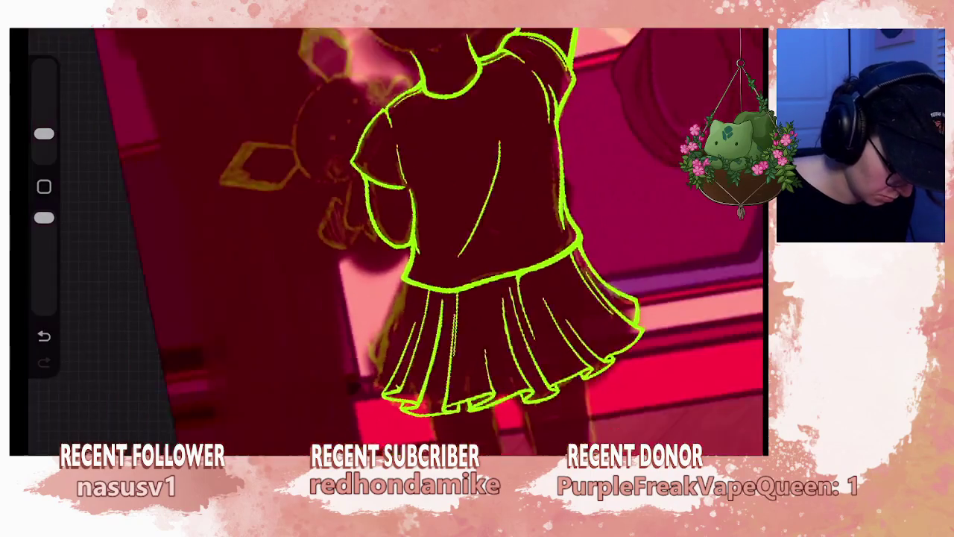
scroll(387, 239, "down", 2)
scroll(388, 239, "up", 2)
scroll(388, 239, "up", 3)
scroll(298, 246, "up", 1)
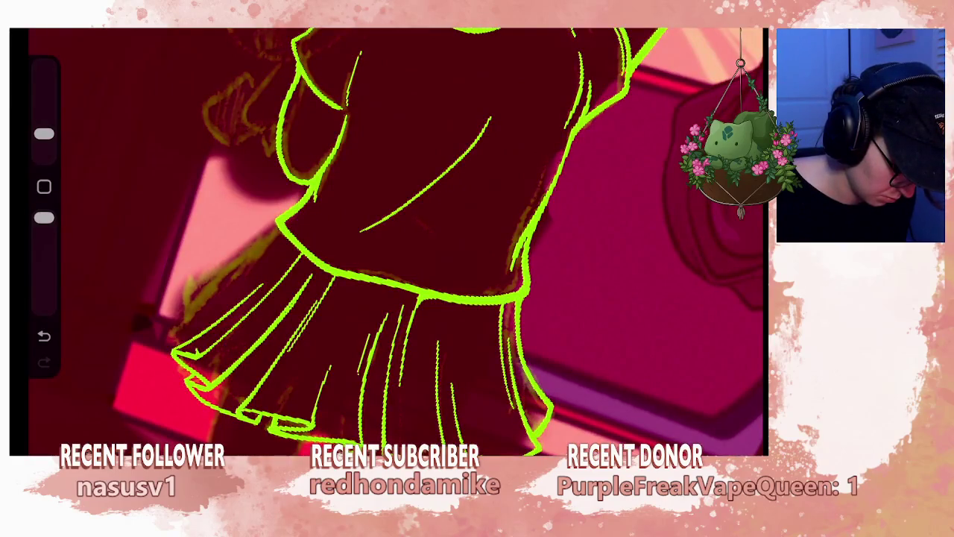
key("ctrl+z")
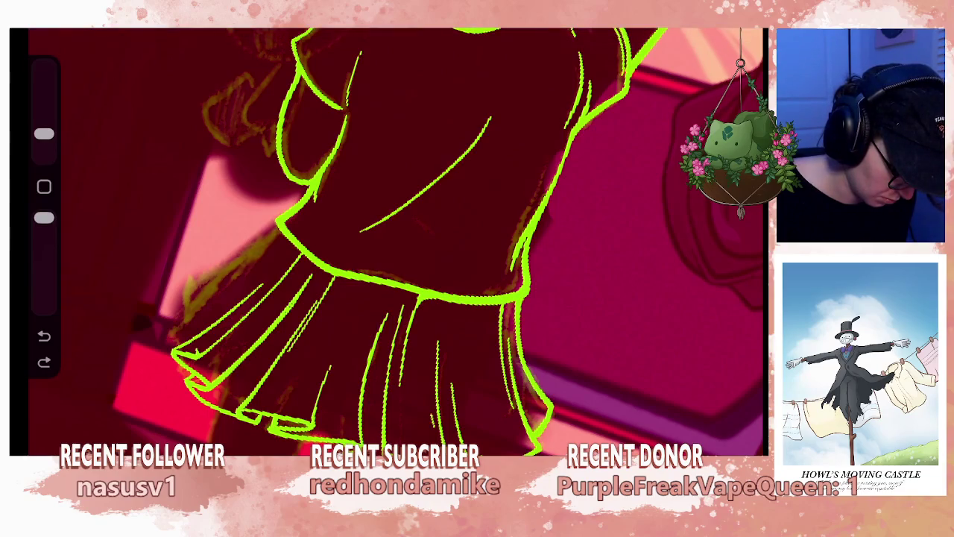
left_click_drag(430, 386, 436, 305)
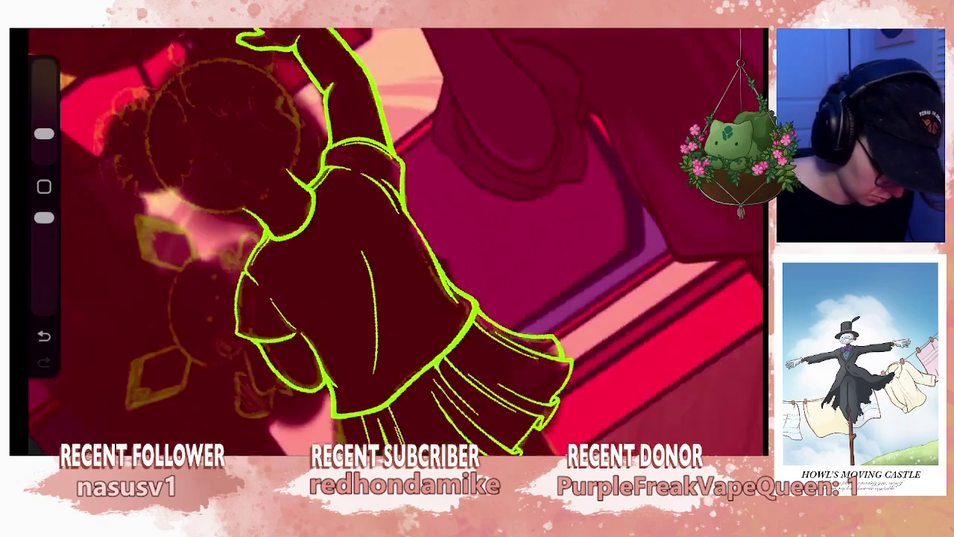
left_click_drag(395, 246, 522, 358)
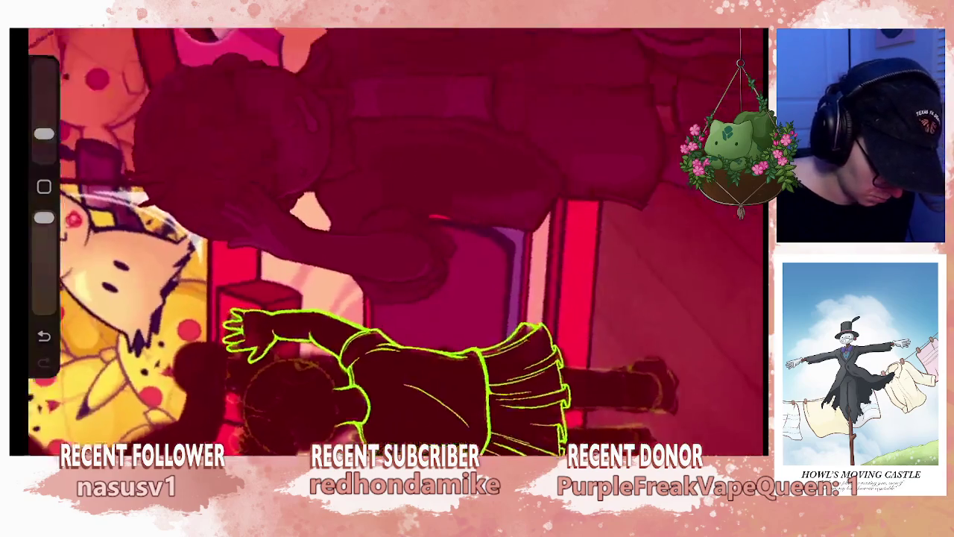
- Undo the last paint stroke and reframe the view on the whole girl
left_click_drag(462, 298, 418, 260)
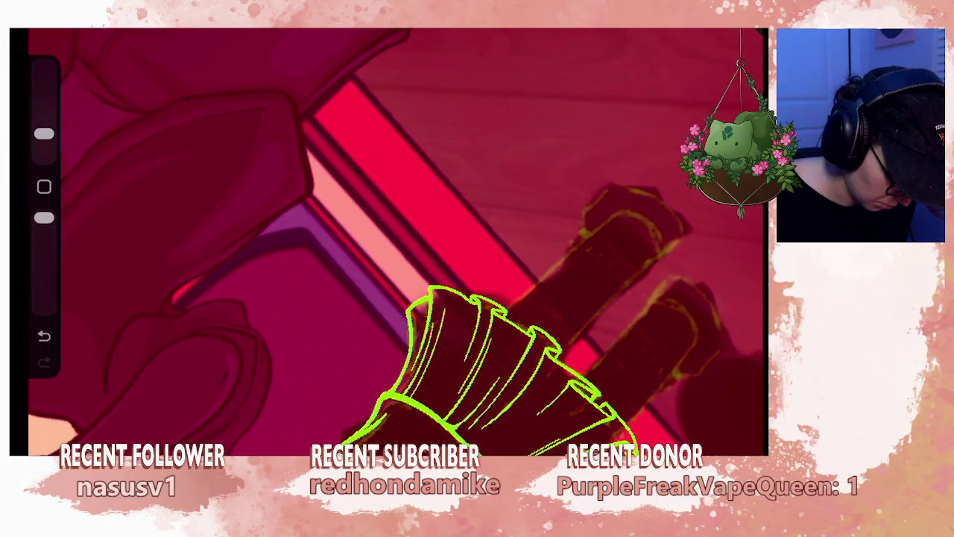
key("ctrl+z")
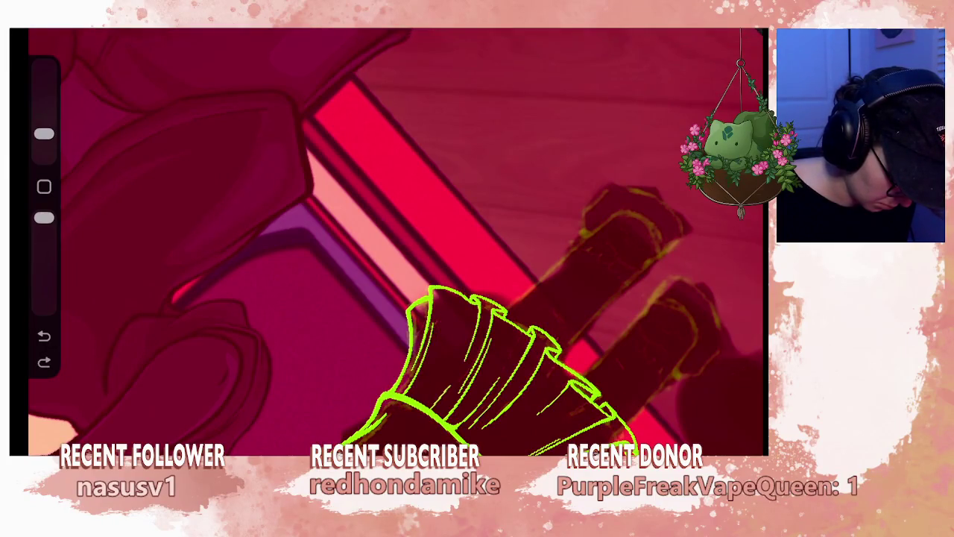
left_click_drag(448, 298, 358, 239)
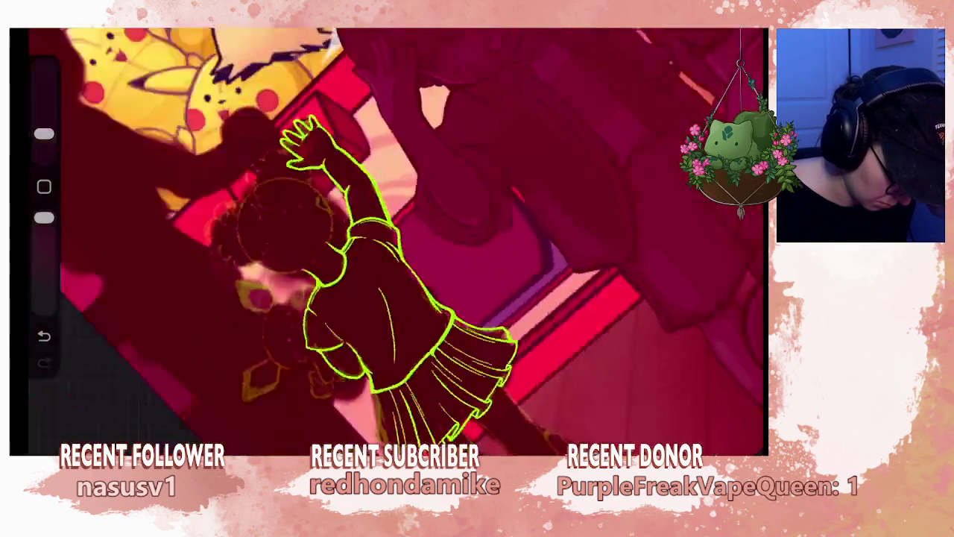
mouse_move(402, 299)
left_mouse_down()
mouse_move(373, 299)
mouse_move(415, 277)
mouse_move(407, 254)
mouse_move(387, 246)
mouse_move(447, 336)
mouse_move(417, 246)
mouse_move(447, 284)
left_mouse_up()
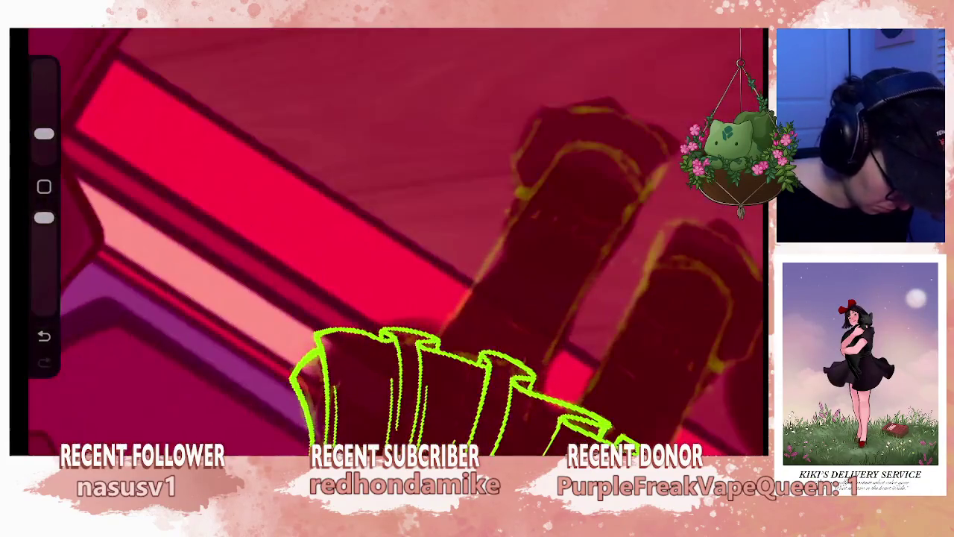
key("ctrl+z")
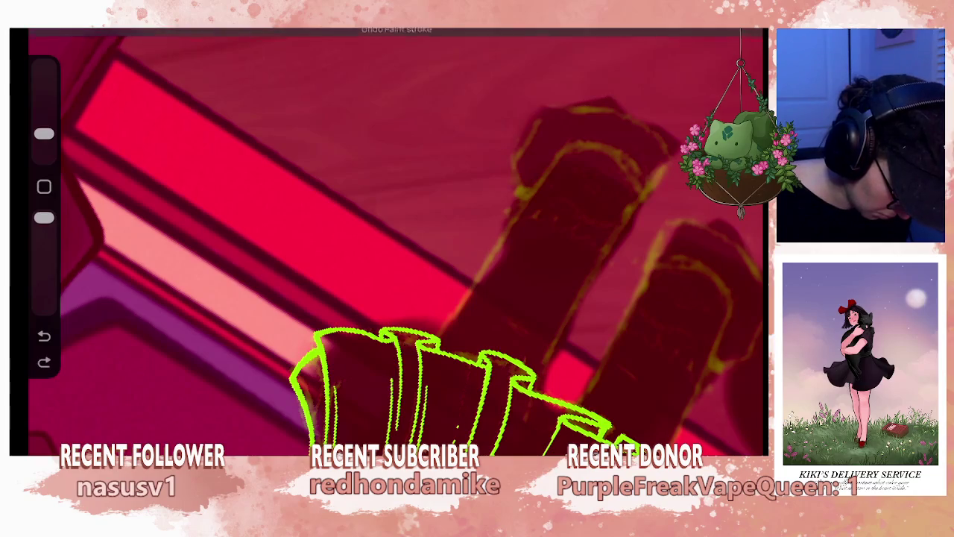
key("ctrl+shift+z")
- Zoom onto the skirt and waist and draw a new pleat line upward
mouse_move(417, 246)
left_mouse_down()
mouse_move(313, 298)
mouse_move(403, 238)
left_mouse_up()
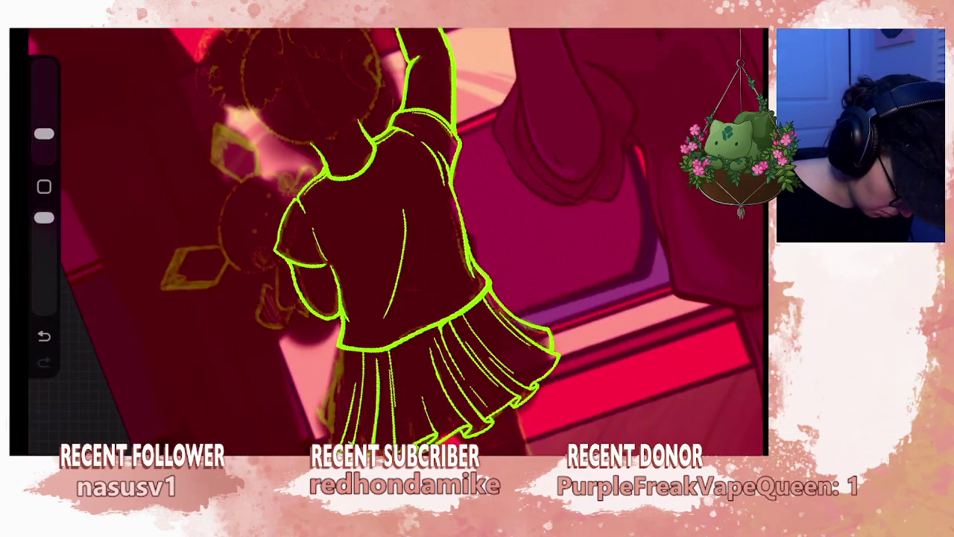
left_click_drag(439, 351, 433, 283)
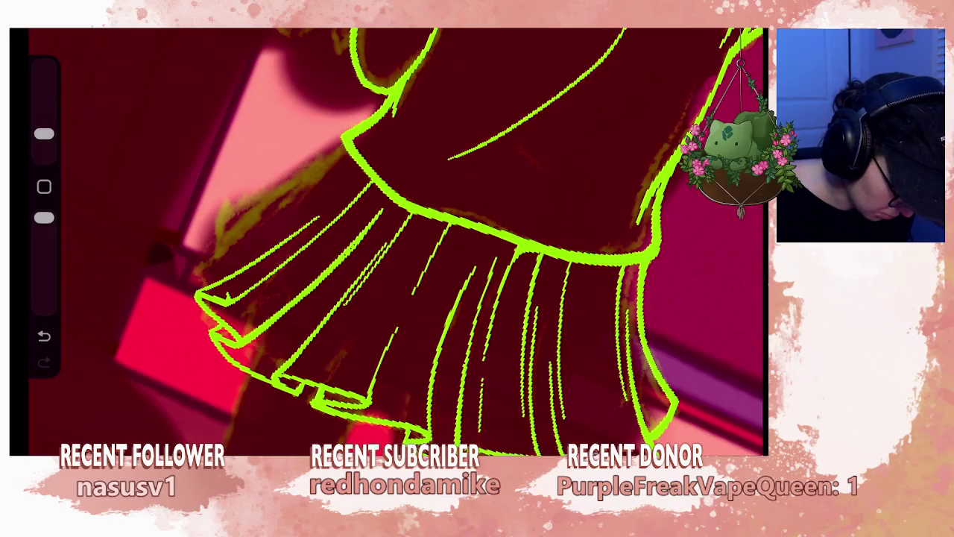
left_click_drag(426, 279, 454, 228)
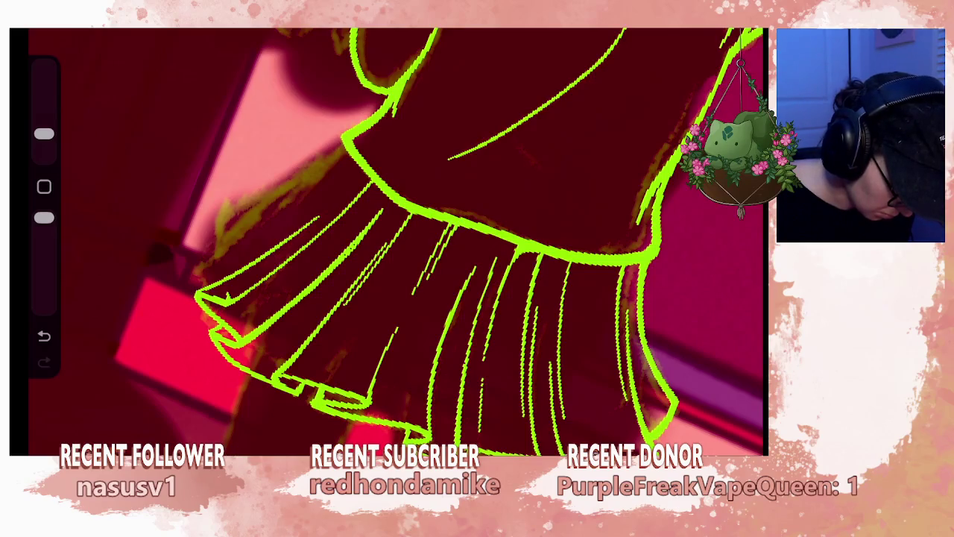
scroll(388, 239, "down", 5)
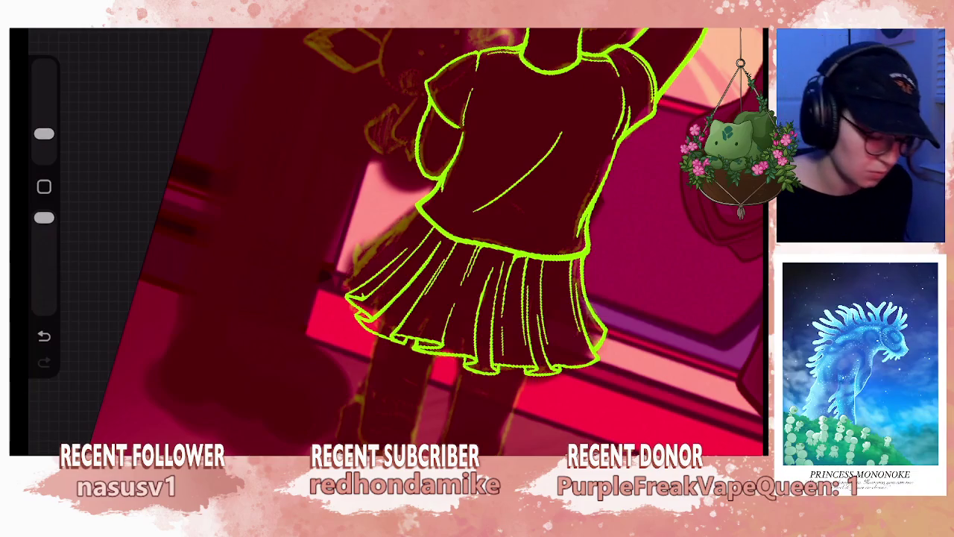
scroll(395, 238, "up", 3)
scroll(395, 239, "up", 3)
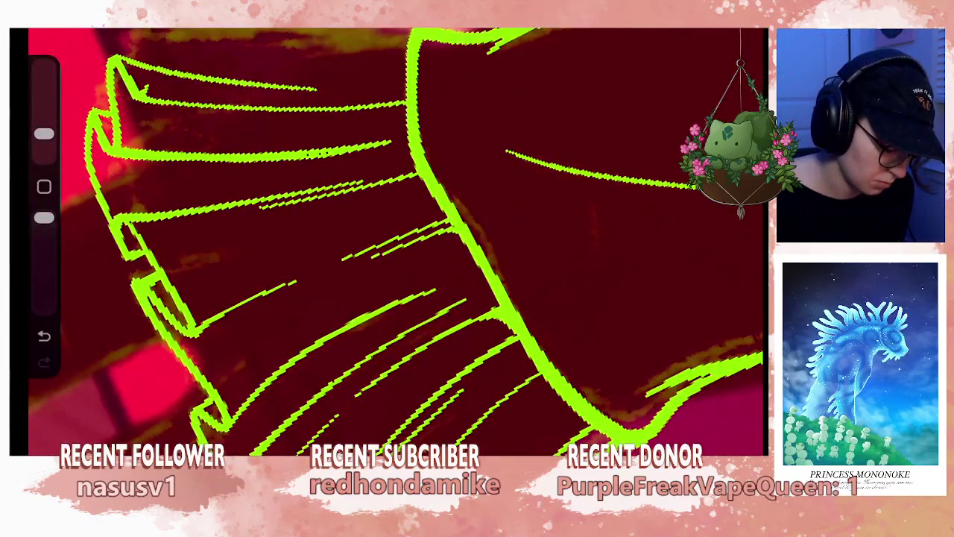
scroll(396, 239, "down", 3)
scroll(396, 239, "down", 2)
scroll(395, 239, "down", 2)
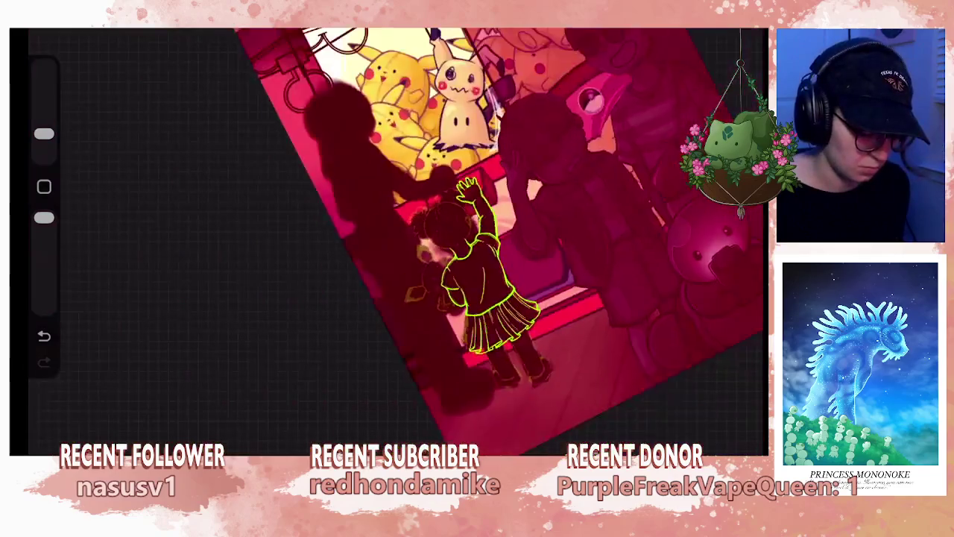
- Undo the last two discarded skirt strokes
scroll(395, 239, "down", 2)
scroll(447, 246, "up", 3)
scroll(448, 247, "up", 1)
scroll(447, 246, "up", 2)
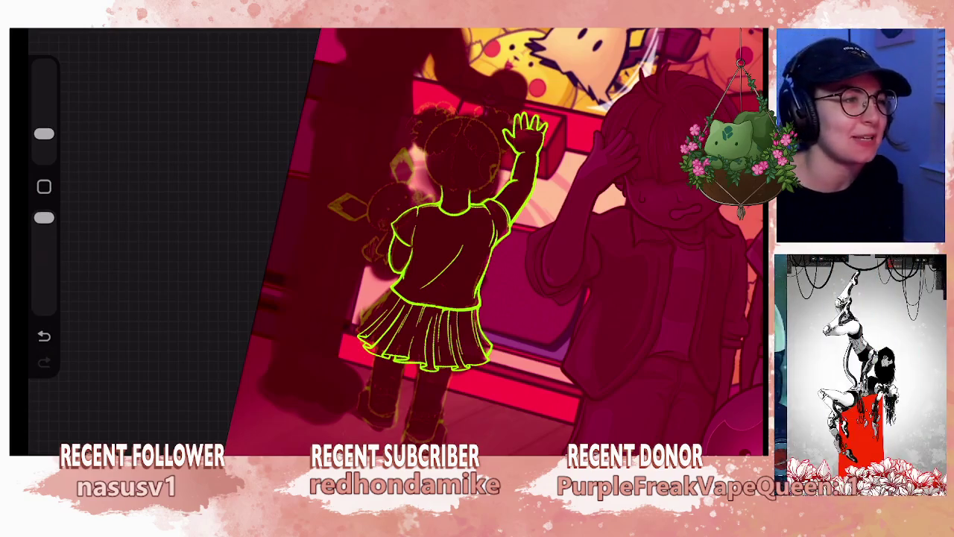
scroll(492, 239, "down", 2)
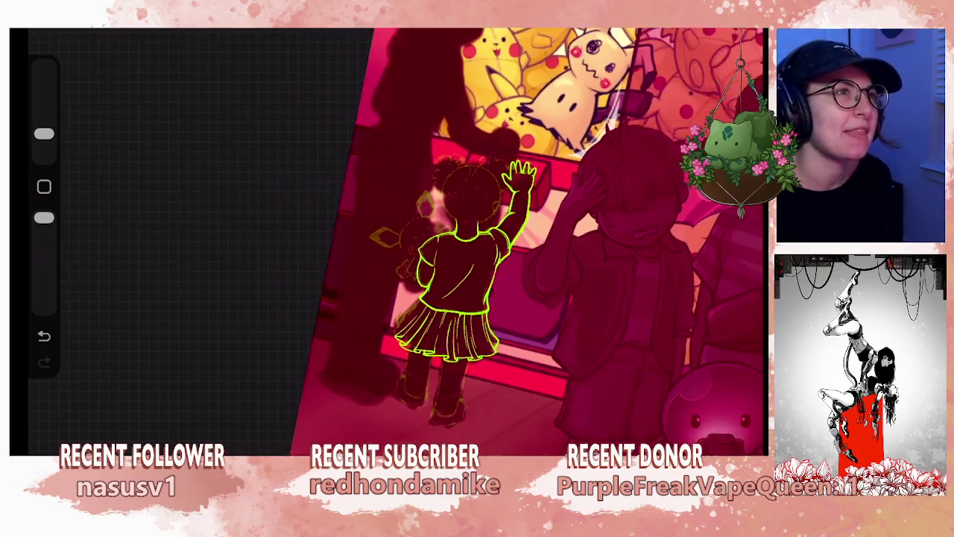
scroll(492, 239, "down", 2)
scroll(522, 224, "down", 2)
scroll(560, 239, "down", 1)
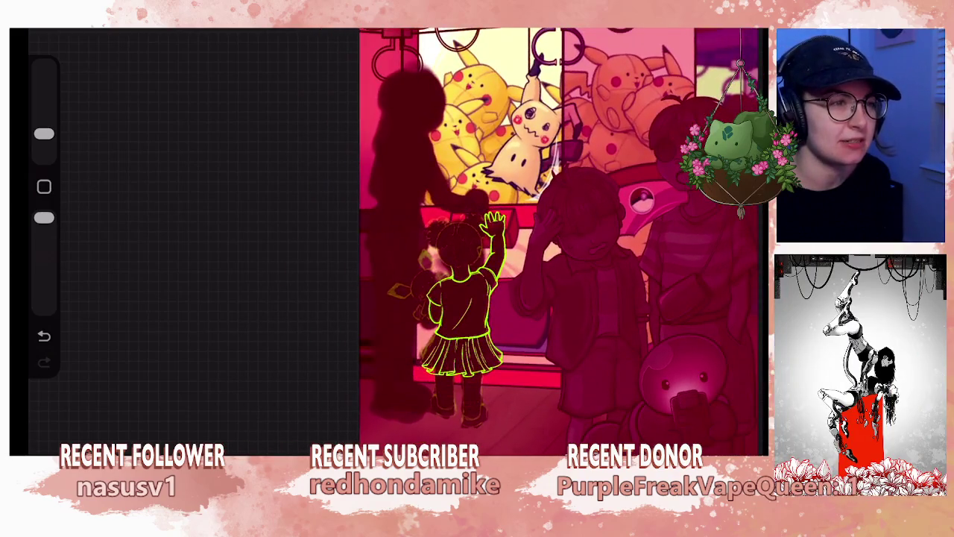
scroll(462, 239, "up", 3)
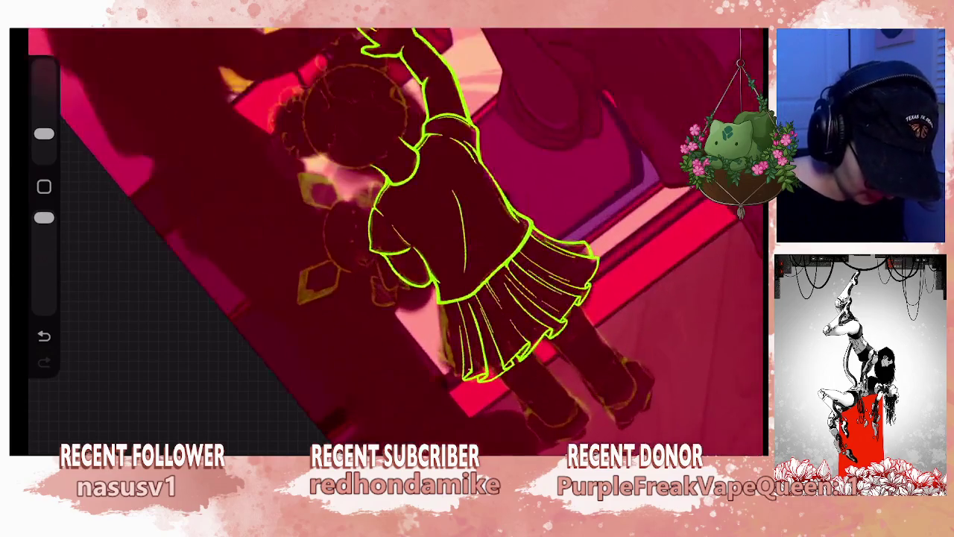
scroll(478, 284, "up", 2)
scroll(477, 283, "up", 2)
scroll(477, 284, "up", 2)
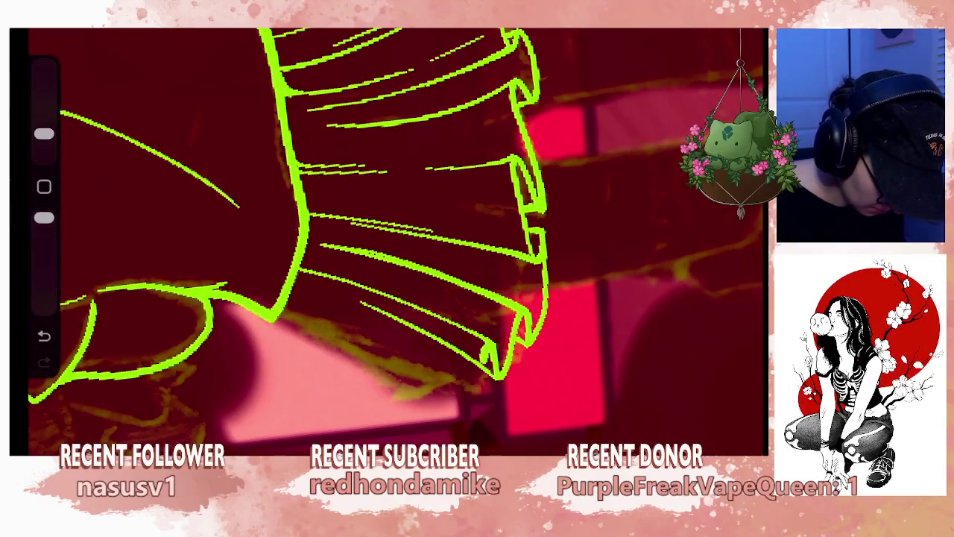
scroll(395, 239, "down", 3)
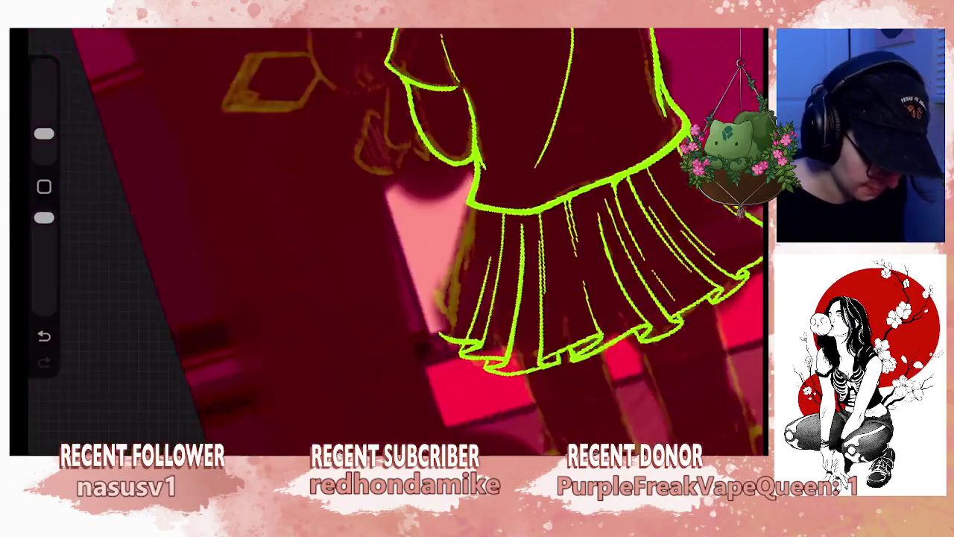
scroll(395, 239, "down", 2)
scroll(447, 246, "down", 2)
scroll(448, 246, "up", 2)
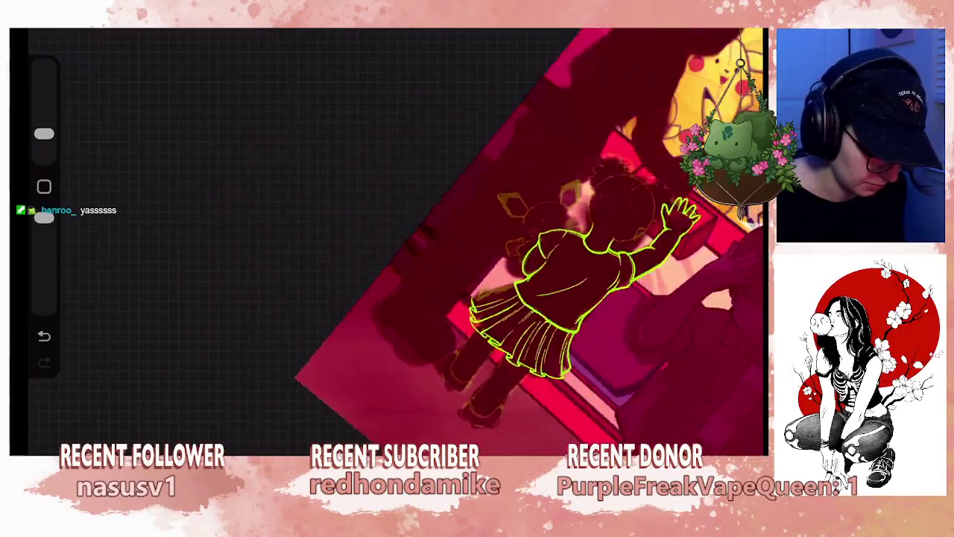
scroll(447, 247, "up", 2)
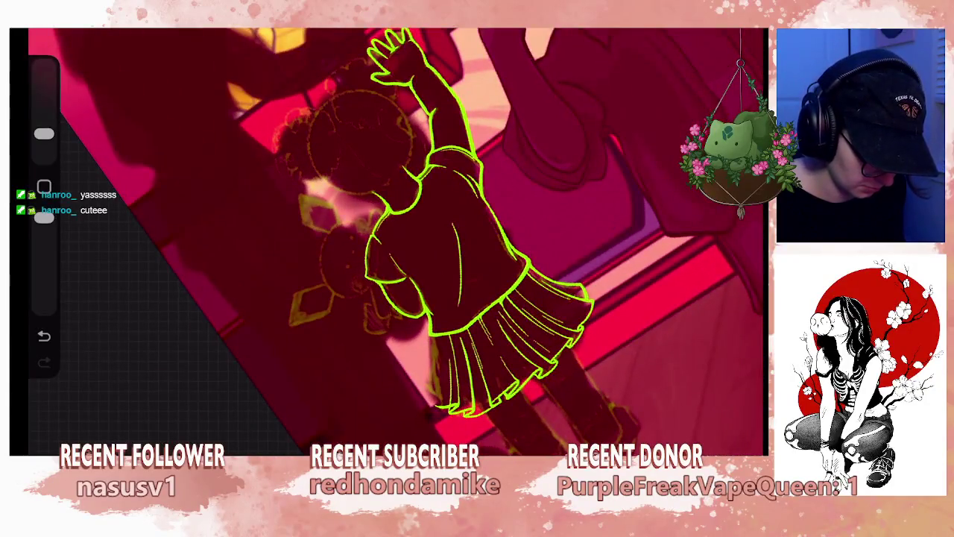
scroll(395, 239, "up", 3)
scroll(395, 238, "up", 2)
key("ctrl+z")
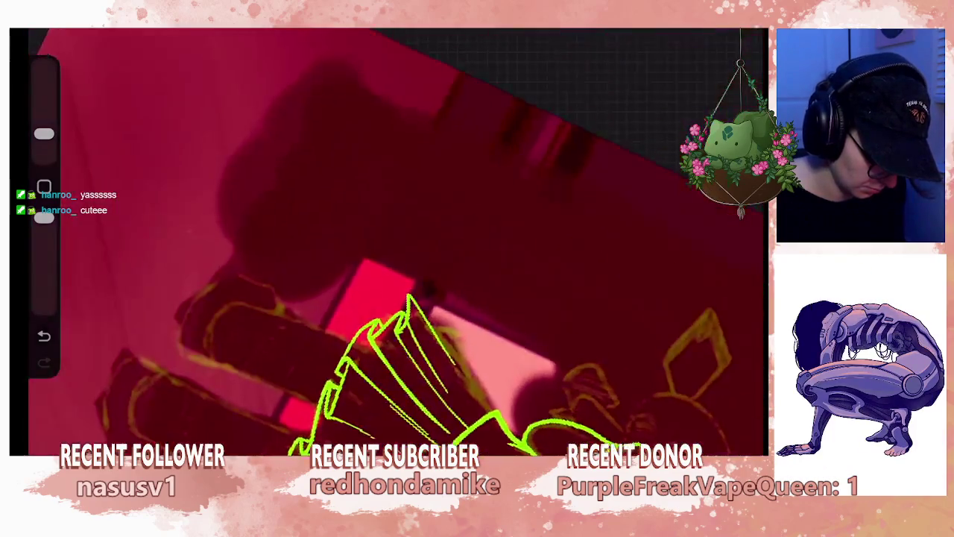
key("ctrl+z")
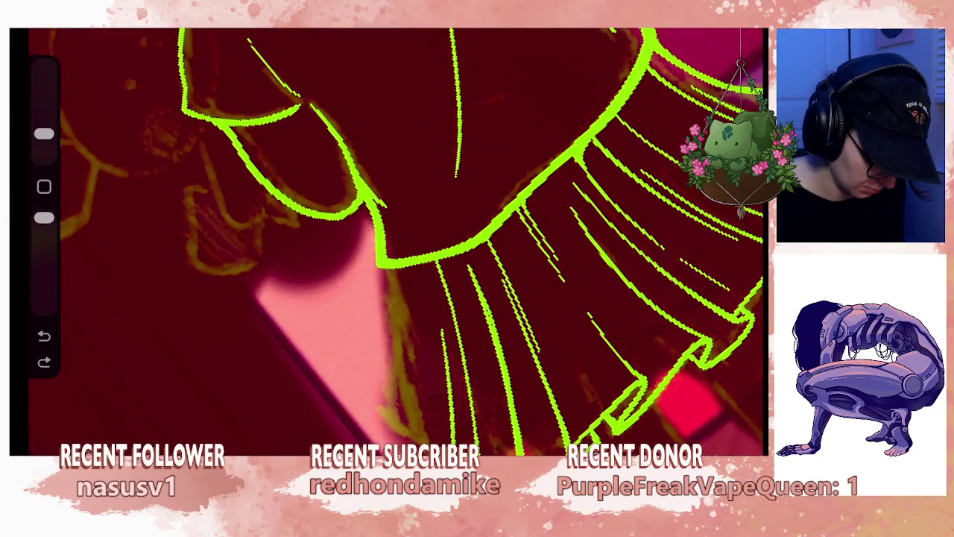
- Draw two new lime-green pleat lines running down the skirt
left_click_drag(398, 308, 395, 438)
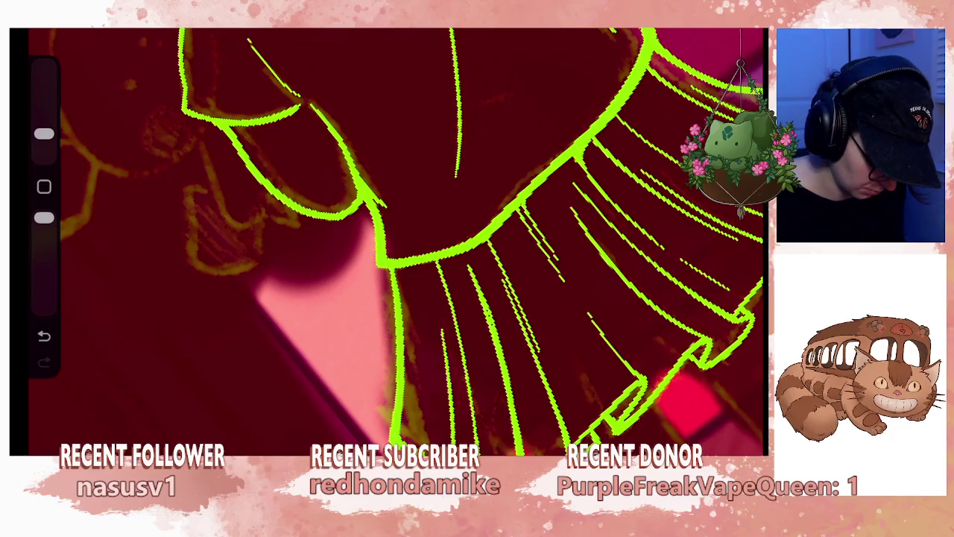
left_click_drag(416, 328, 431, 455)
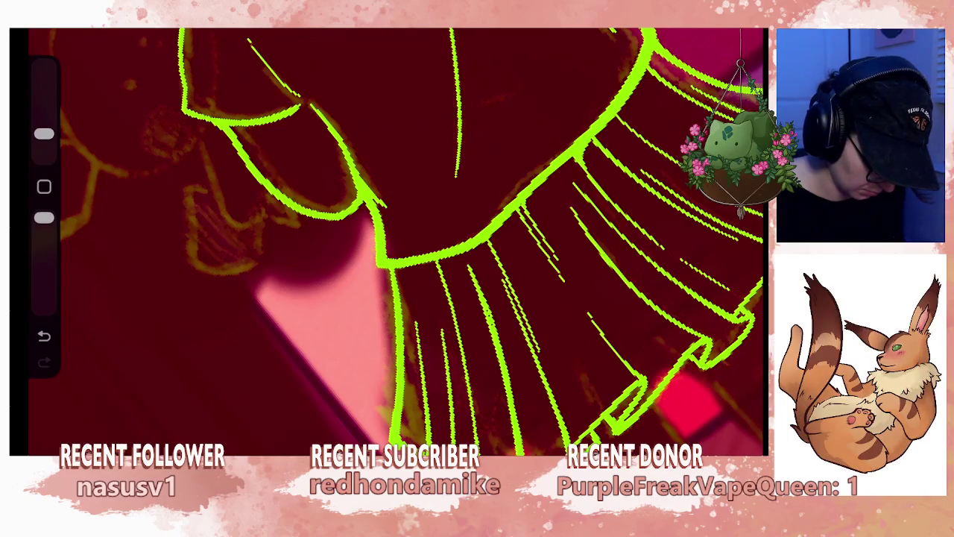
scroll(388, 238, "down", 5)
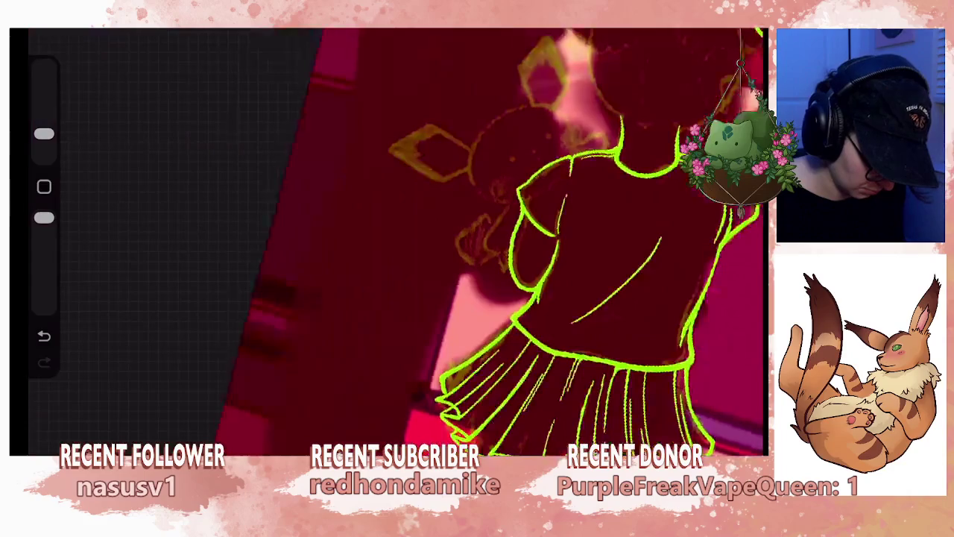
scroll(388, 239, "up", 2)
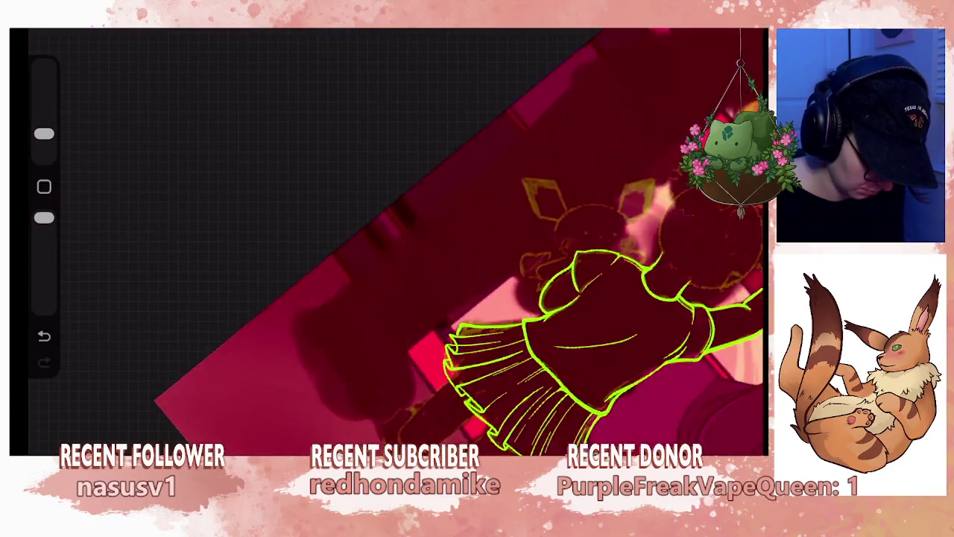
scroll(388, 239, "up", 2)
scroll(388, 238, "up", 2)
scroll(388, 239, "up", 2)
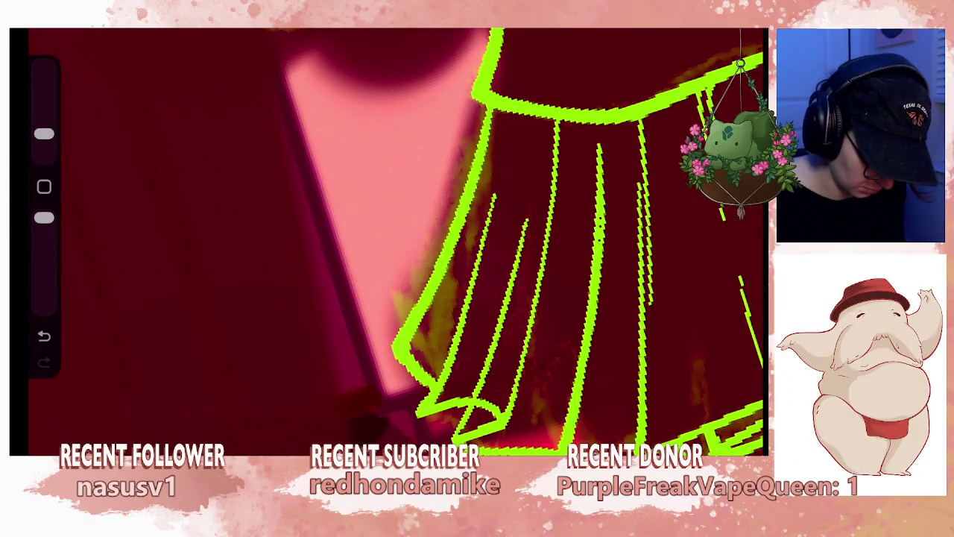
- Enlarge the tool, clean the inner pleat line, and erase the skirt's left-edge outline
left_click_drag(44, 133, 44, 105)
left_click_drag(526, 220, 477, 392)
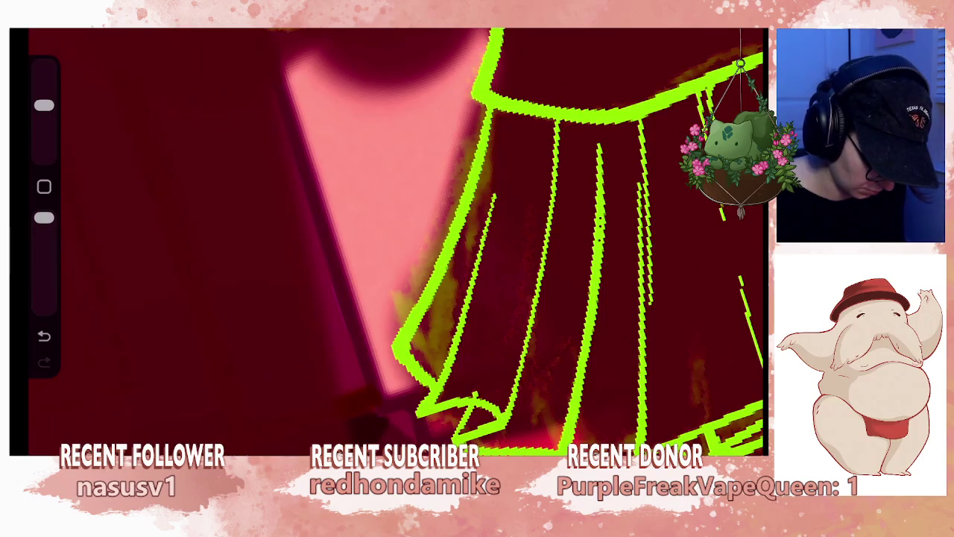
scroll(477, 239, "down", 3)
scroll(477, 238, "down", 3)
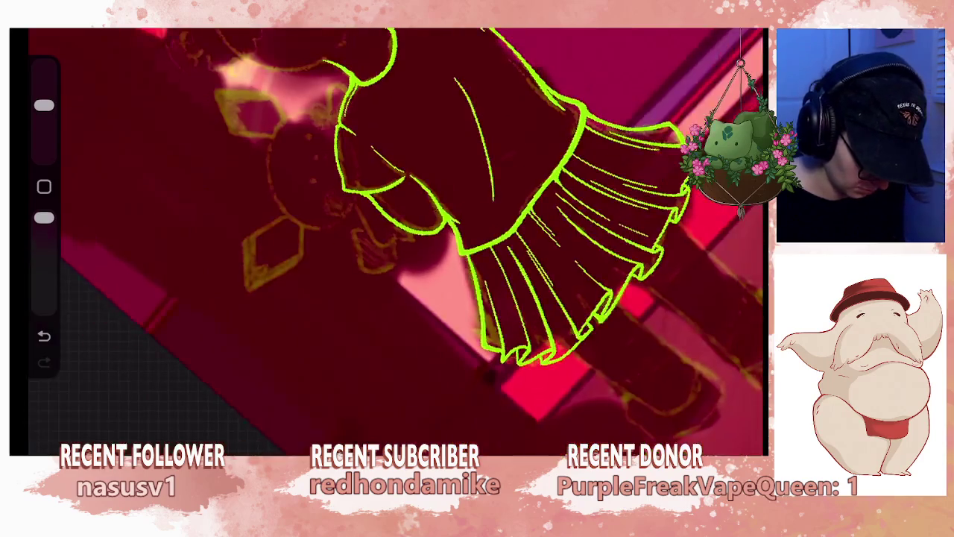
scroll(477, 238, "down", 2)
scroll(477, 239, "down", 2)
scroll(395, 241, "down", 2)
scroll(396, 241, "down", 3)
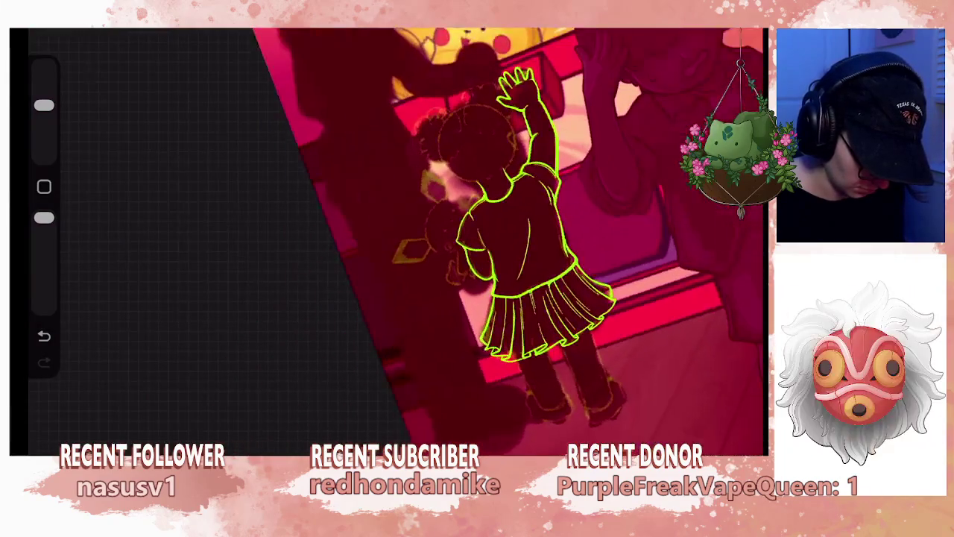
scroll(395, 242, "down", 3)
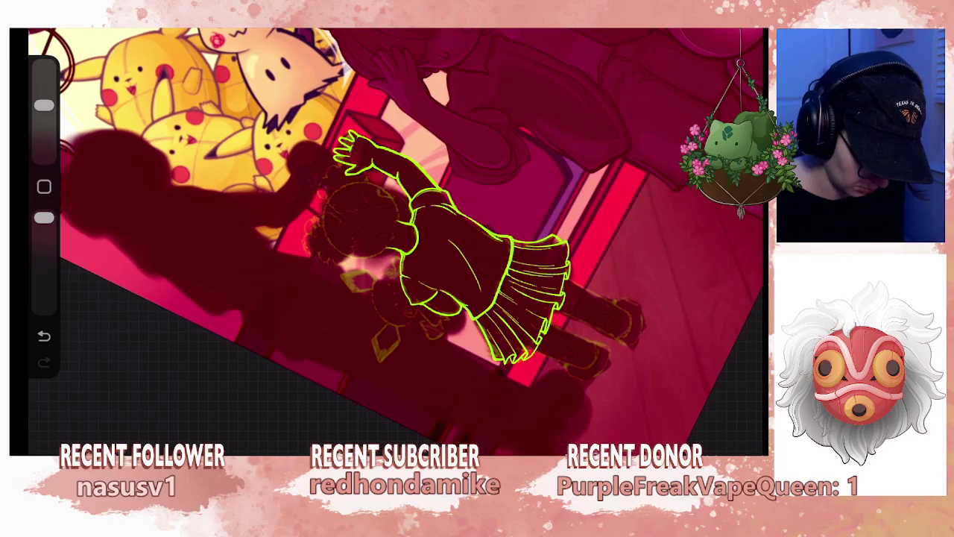
scroll(447, 238, "up", 3)
scroll(447, 239, "up", 2)
scroll(447, 239, "up", 1)
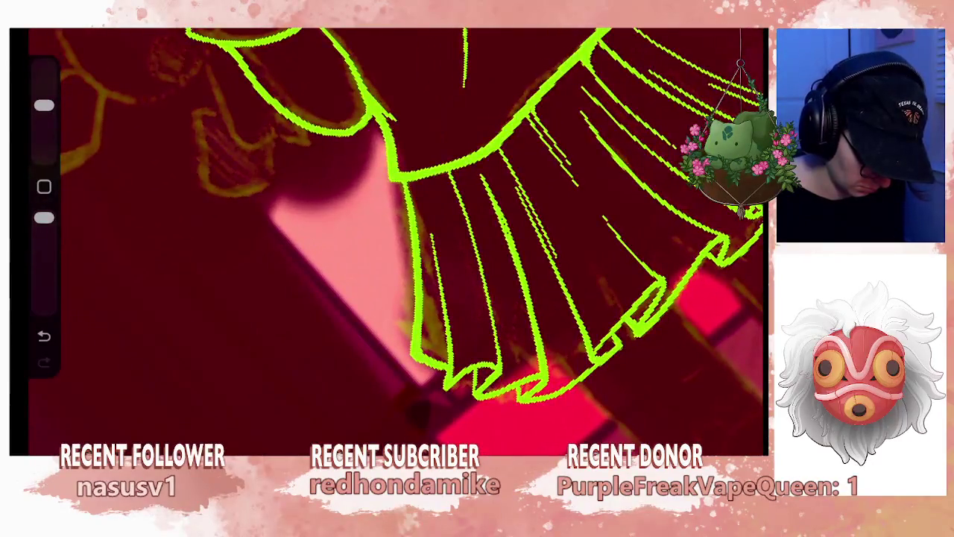
left_click_drag(414, 210, 462, 388)
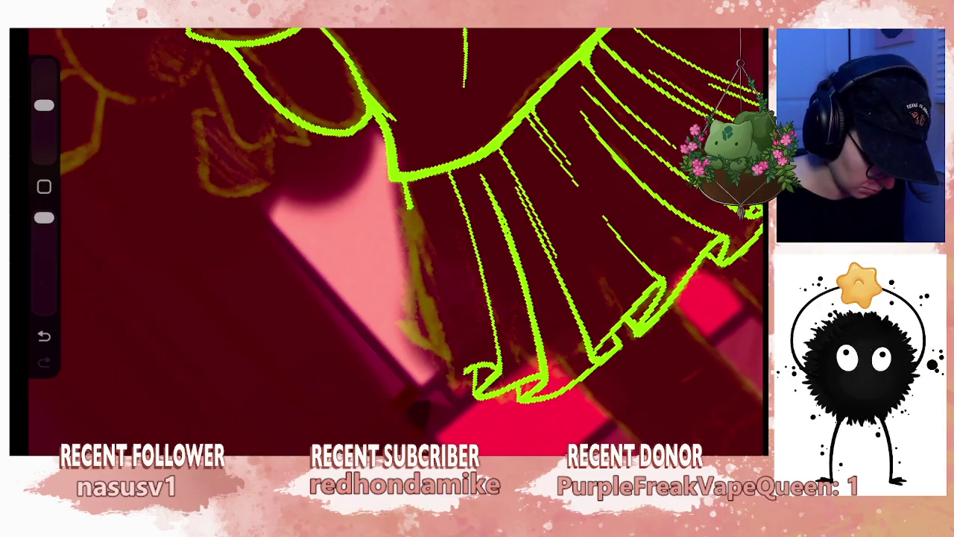
scroll(387, 239, "down", 3)
scroll(388, 238, "down", 3)
scroll(388, 239, "down", 2)
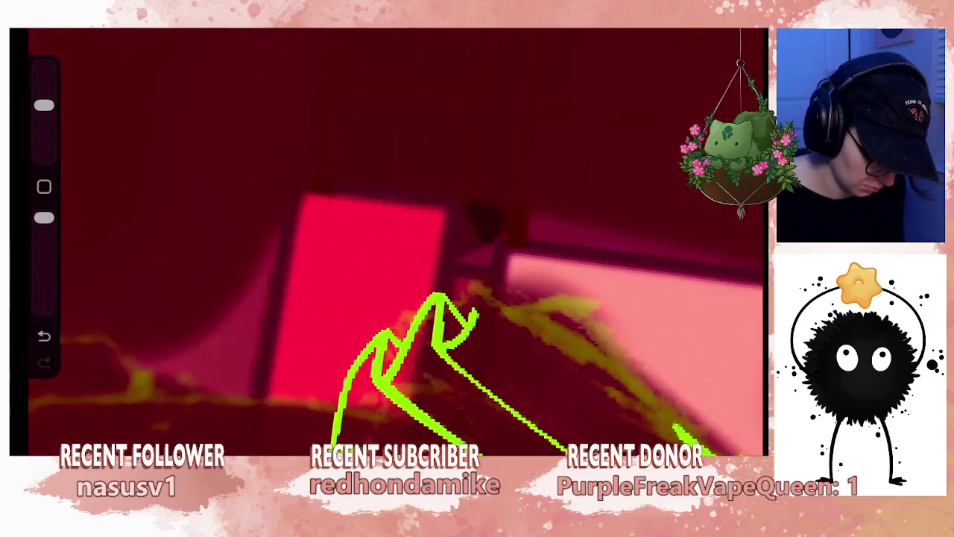
- Shrink the brush and draw a new lime-green line below the skirt
left_click_drag(44, 105, 44, 133)
left_click(675, 34)
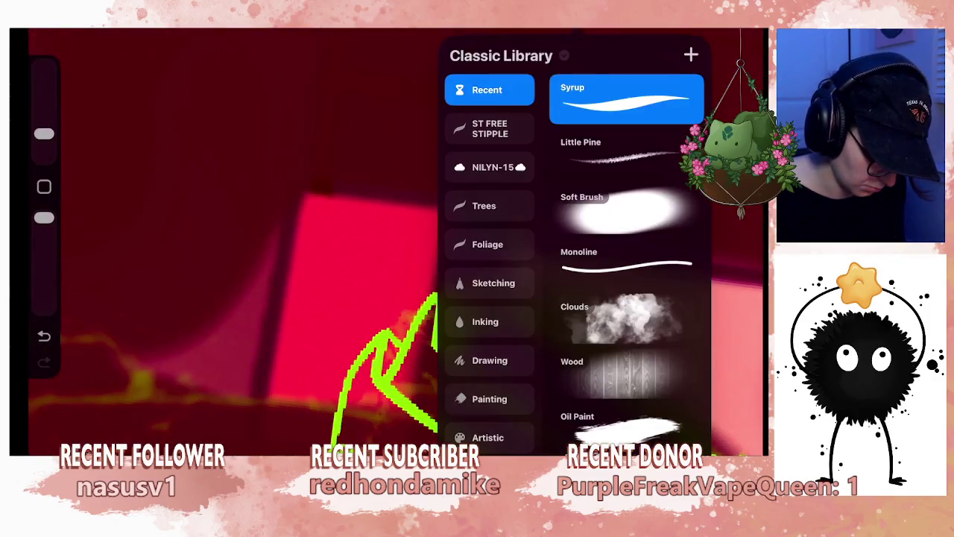
left_click(224, 224)
mouse_move(473, 317)
left_mouse_down()
mouse_move(517, 239)
mouse_move(559, 220)
mouse_move(567, 280)
mouse_move(607, 377)
mouse_move(705, 447)
left_mouse_up()
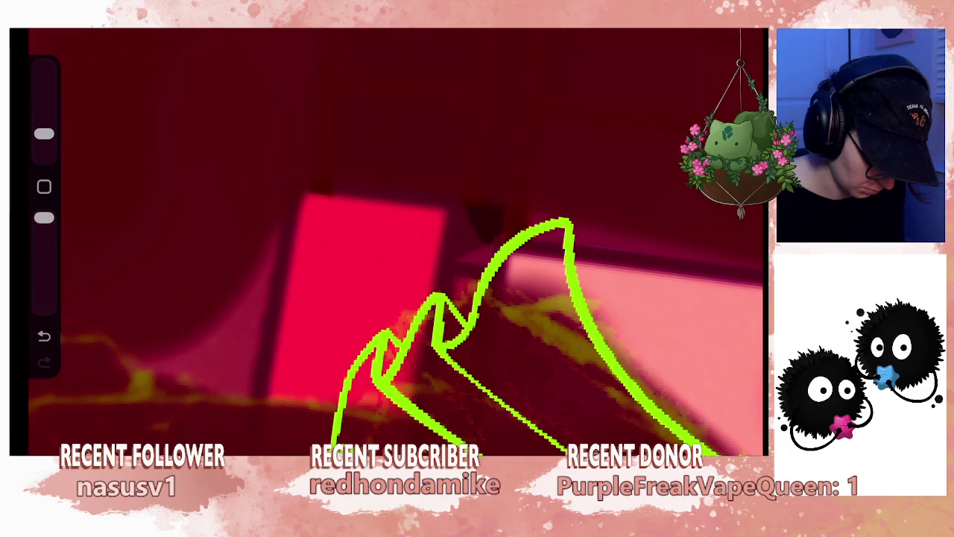
- Redraw the skirt's left edge outline and add a short stroke to it
scroll(395, 242, "down", 3)
scroll(395, 242, "down", 3)
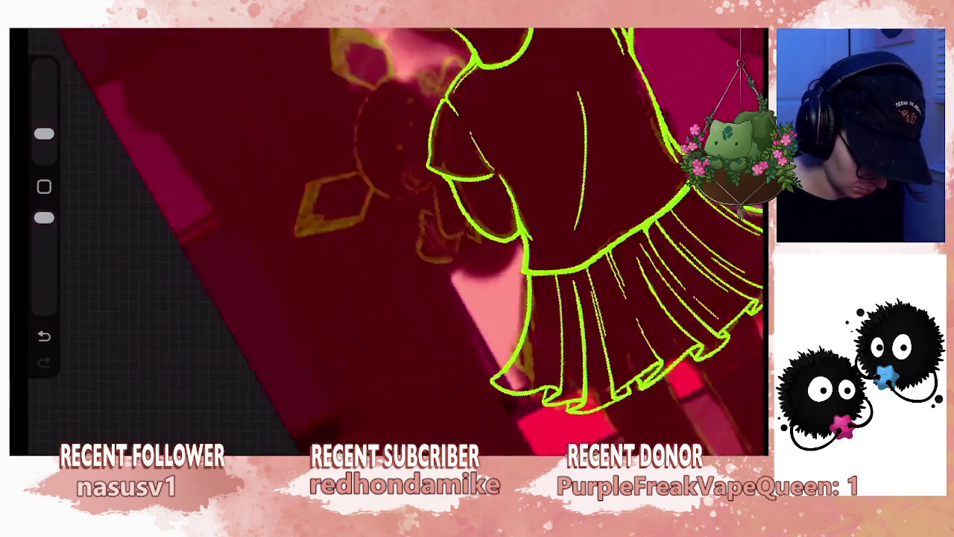
scroll(396, 242, "down", 2)
scroll(395, 242, "up", 2)
scroll(395, 242, "up", 2)
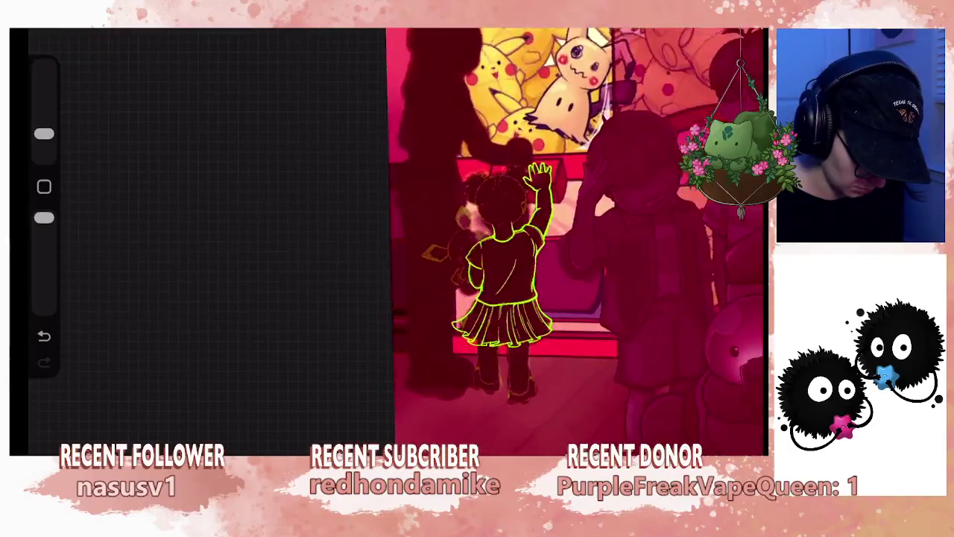
scroll(395, 242, "up", 2)
scroll(395, 242, "up", 4)
scroll(395, 242, "up", 3)
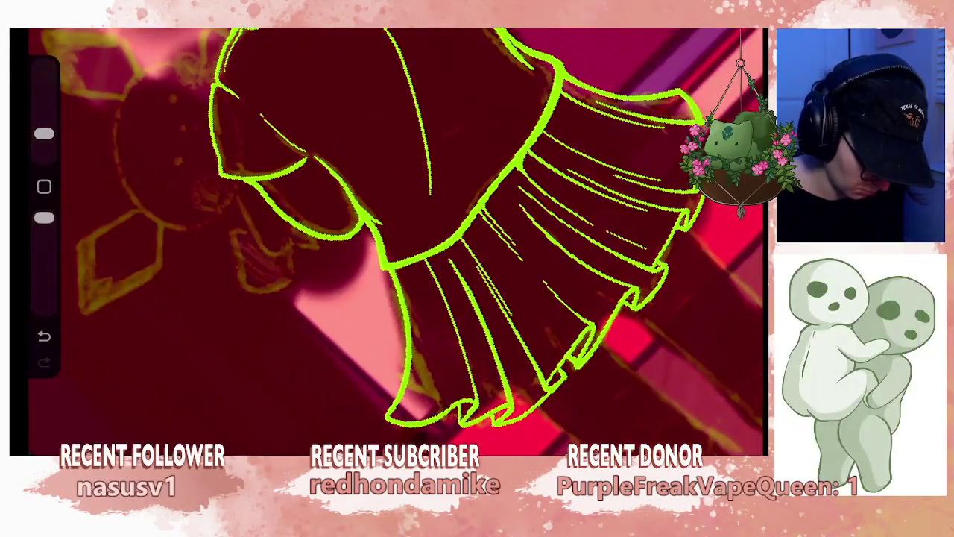
left_click_drag(405, 313, 389, 374)
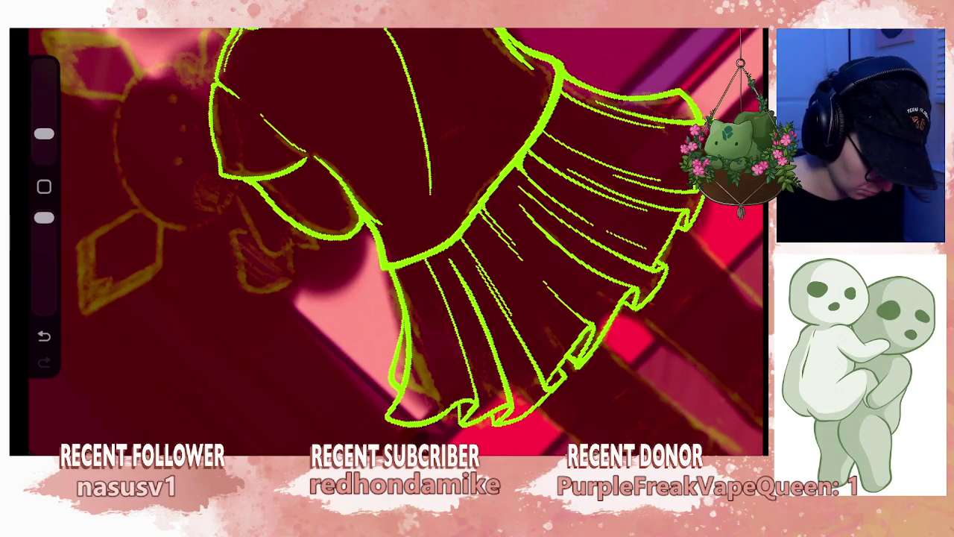
left_click_drag(401, 296, 399, 322)
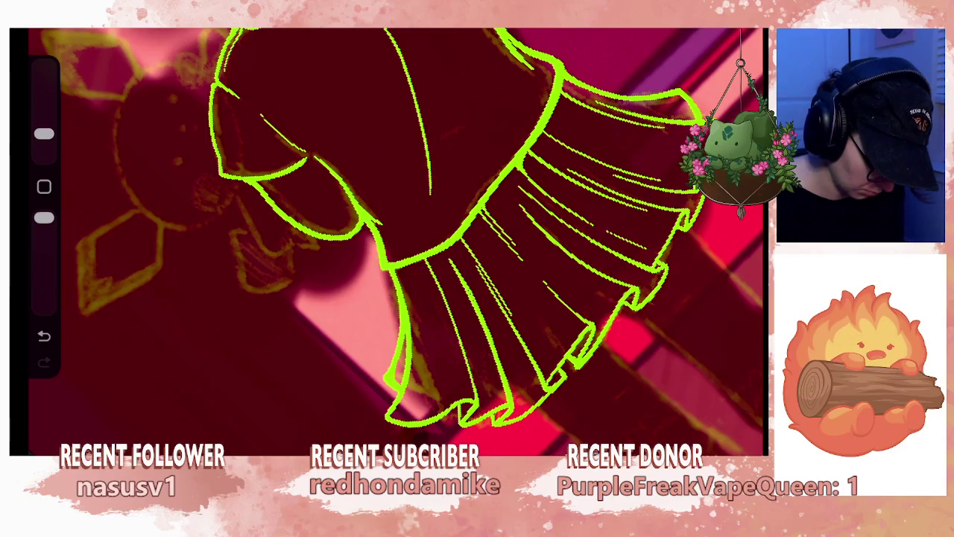
- Zoom around to review the skirt, then undo the last skirt stroke
scroll(395, 238, "down", 5)
scroll(396, 238, "down", 3)
scroll(522, 298, "down", 2)
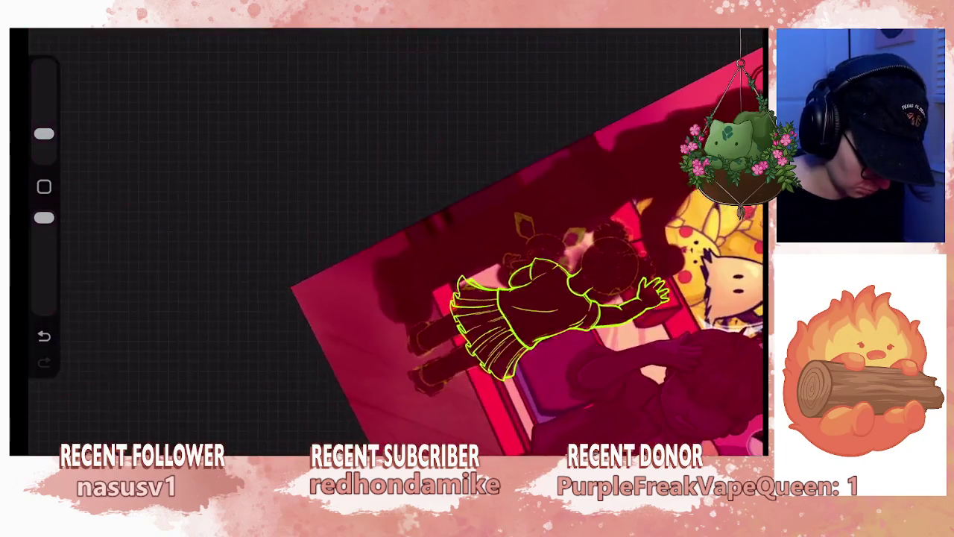
scroll(522, 239, "up", 3)
scroll(522, 239, "up", 2)
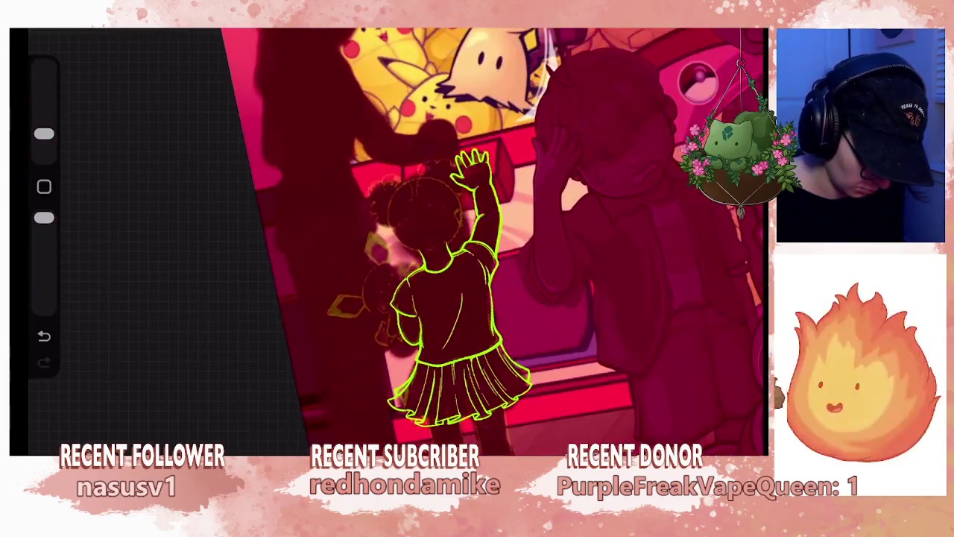
scroll(484, 239, "down", 2)
scroll(484, 238, "down", 2)
scroll(522, 238, "down", 2)
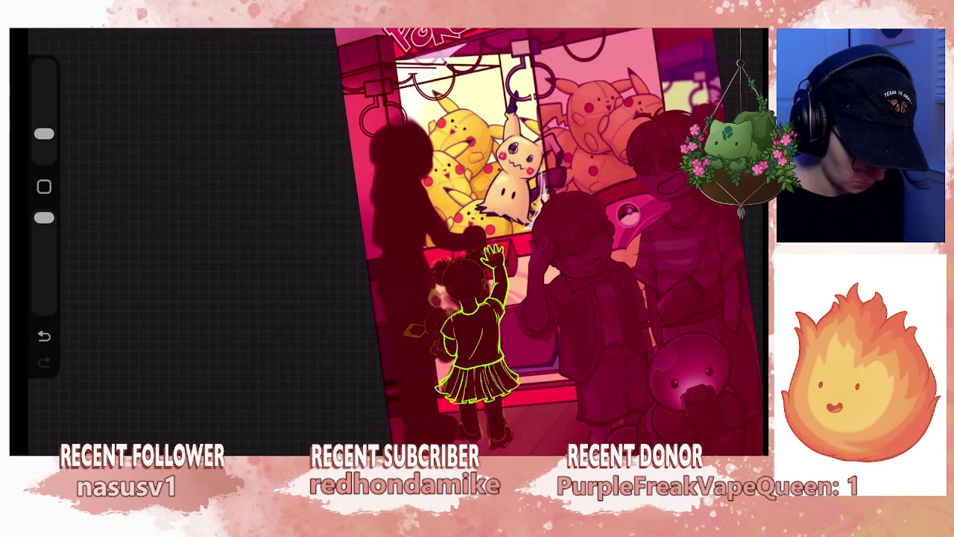
scroll(477, 321, "up", 2)
scroll(478, 320, "up", 2)
scroll(448, 299, "up", 1)
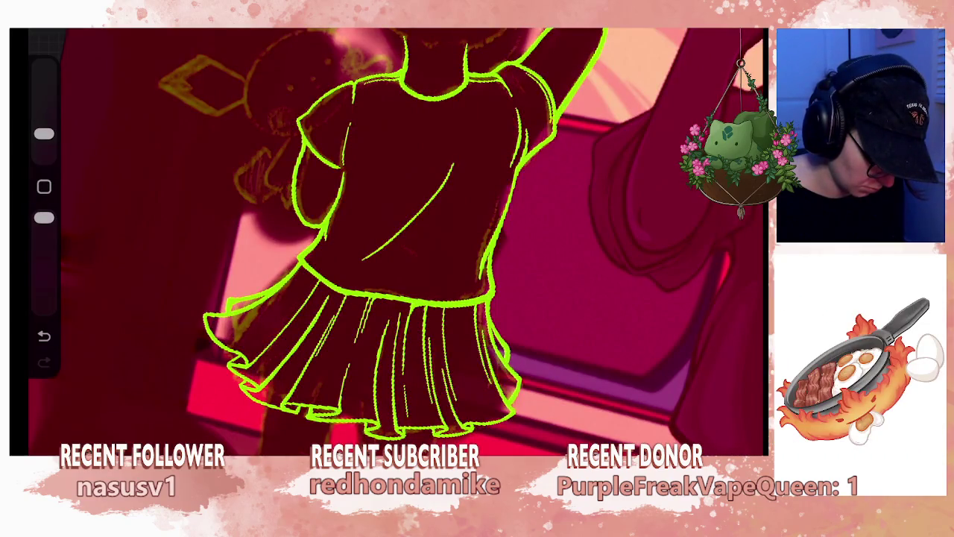
scroll(396, 238, "down", 3)
scroll(395, 238, "down", 2)
scroll(395, 239, "down", 2)
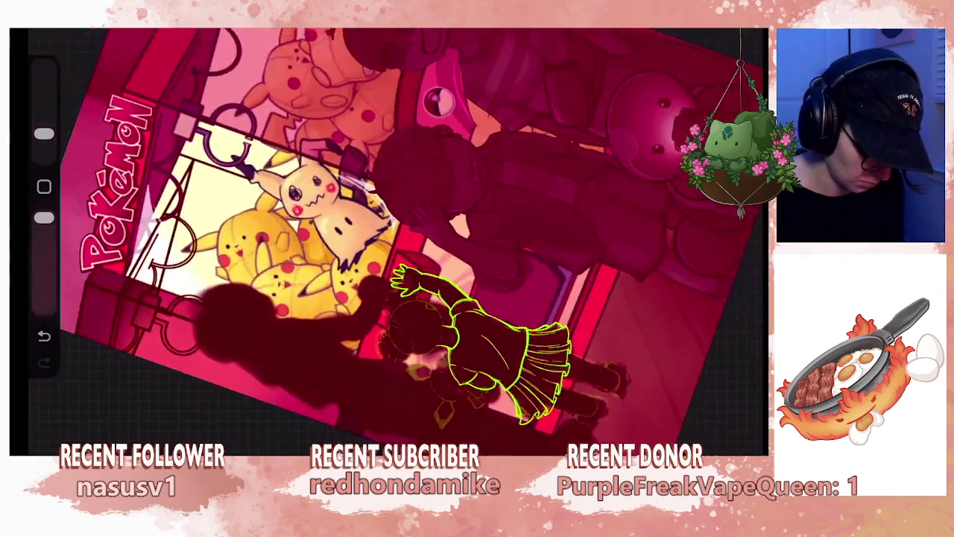
scroll(447, 246, "up", 3)
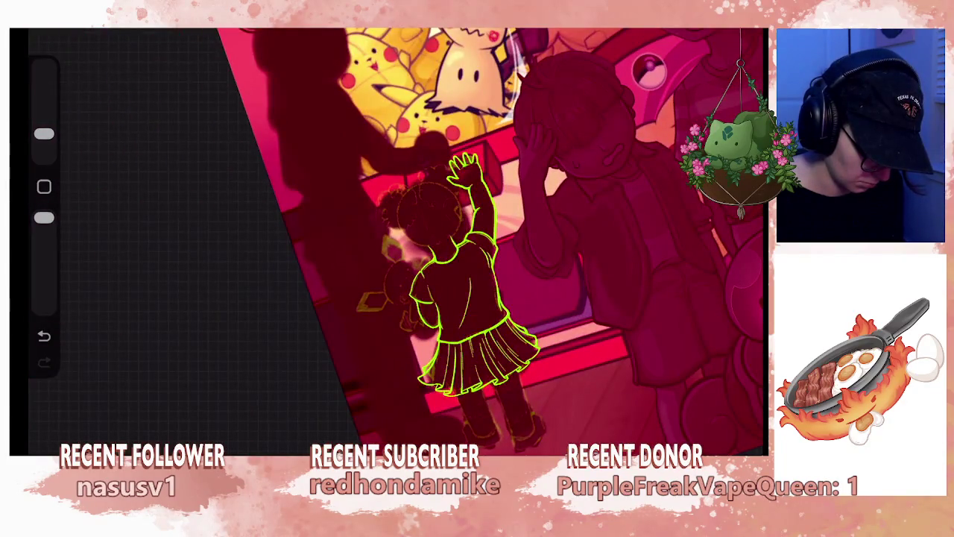
scroll(478, 351, "up", 5)
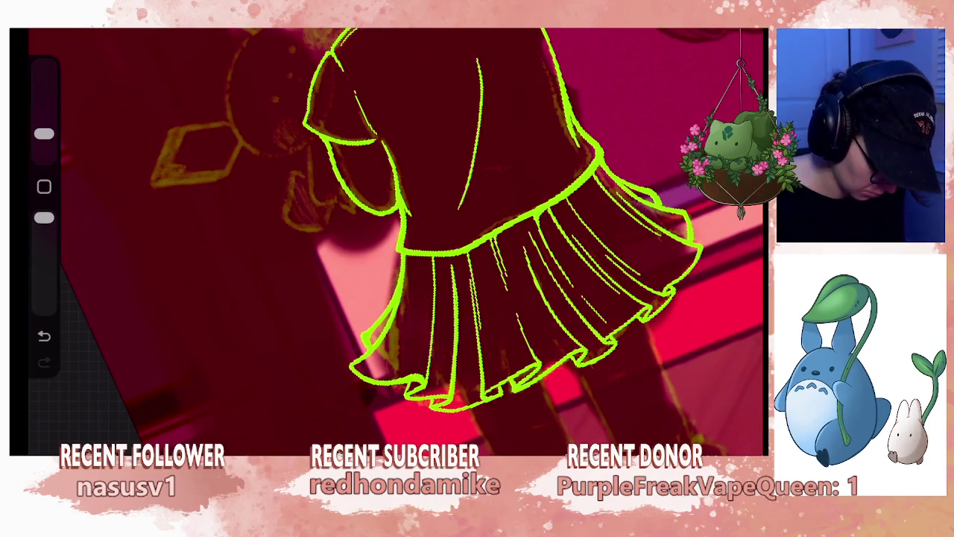
scroll(433, 239, "up", 3)
scroll(395, 239, "up", 2)
key("ctrl+z")
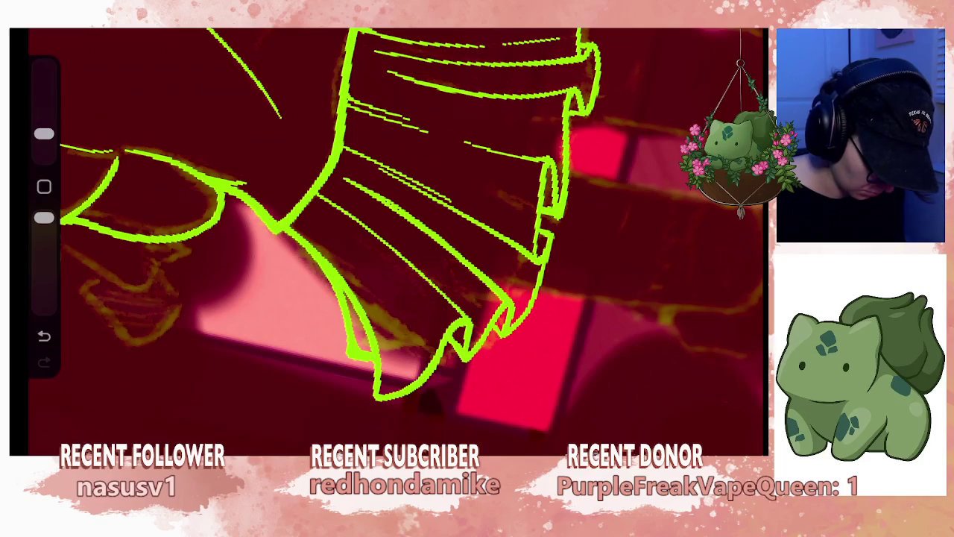
- Enlarge the eraser and erase the stray fold line near the skirt's hem
scroll(388, 239, "down", 3)
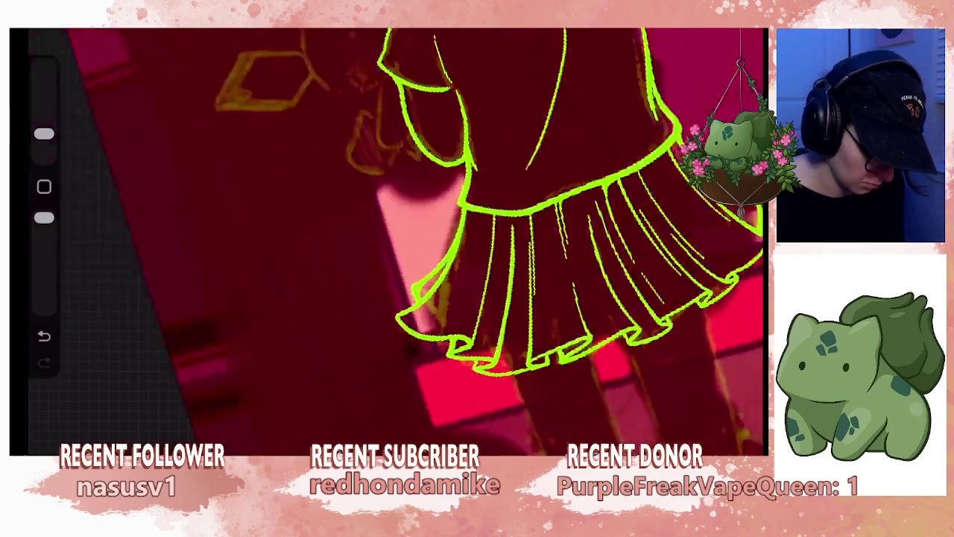
left_click_drag(522, 298, 425, 253)
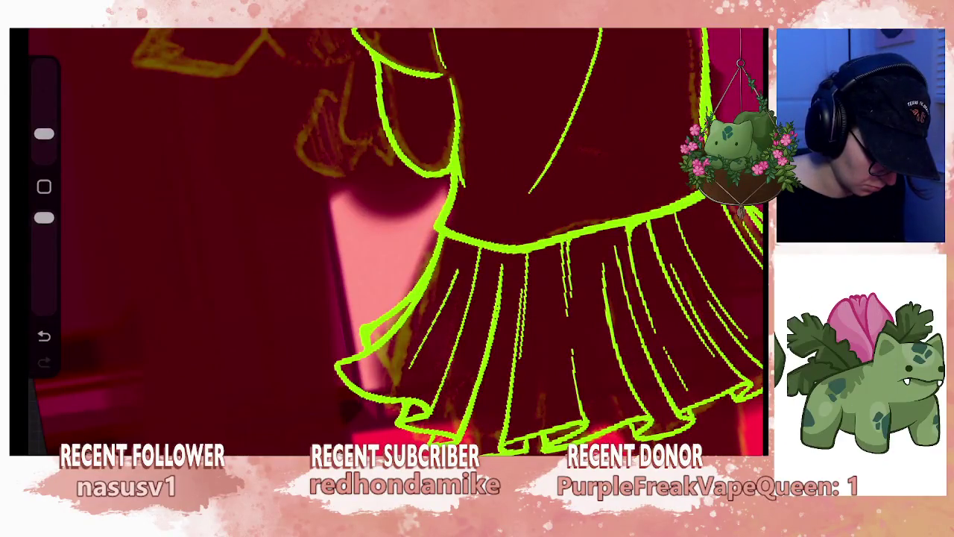
left_click_drag(448, 261, 470, 280)
scroll(387, 238, "down", 3)
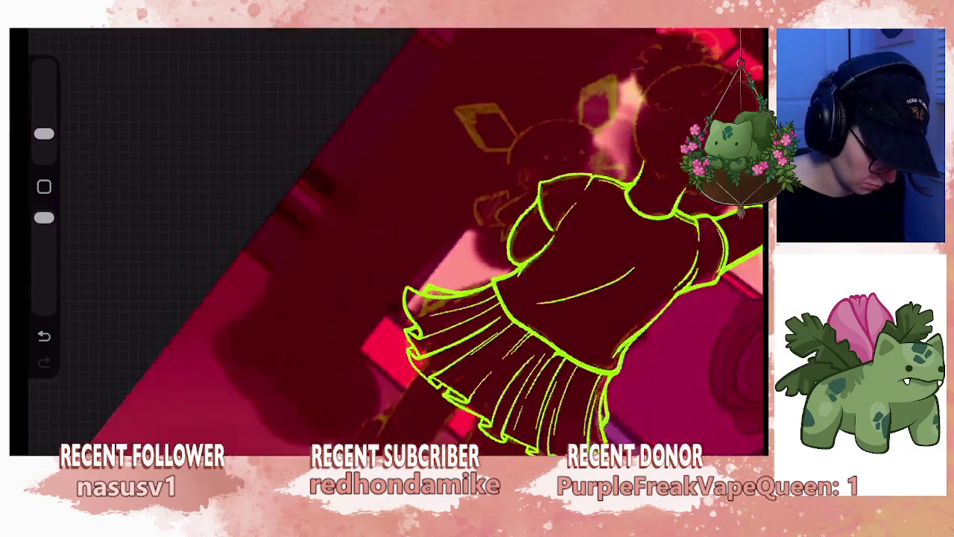
scroll(388, 238, "up", 5)
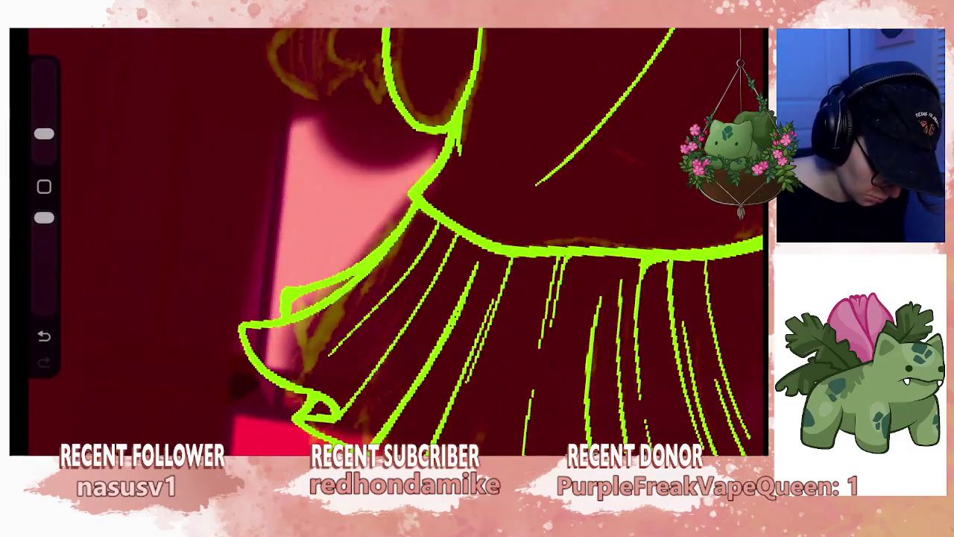
left_click_drag(44, 134, 44, 105)
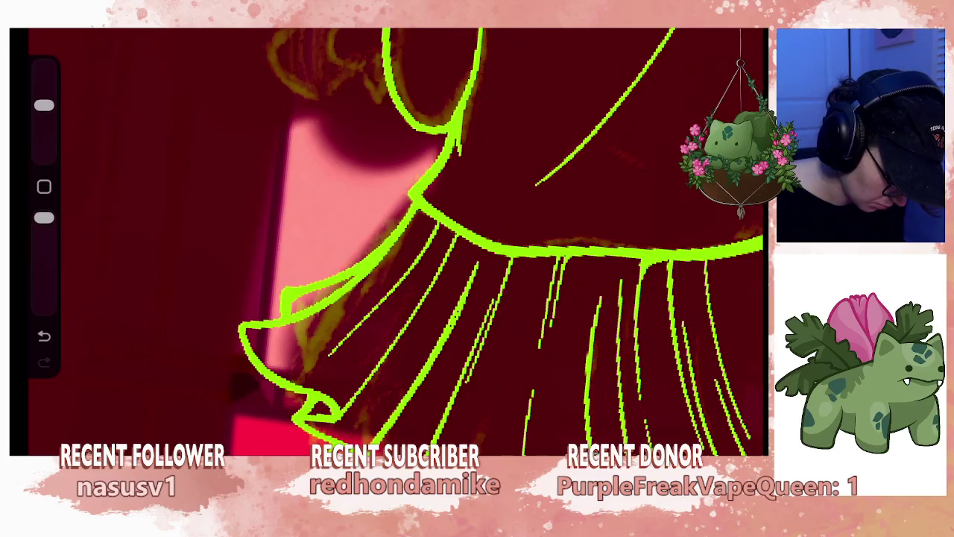
left_click_drag(433, 377, 474, 277)
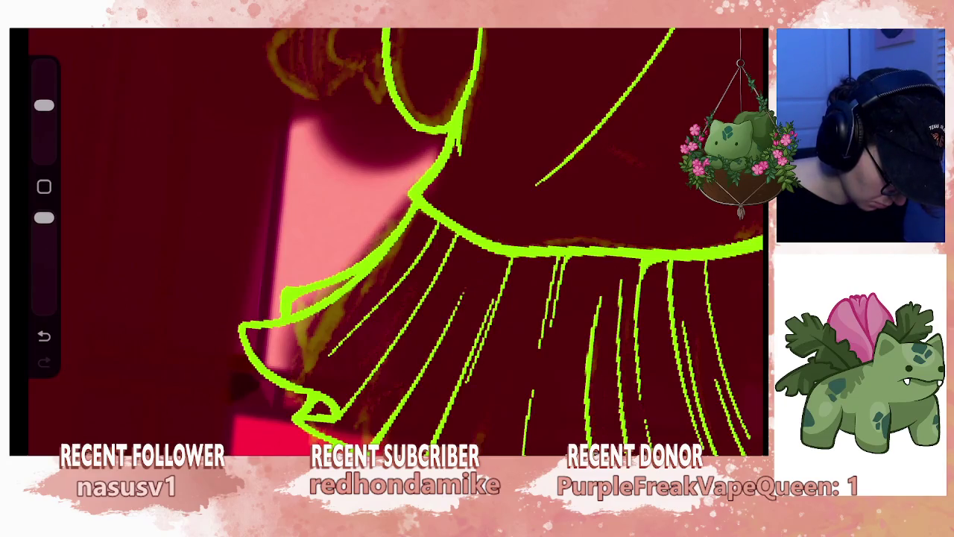
- Zoom out and bring up the layers list
scroll(388, 239, "down", 3)
scroll(388, 239, "down", 2)
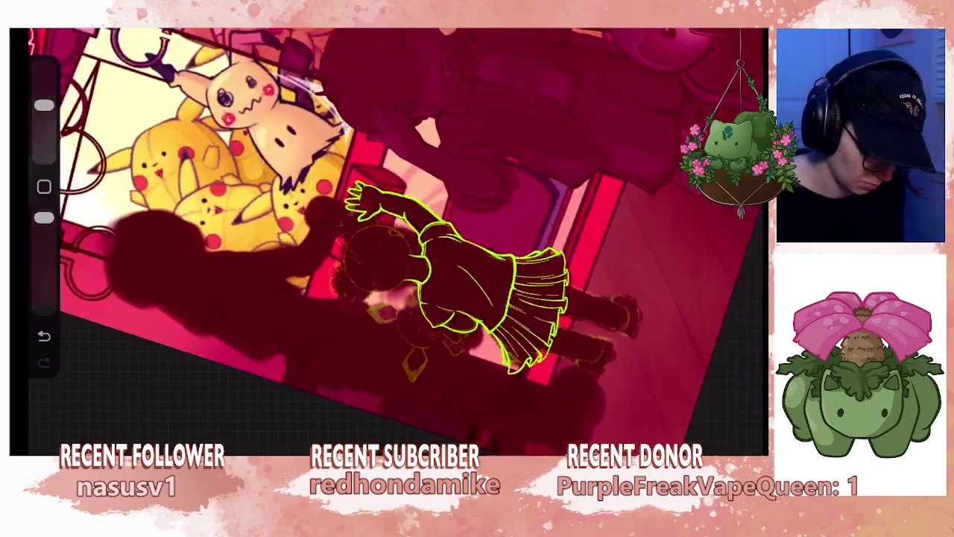
scroll(388, 238, "up", 2)
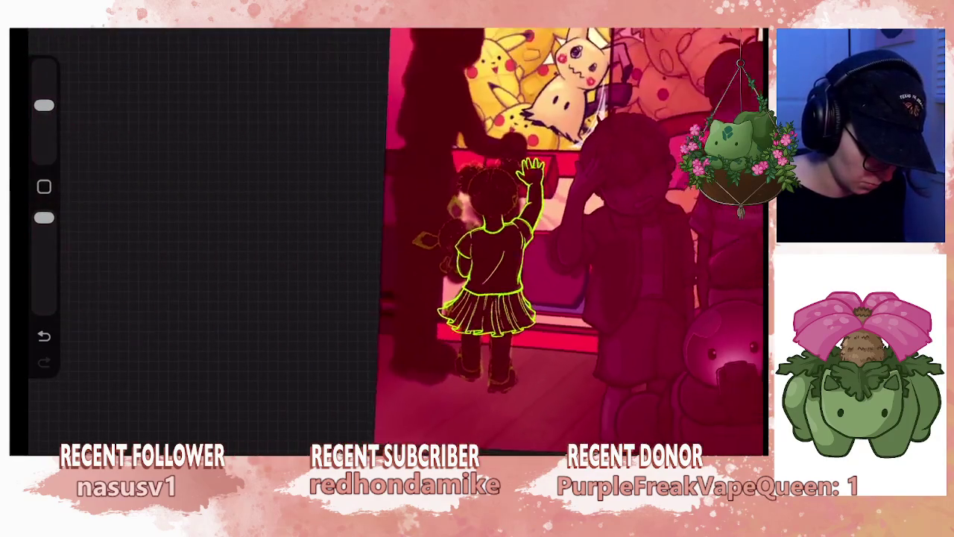
scroll(485, 239, "up", 2)
key("l")
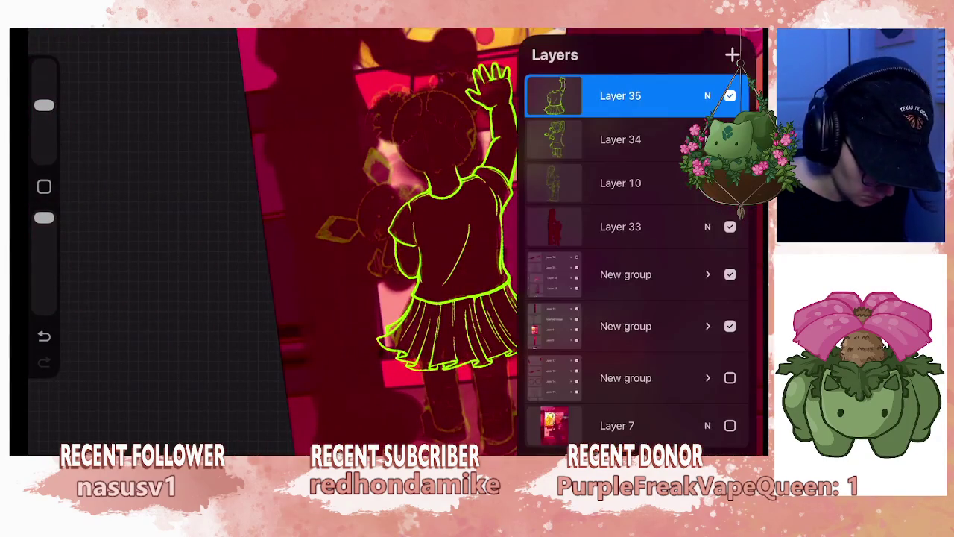
- Freehand-select the skirt's left part, distort and rotate it slightly, then commit
key("s")
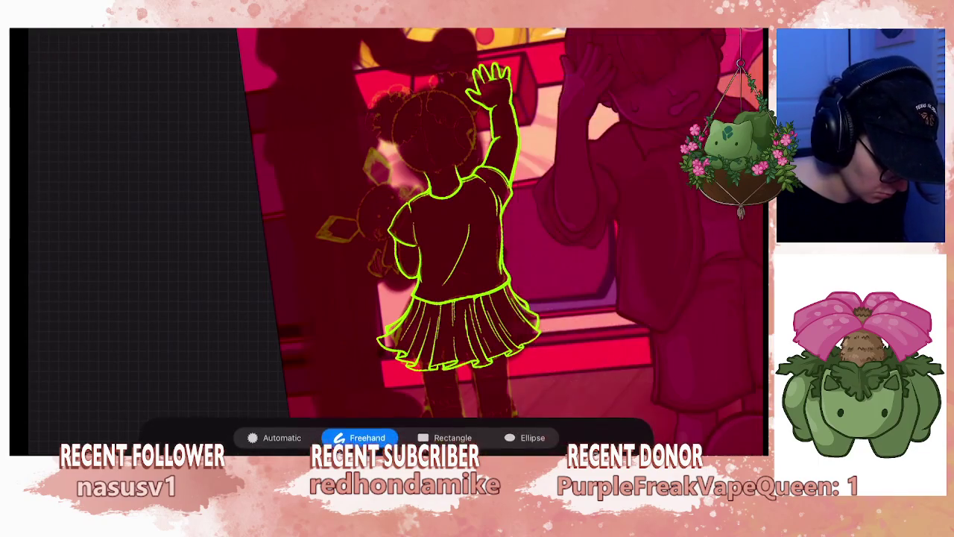
scroll(448, 239, "up", 2)
mouse_move(389, 218)
left_mouse_down()
mouse_move(309, 272)
mouse_move(447, 261)
left_mouse_up()
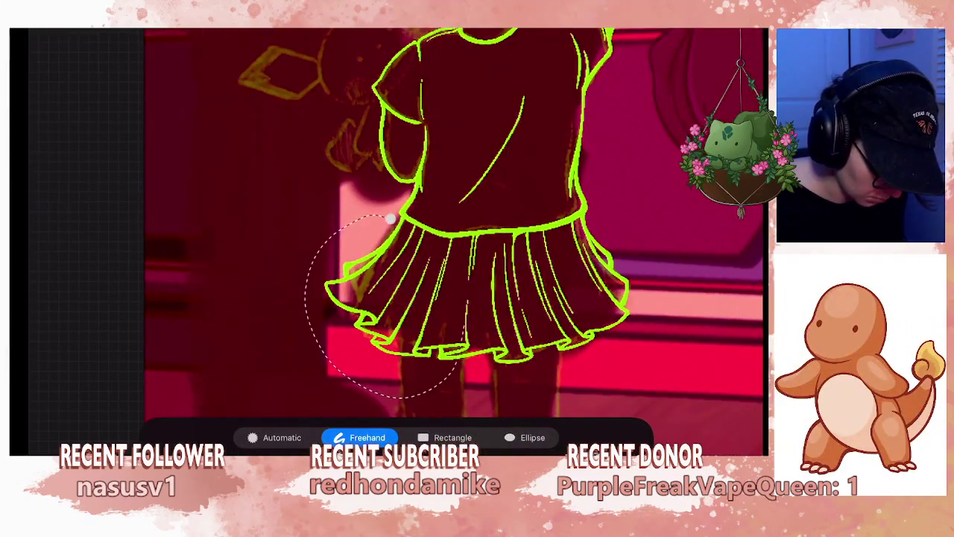
left_click(389, 218)
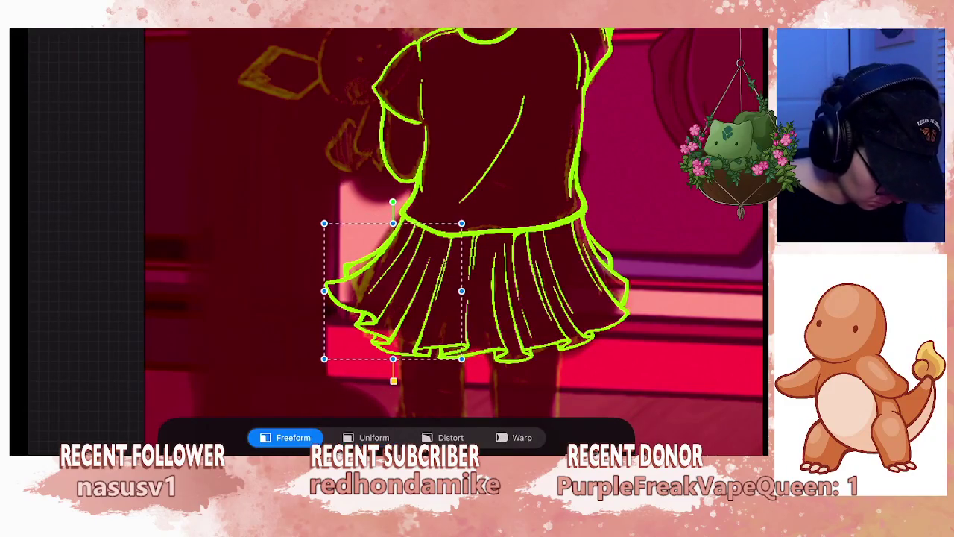
left_click(451, 437)
left_click_drag(324, 291, 330, 289)
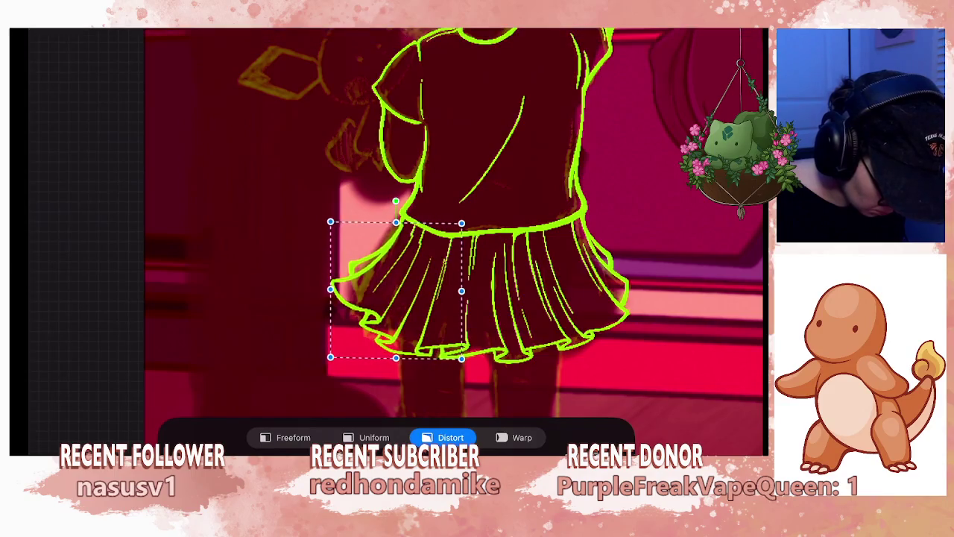
key("ctrl+z")
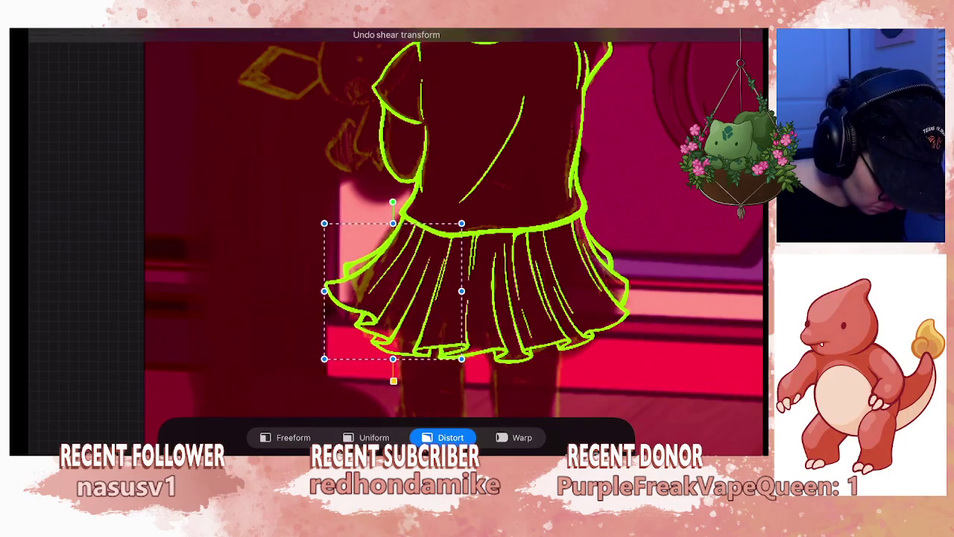
mouse_move(393, 202)
left_mouse_down()
mouse_move(343, 216)
mouse_move(396, 201)
mouse_move(463, 252)
left_mouse_up()
key("ctrl+z")
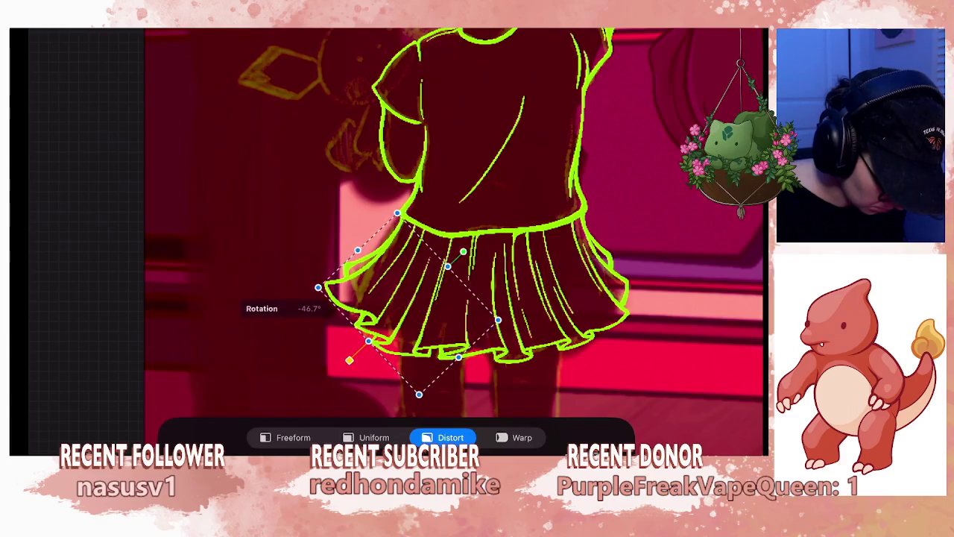
key("ctrl+z")
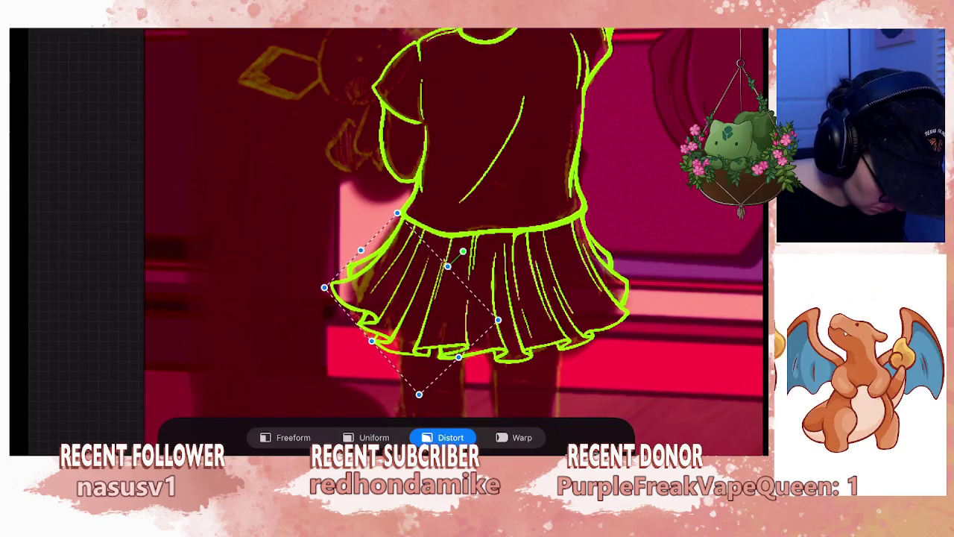
key("Return")
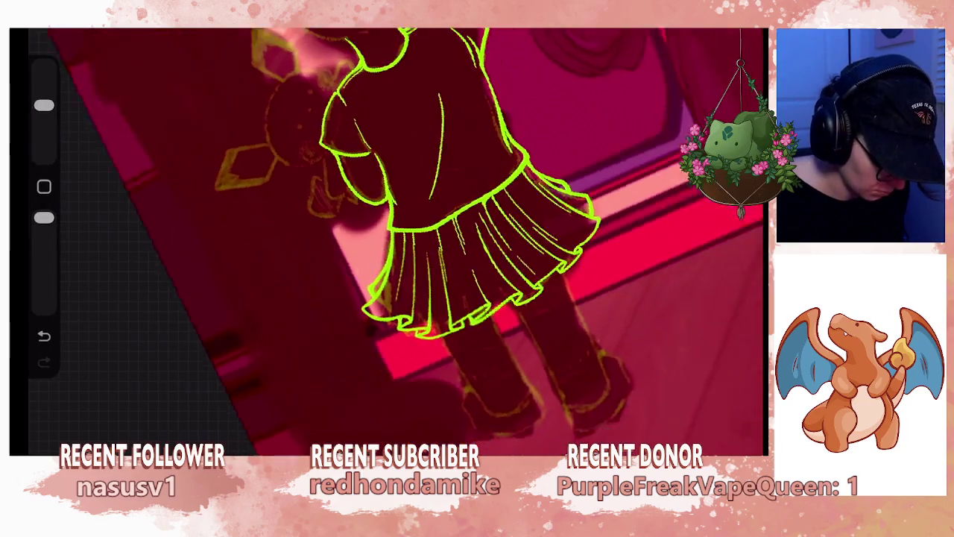
- Shrink the brush and draw a new fold line on the skirt
scroll(448, 246, "up", 5)
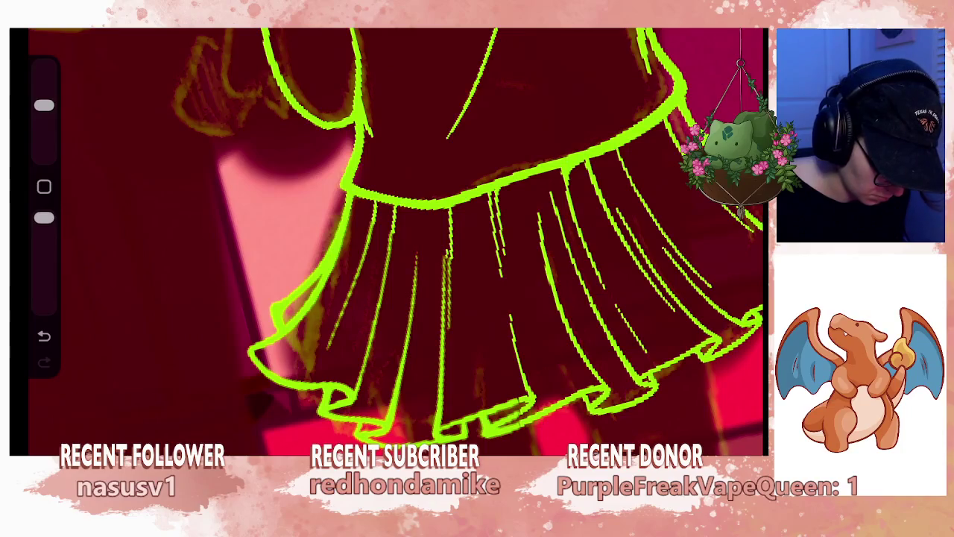
left_click_drag(44, 105, 44, 134)
scroll(395, 238, "up", 3)
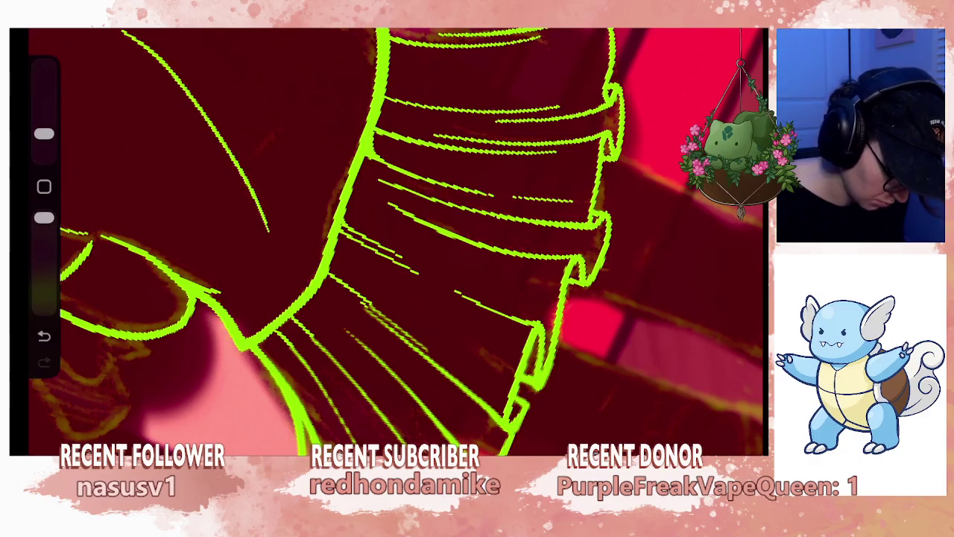
left_click_drag(387, 238, 447, 224)
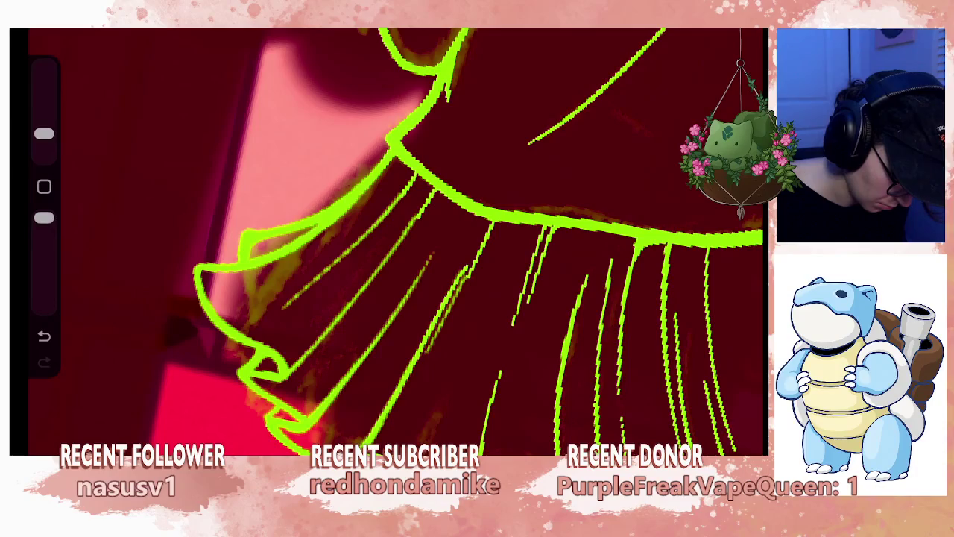
left_click_drag(433, 351, 461, 288)
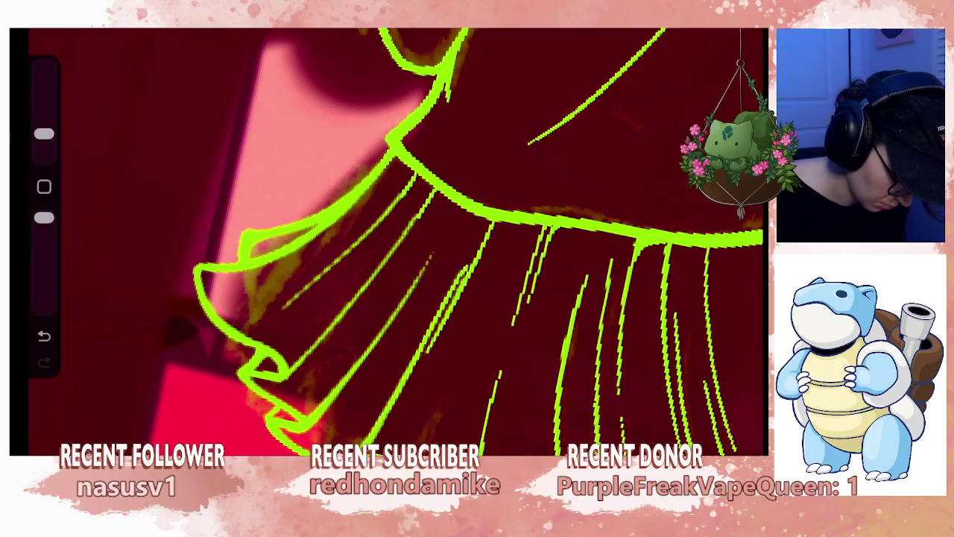
- Zoom in and out to inspect the skirt's new fold line
scroll(388, 242, "down", 2)
scroll(388, 243, "down", 5)
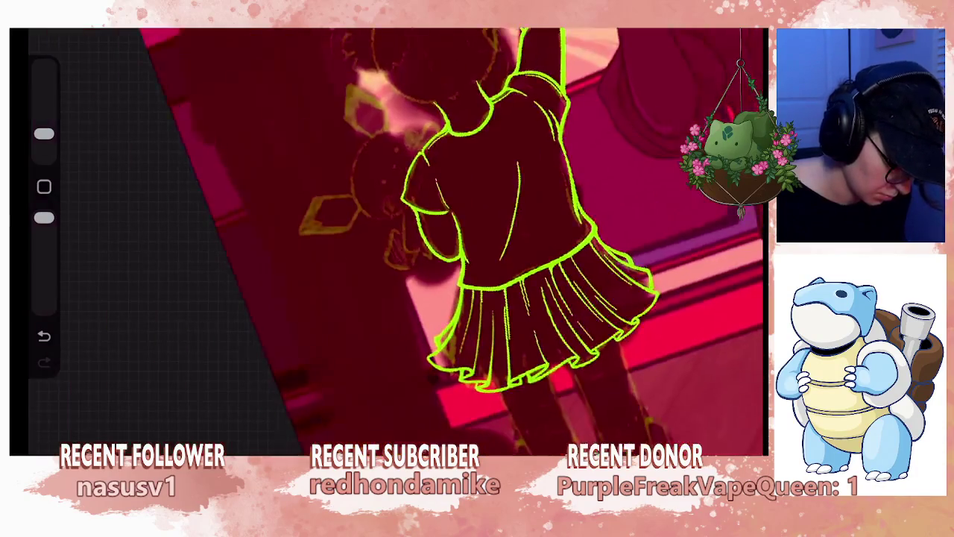
scroll(388, 242, "down", 2)
scroll(396, 243, "up", 3)
scroll(395, 243, "up", 5)
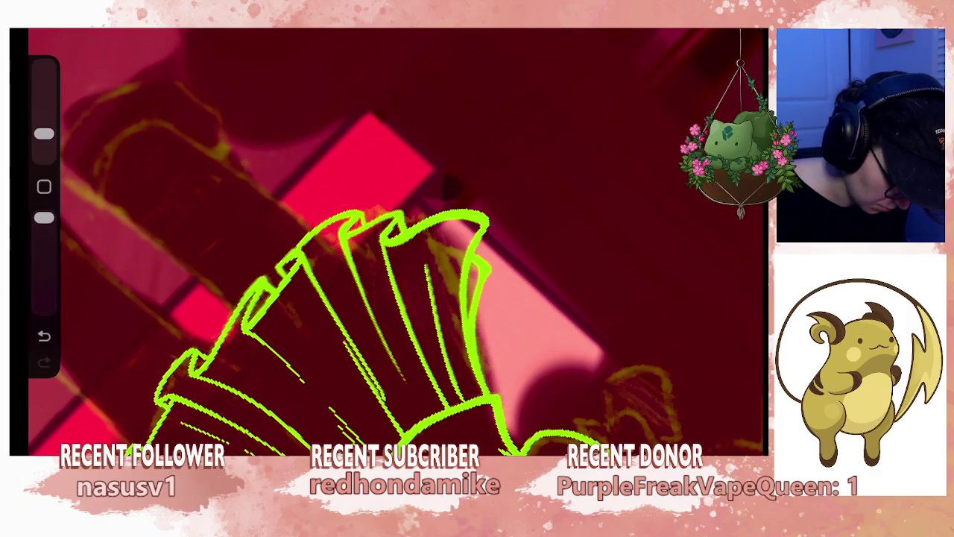
scroll(395, 239, "down", 10)
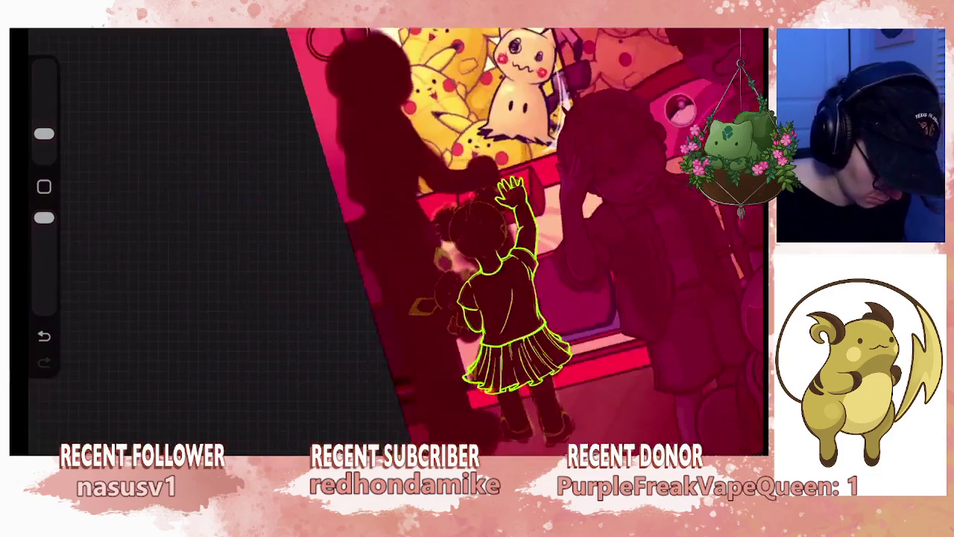
scroll(448, 239, "up", 5)
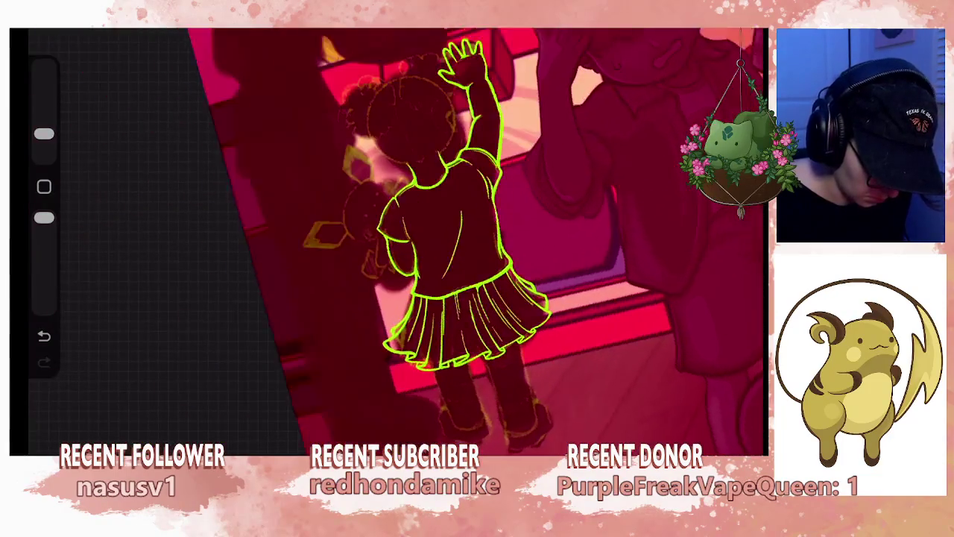
scroll(447, 239, "up", 1)
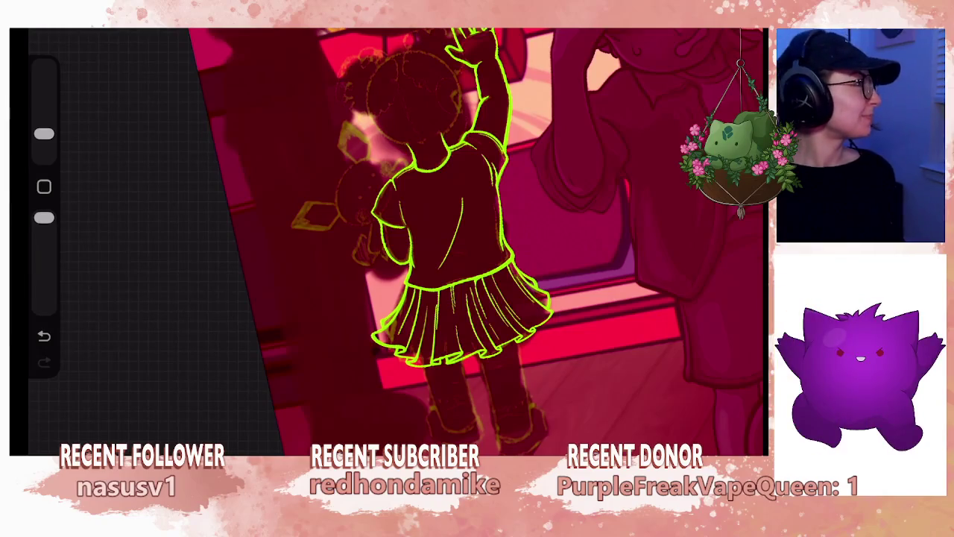
scroll(552, 224, "down", 3)
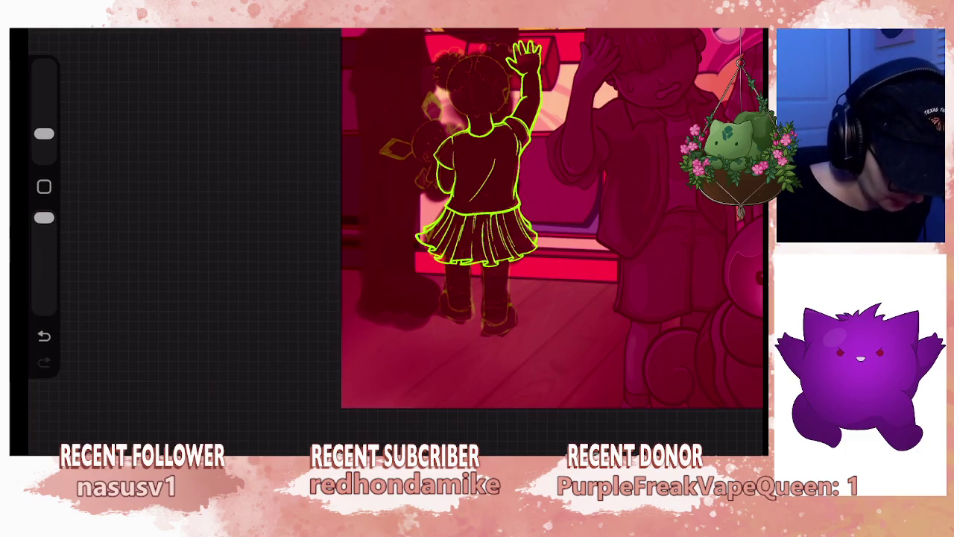
scroll(477, 223, "up", 2)
scroll(448, 224, "up", 2)
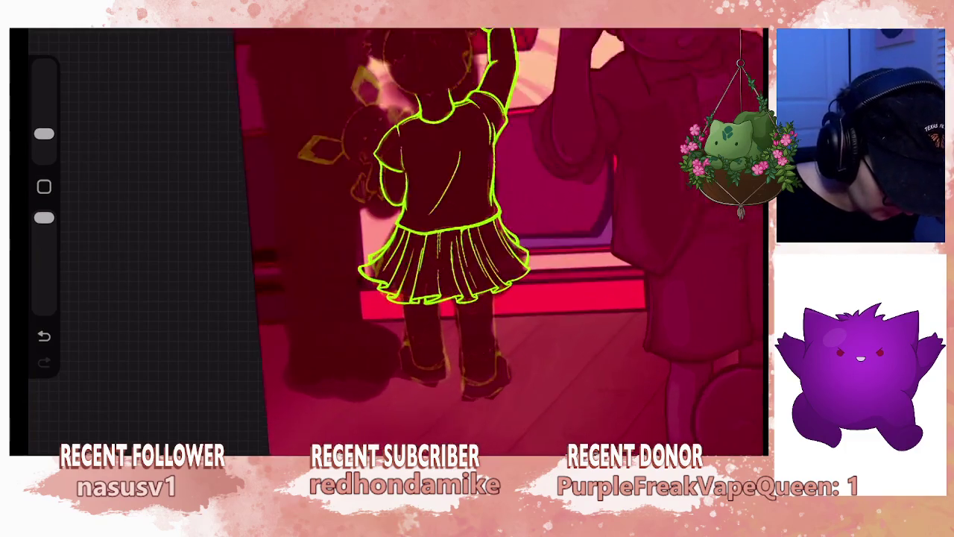
scroll(418, 224, "up", 2)
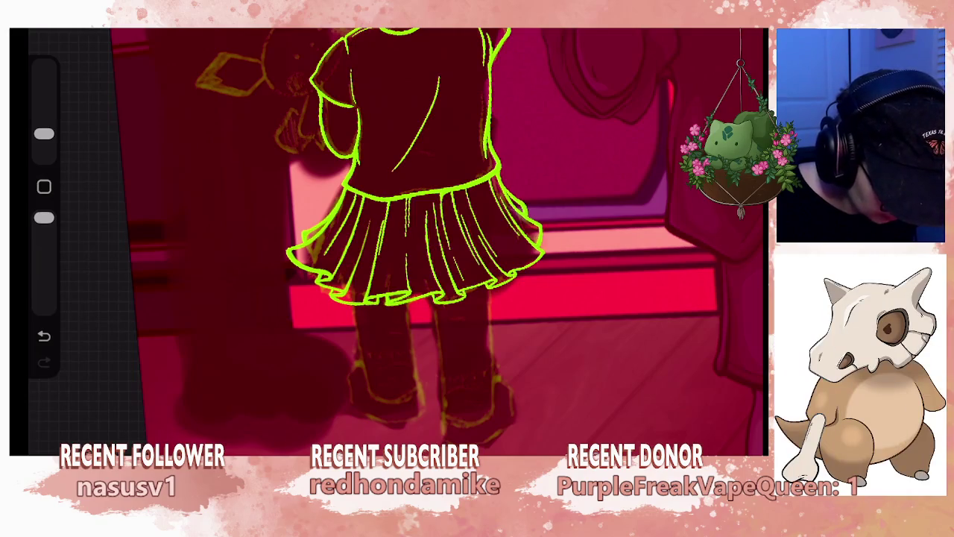
- Add a new Layer 36 above Layer 34 and undo a stray stroke
key("l")
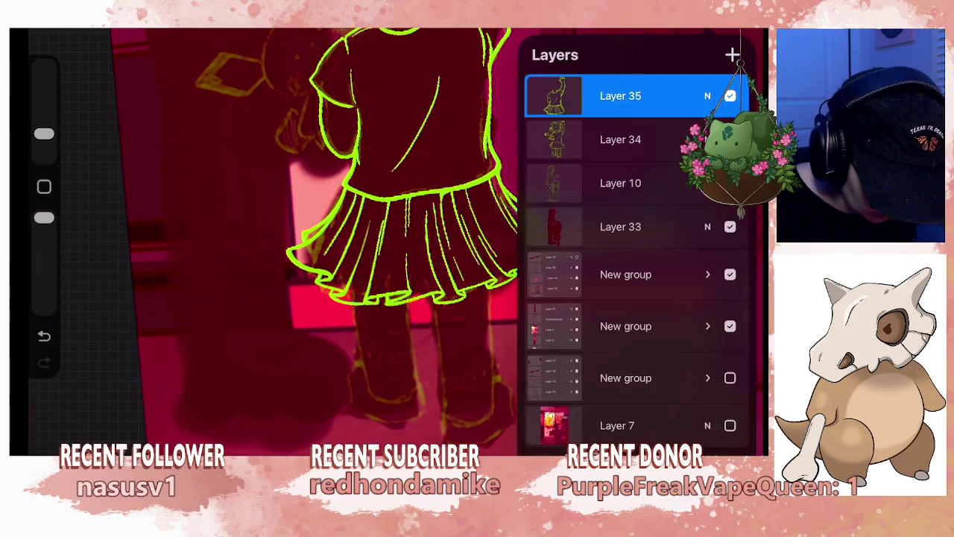
left_click(621, 139)
left_click(732, 54)
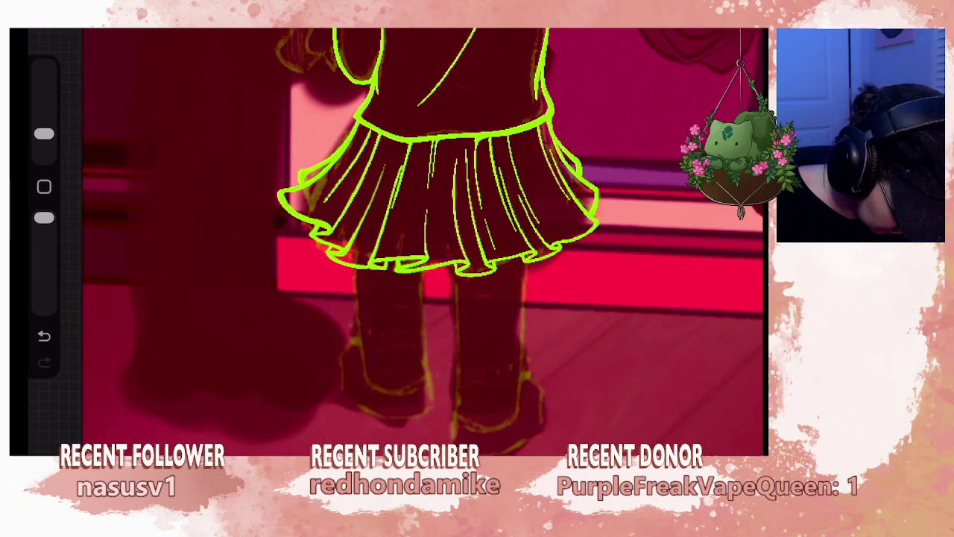
key("ctrl+z")
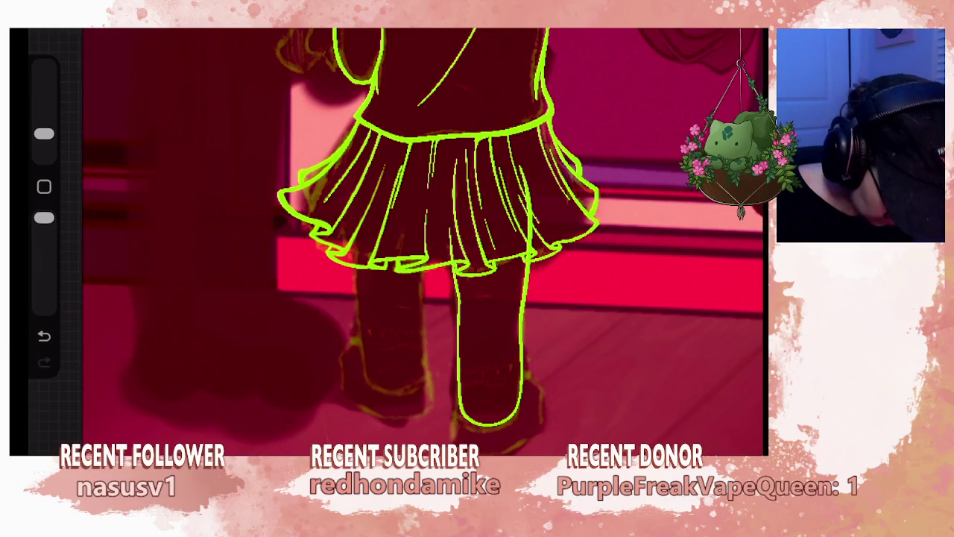
- Erase the extra stroke along the skirt's right fold
scroll(388, 239, "down", 3)
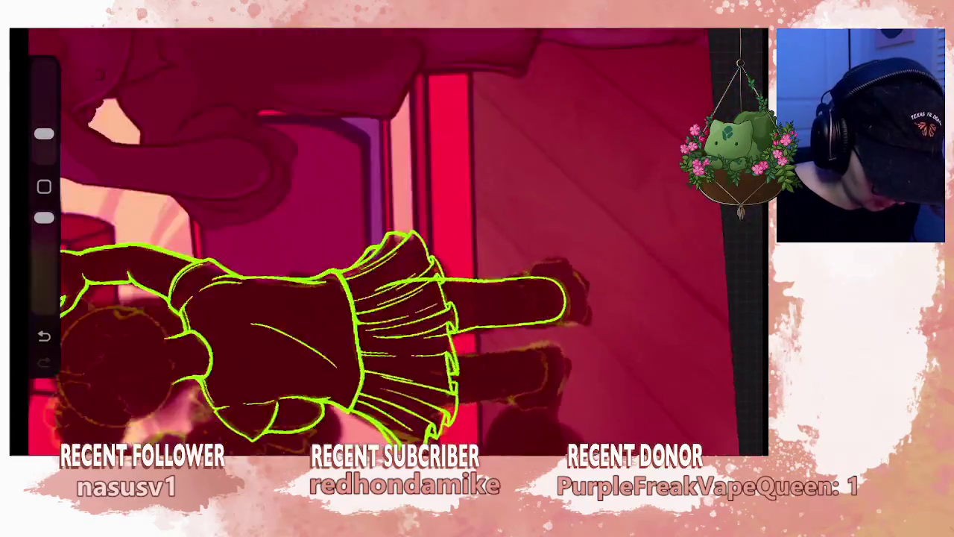
scroll(395, 242, "up", 5)
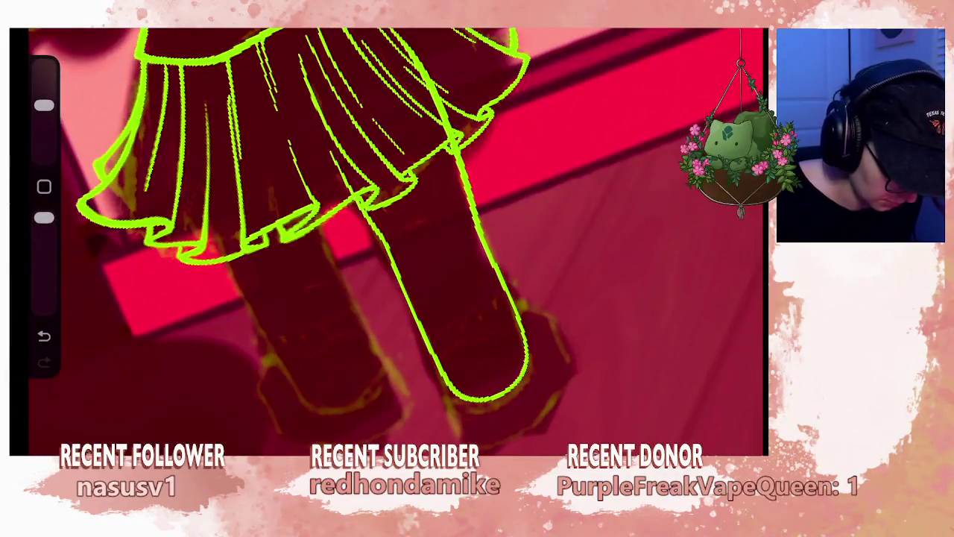
scroll(395, 239, "up", 1)
left_click_drag(437, 112, 448, 192)
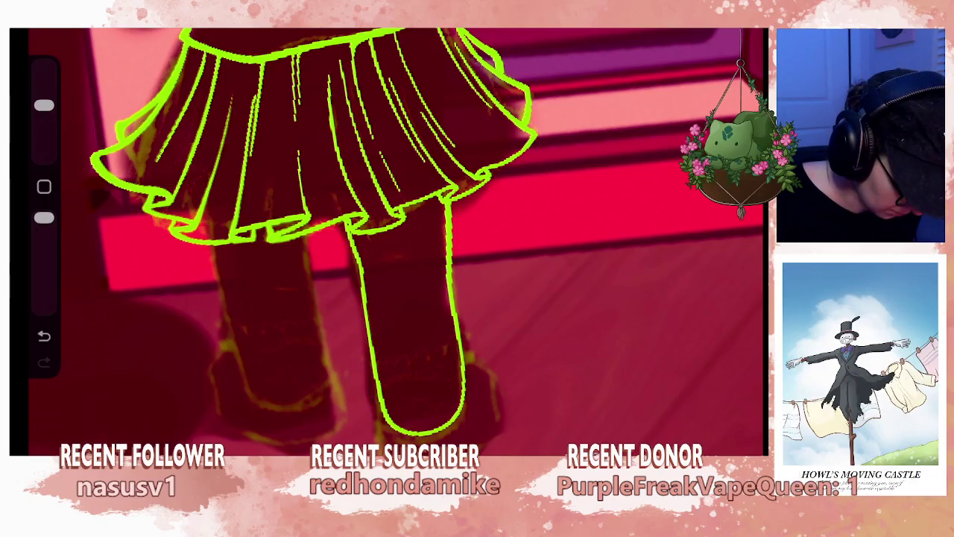
- Review the right leg outline, then add a new empty Layer 37
scroll(388, 239, "down", 2)
scroll(388, 239, "down", 3)
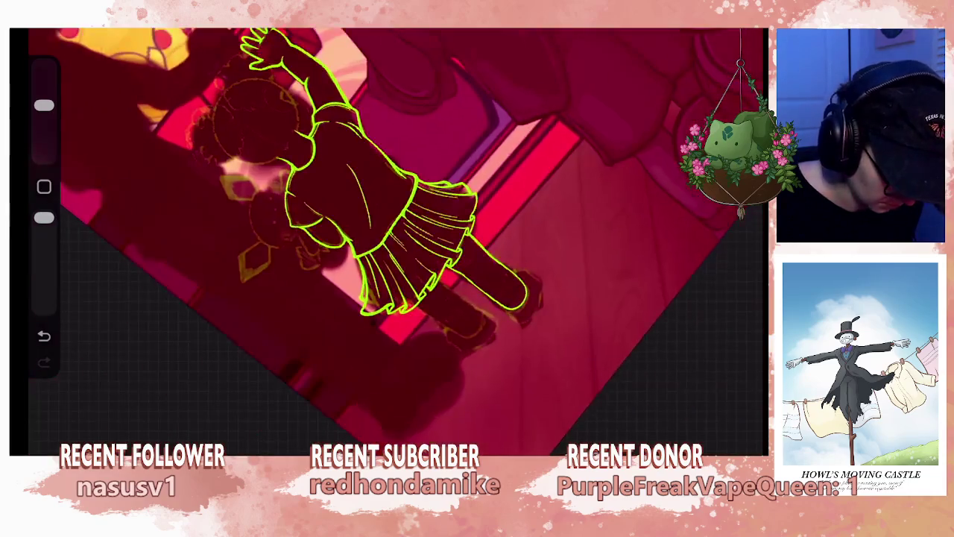
scroll(388, 239, "down", 2)
scroll(372, 298, "up", 3)
scroll(373, 299, "down", 3)
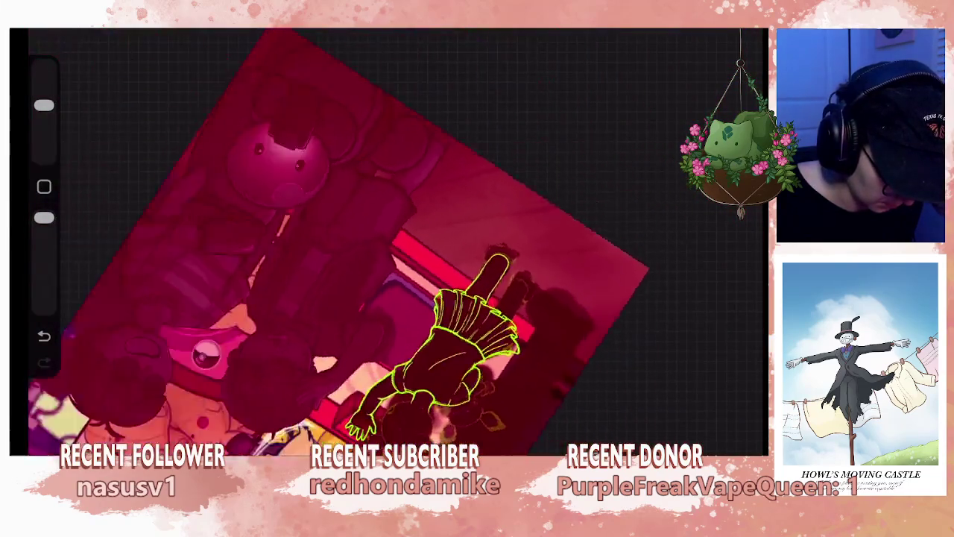
scroll(395, 238, "up", 2)
scroll(395, 239, "up", 2)
scroll(395, 238, "up", 2)
scroll(395, 238, "up", 2)
scroll(395, 238, "up", 1)
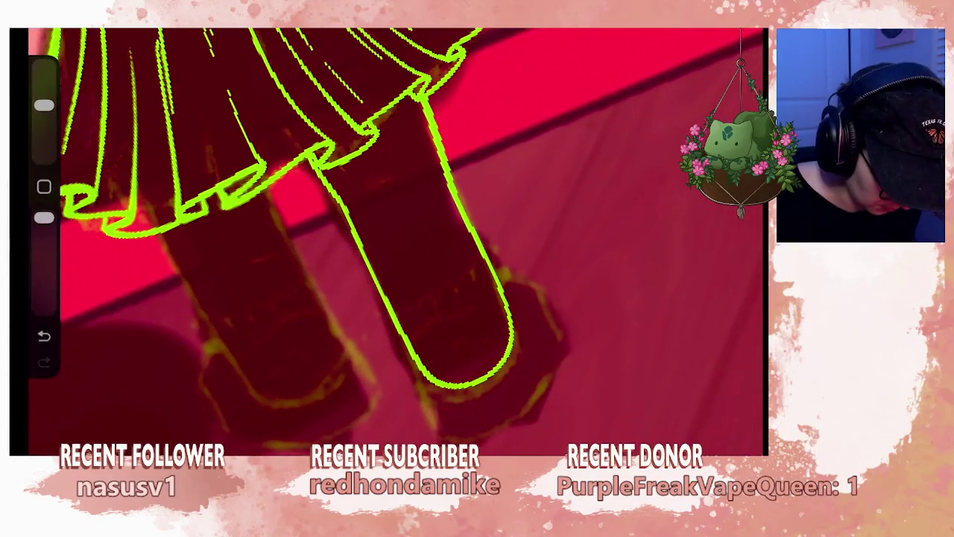
left_click(735, 30)
left_click(733, 54)
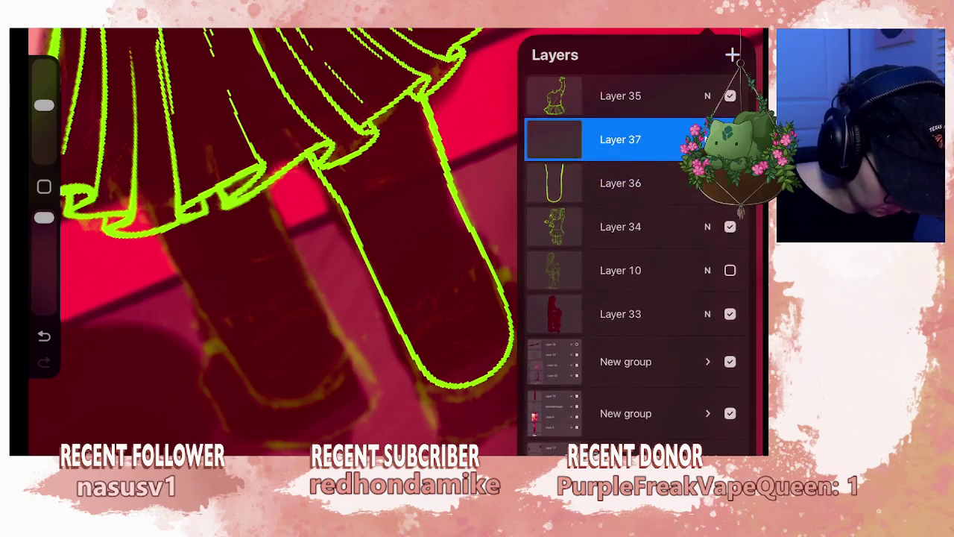
- With a smaller brush, draw the top and bottom edges of the shoe sole
left_click(734, 30)
scroll(395, 238, "down", 1)
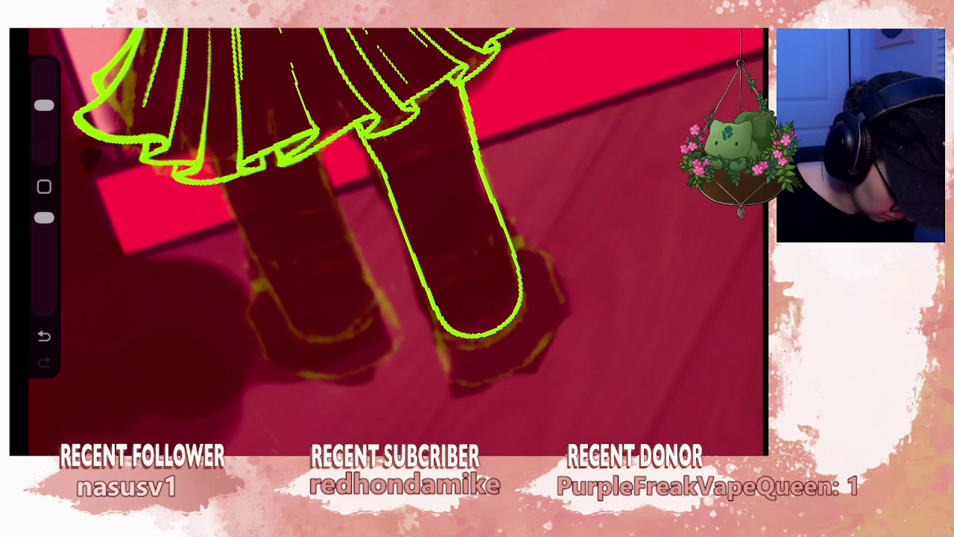
left_click_drag(44, 105, 44, 134)
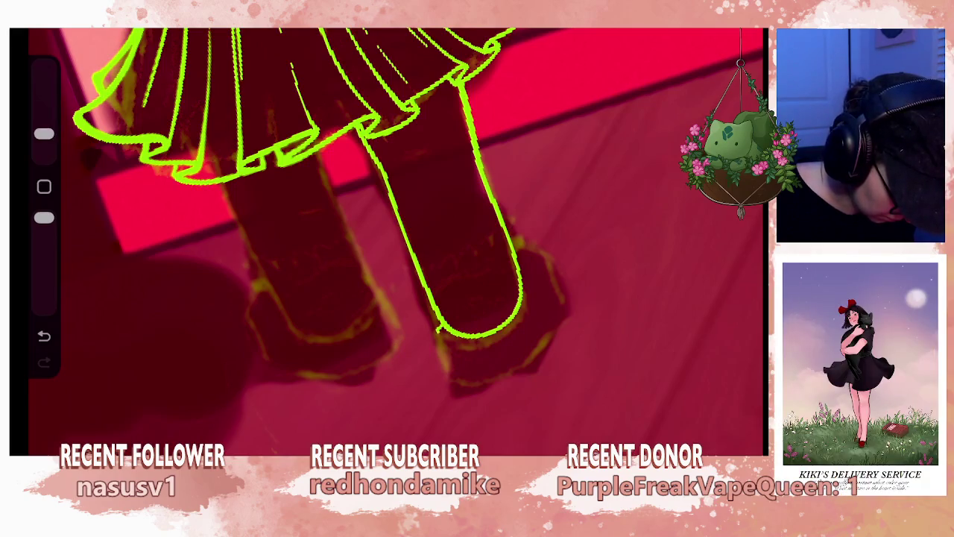
left_click_drag(451, 372, 541, 354)
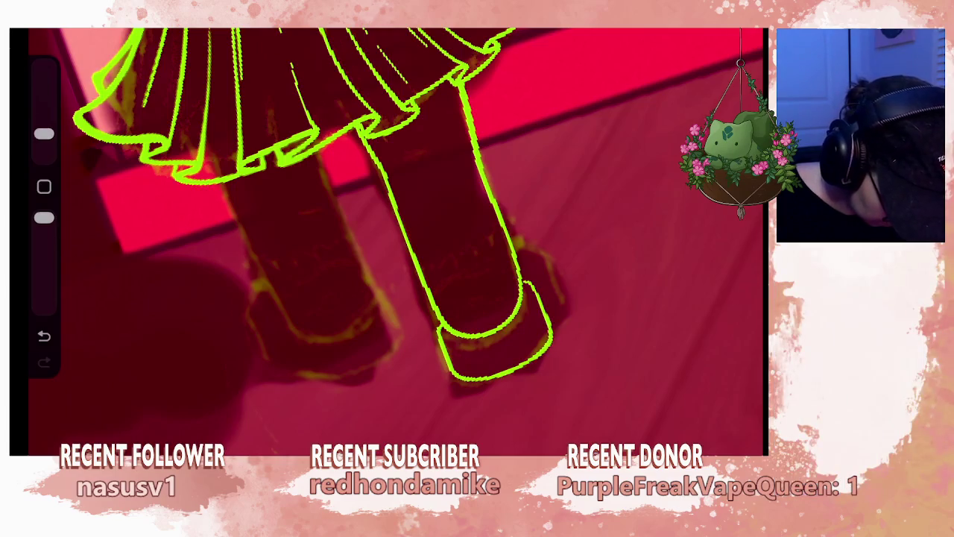
left_click_drag(485, 386, 529, 371)
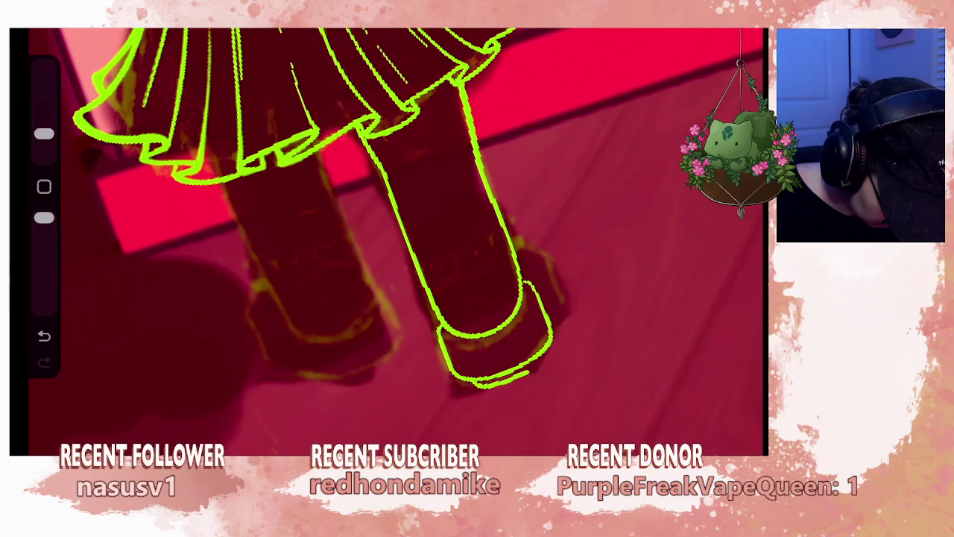
- Zoom out to review the figure and undo the last shoe stroke
mouse_move(448, 261)
left_mouse_down()
mouse_move(493, 313)
mouse_move(633, 283)
mouse_move(619, 358)
left_mouse_up()
scroll(485, 314, "up", 5)
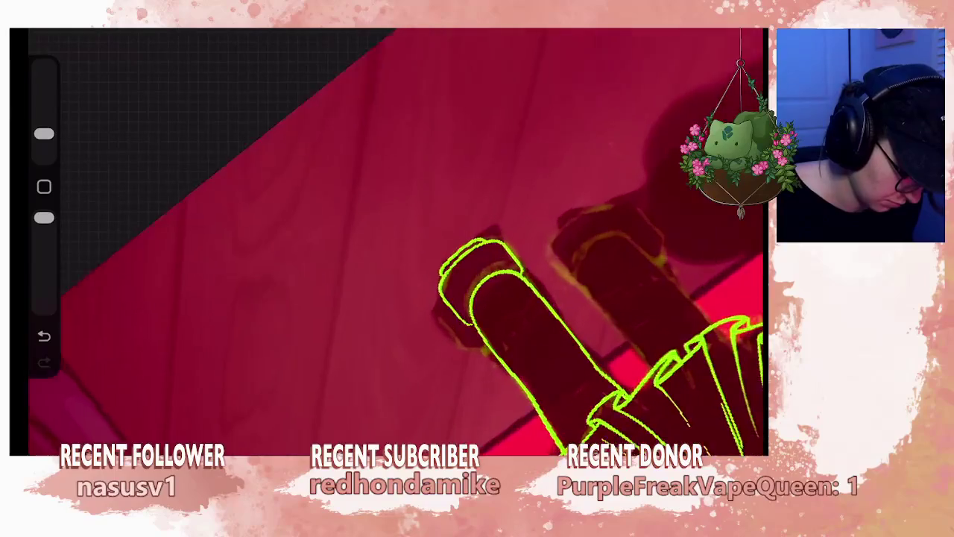
scroll(484, 314, "up", 3)
scroll(485, 313, "up", 2)
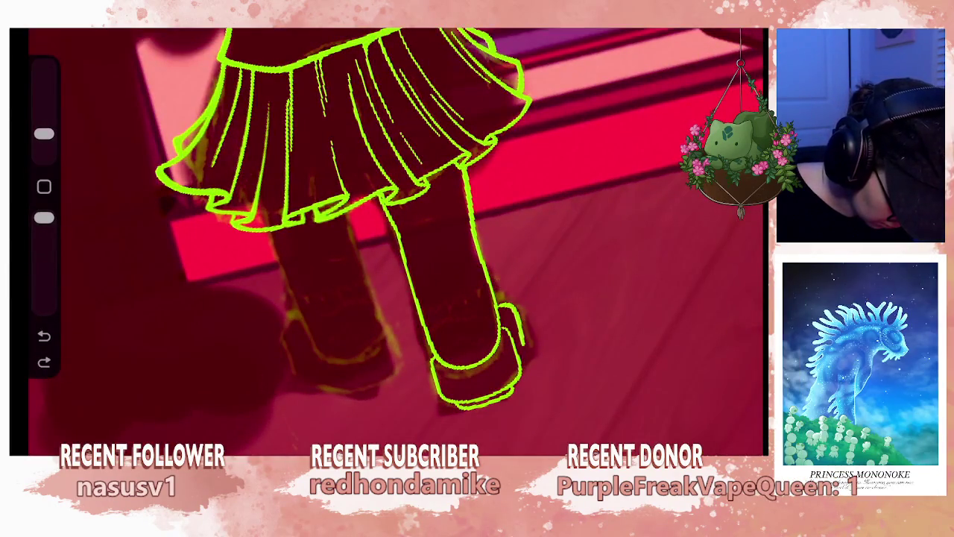
left_click(44, 362)
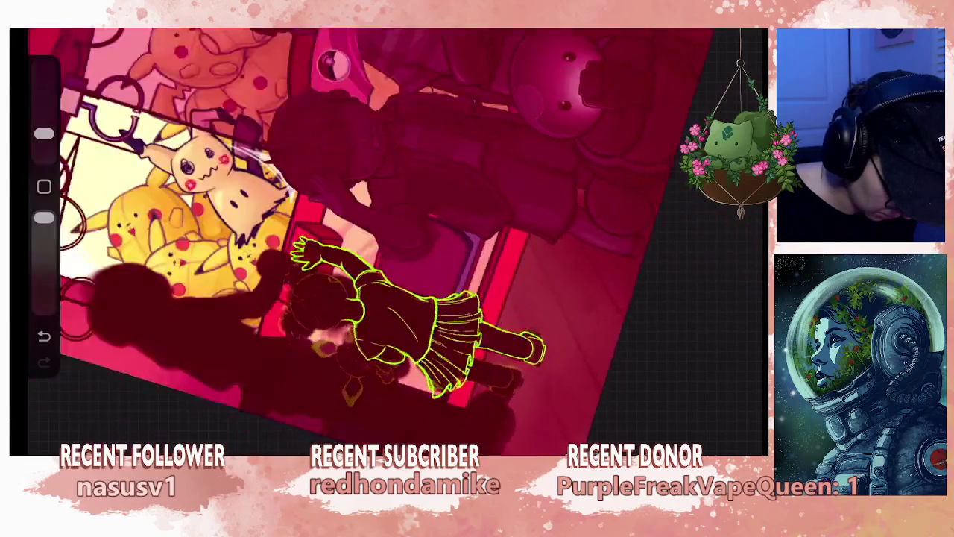
key("ctrl+z")
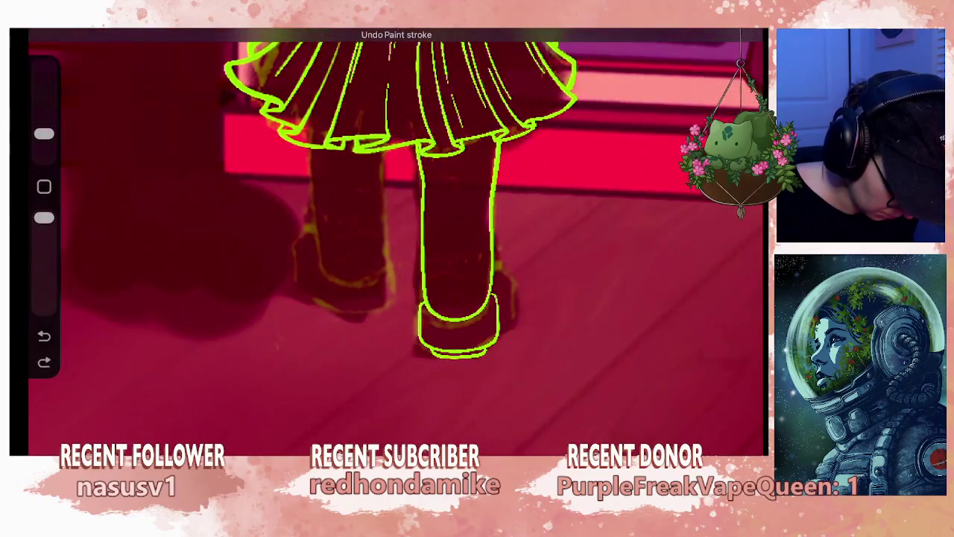
- On a new Layer 38, draw an oval around the ankle and transform it to fit the foot
key("l")
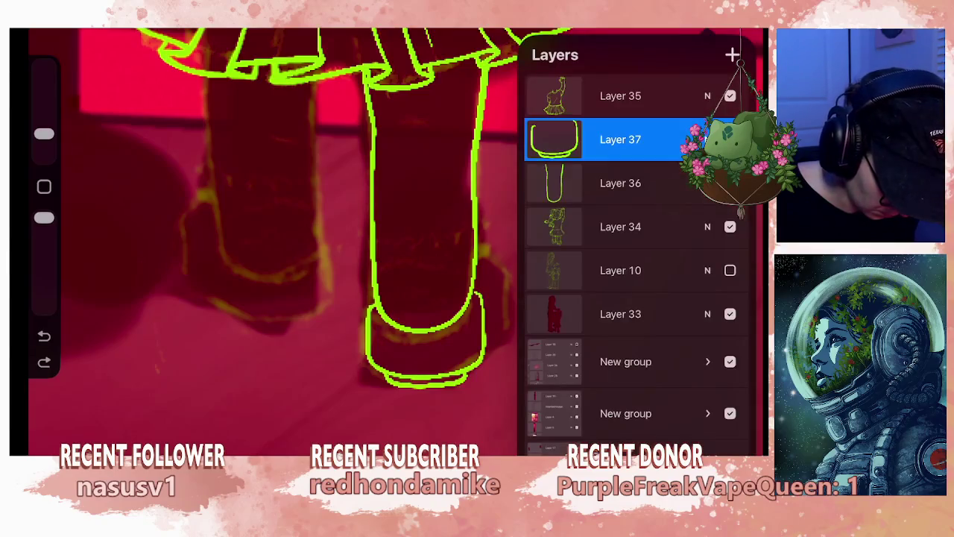
left_click(732, 54)
key("l")
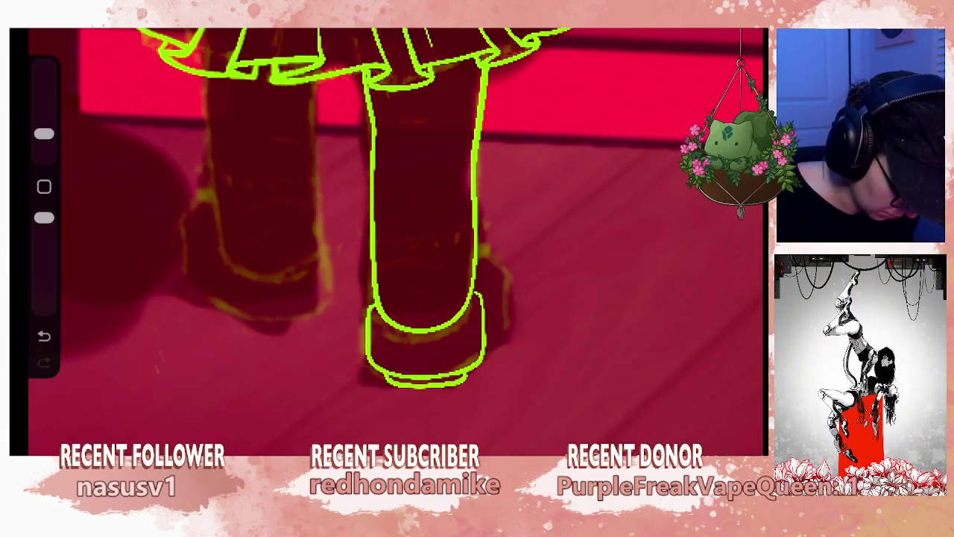
mouse_move(380, 302)
left_mouse_down()
mouse_move(417, 246)
mouse_move(471, 249)
mouse_move(498, 295)
mouse_move(492, 334)
mouse_move(440, 417)
mouse_move(364, 405)
mouse_move(374, 317)
left_mouse_up()
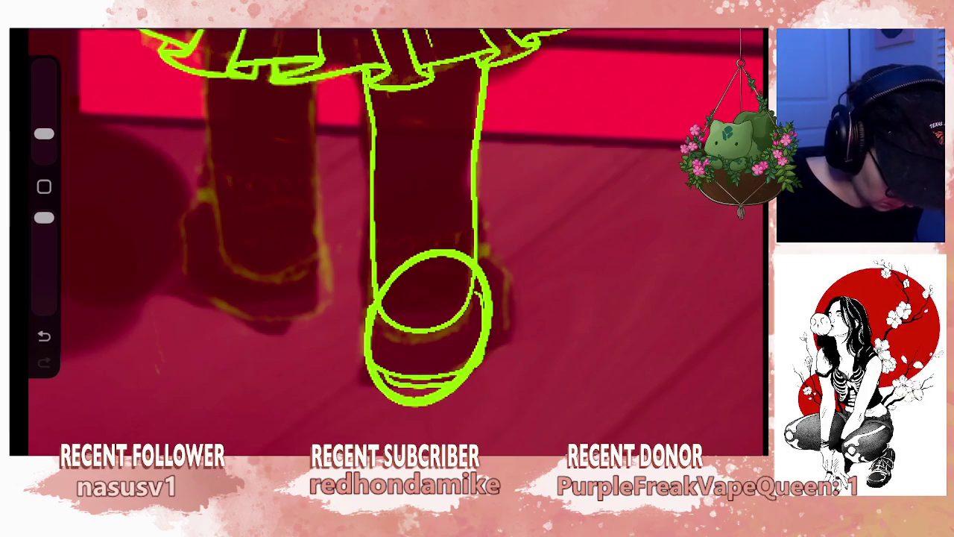
key("v")
left_click_drag(428, 328, 435, 312)
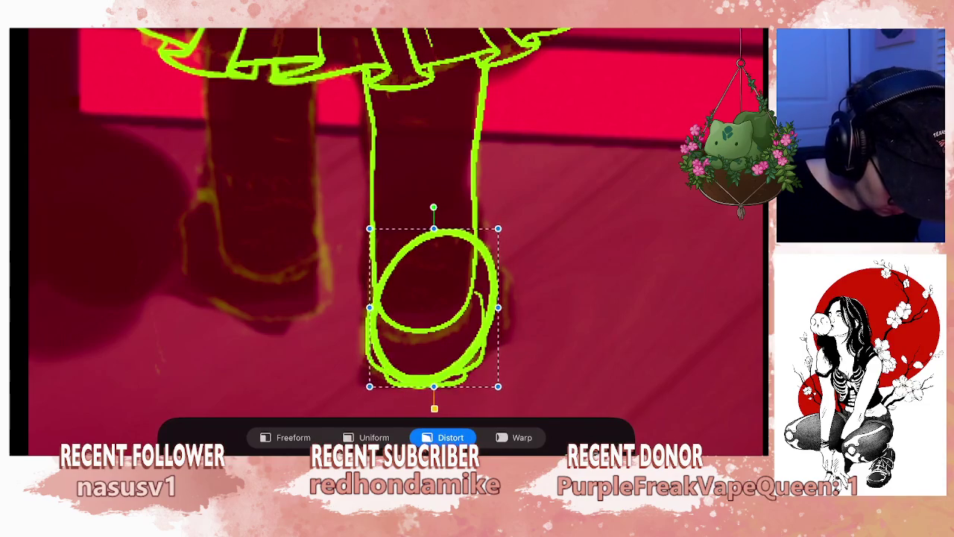
scroll(435, 313, "down", 5)
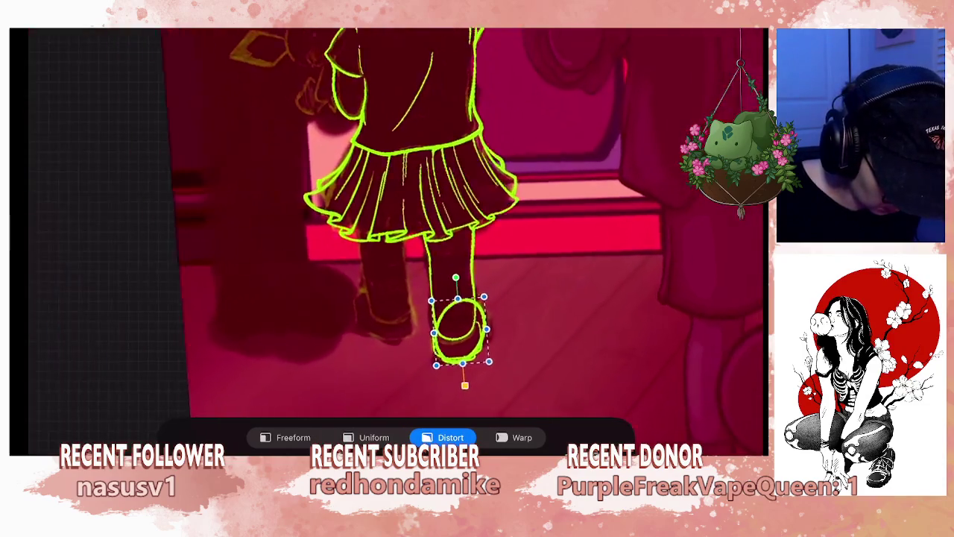
left_click_drag(479, 304, 479, 312)
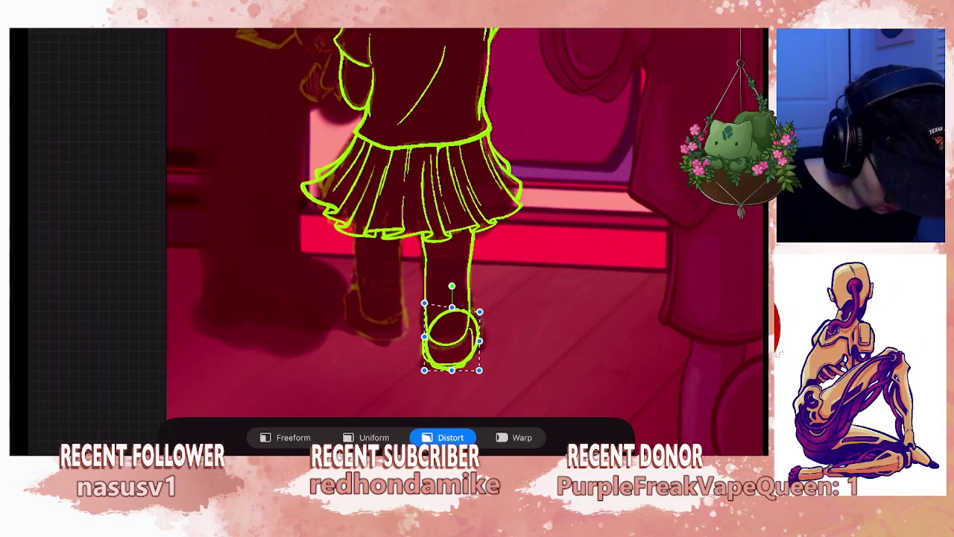
key("Return")
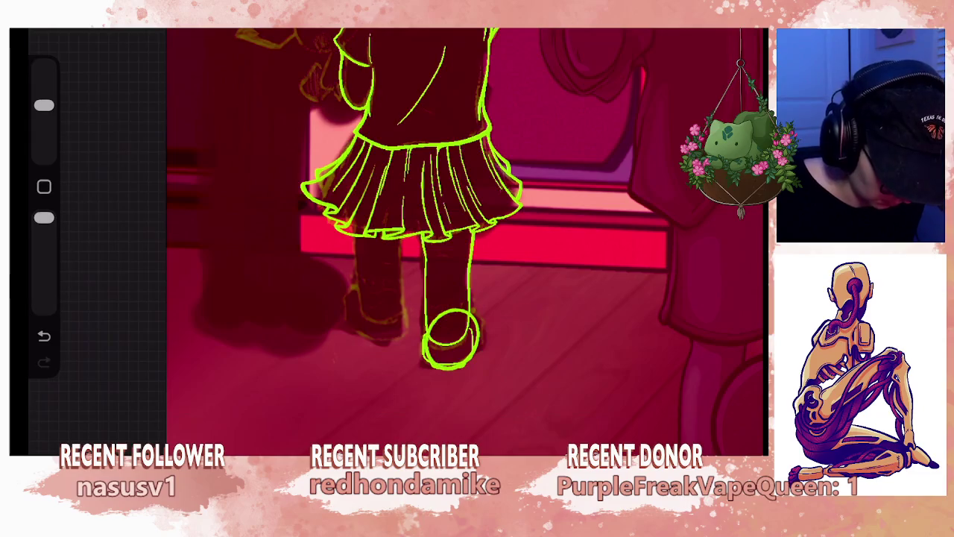
- Erase a stray hook inside the foot oval, restoring its upper arc
scroll(447, 298, "up", 3)
left_click_drag(413, 298, 469, 287)
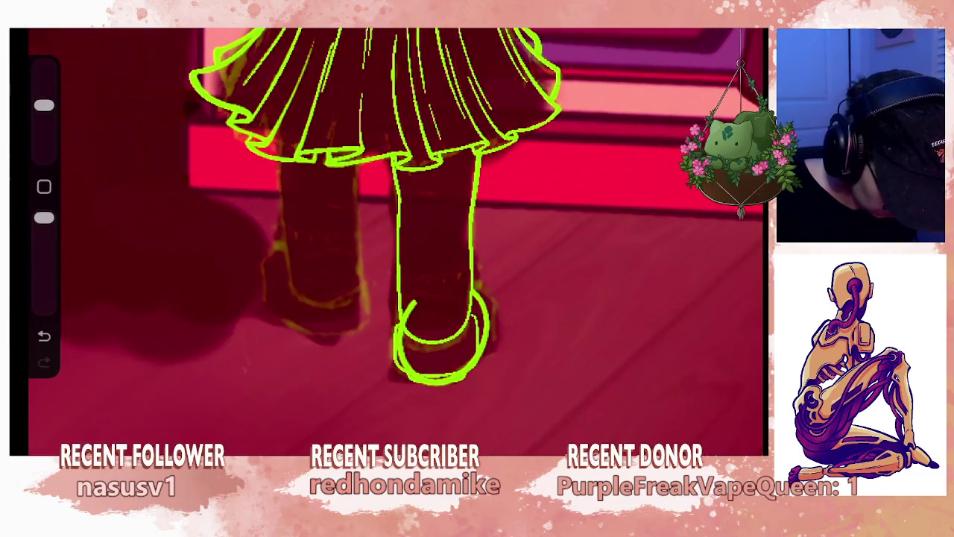
left_click_drag(411, 301, 399, 361)
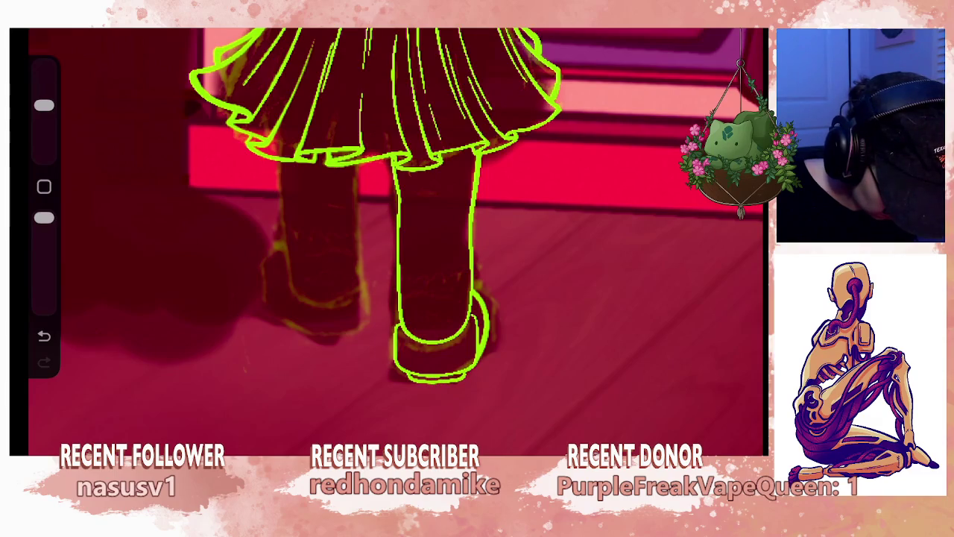
scroll(395, 239, "down", 5)
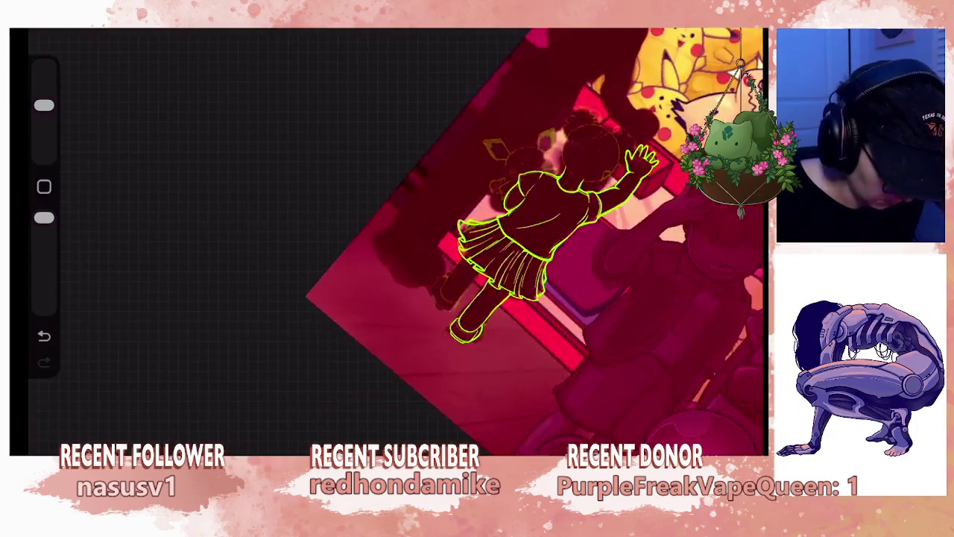
scroll(395, 238, "up", 2)
scroll(395, 239, "up", 2)
scroll(395, 238, "up", 2)
scroll(395, 239, "up", 1)
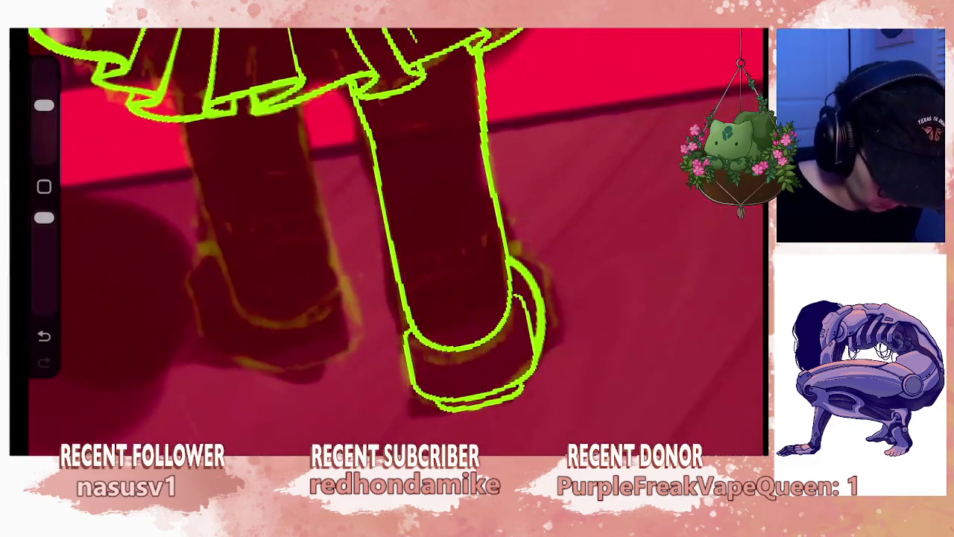
key("ctrl+z")
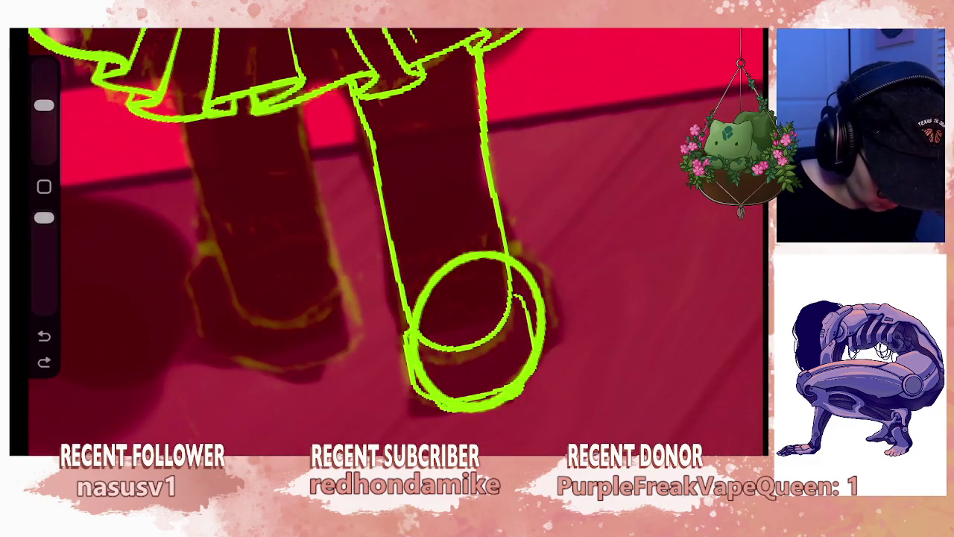
- Check Layer 37, return to Layer 38 and switch to the Eraser
left_click(734, 22)
left_click(621, 183)
left_click(734, 22)
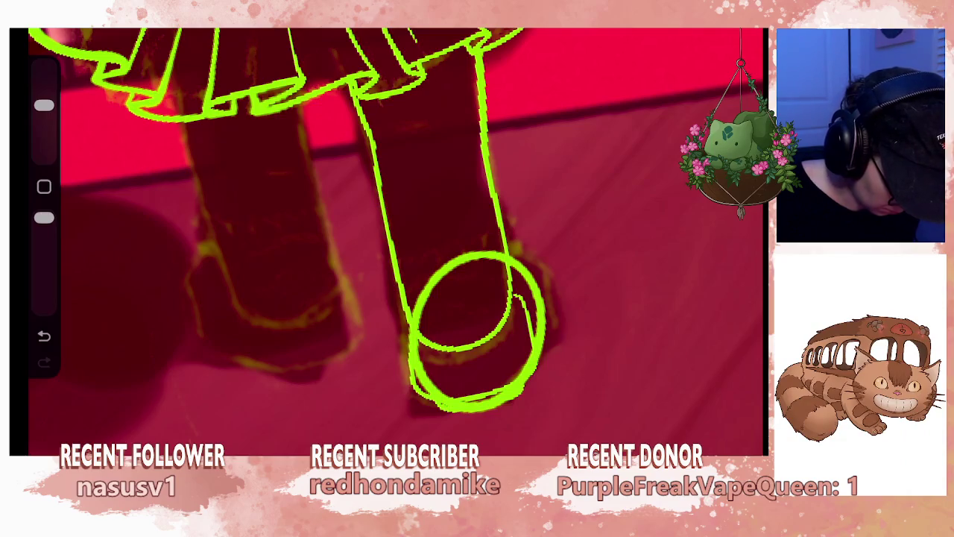
left_click(735, 22)
left_click(620, 139)
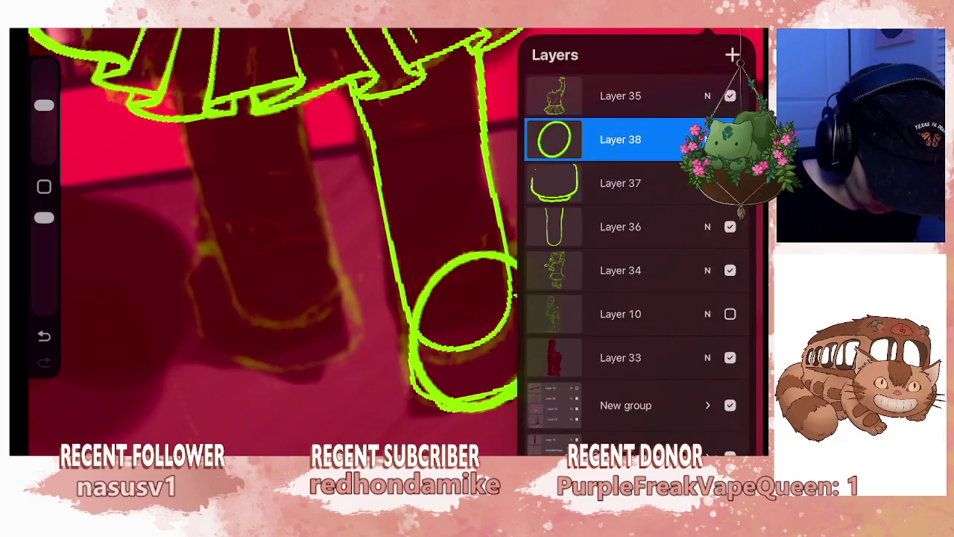
left_click(634, 22)
left_click(634, 23)
- Trim the circle's overlapping inner arcs and stray bits around the shoe
left_click_drag(482, 255, 532, 280)
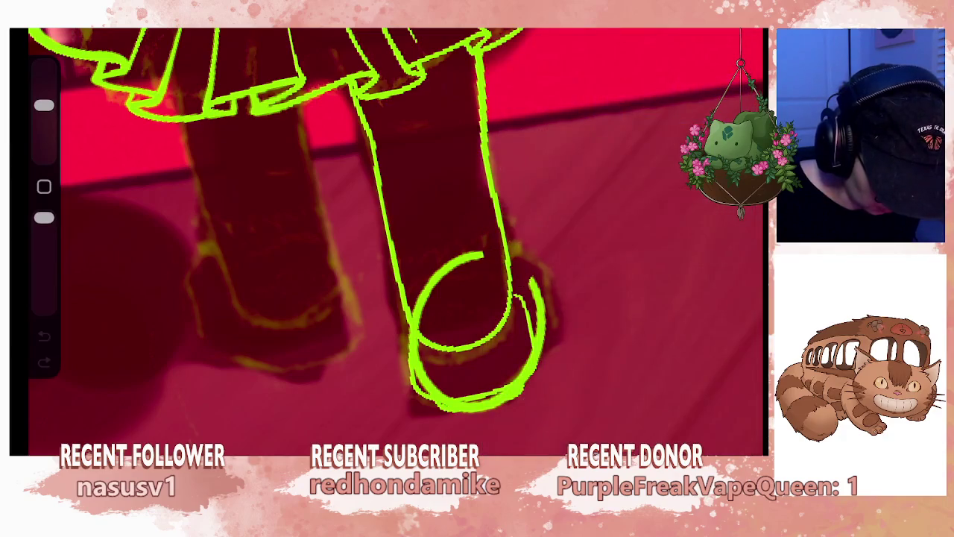
key("ctrl+z")
key("ctrl+z")
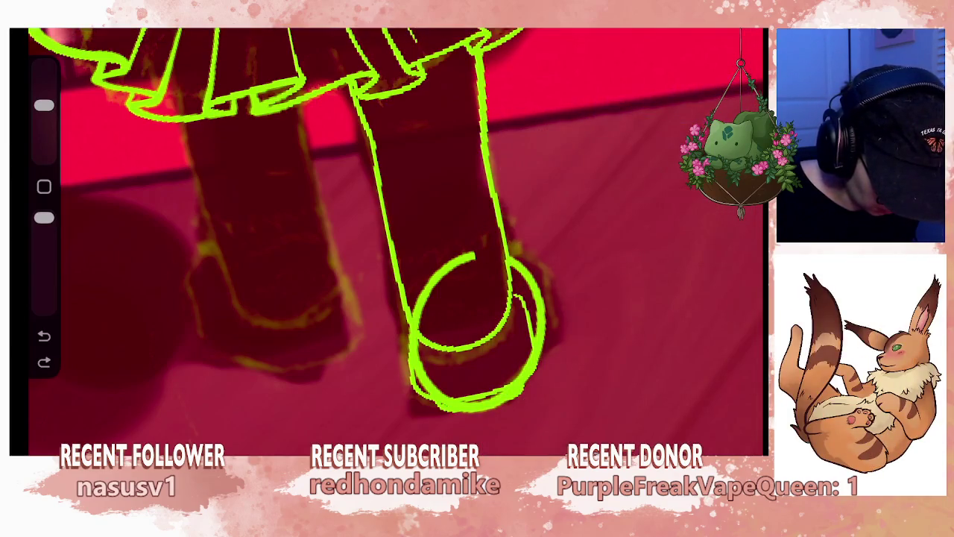
left_click_drag(474, 255, 446, 269)
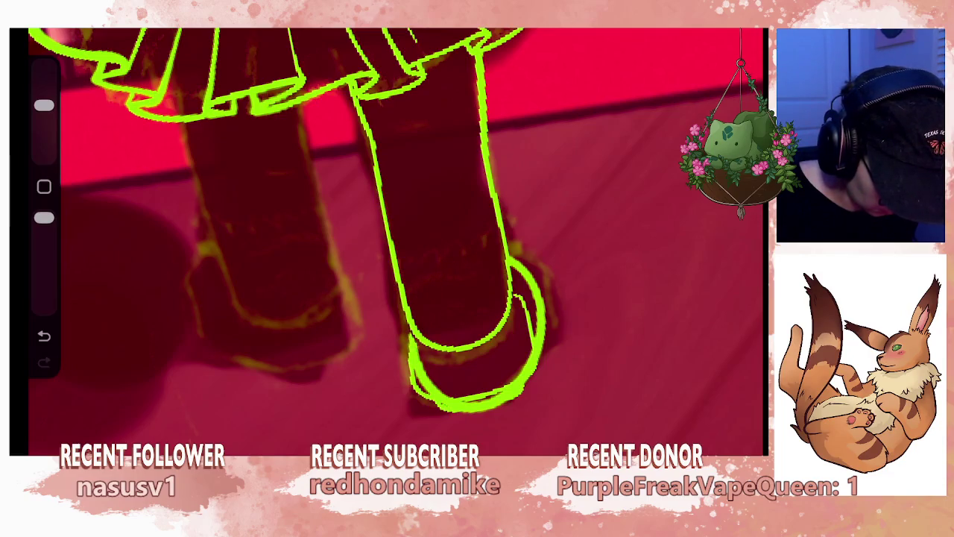
left_click_drag(417, 370, 414, 340)
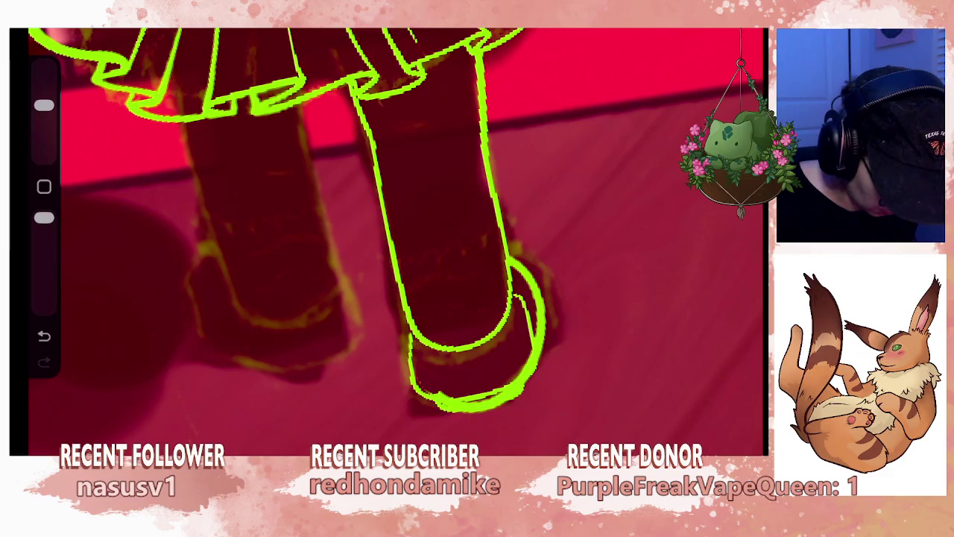
mouse_move(513, 389)
left_mouse_down()
mouse_move(503, 396)
mouse_move(510, 390)
left_mouse_up()
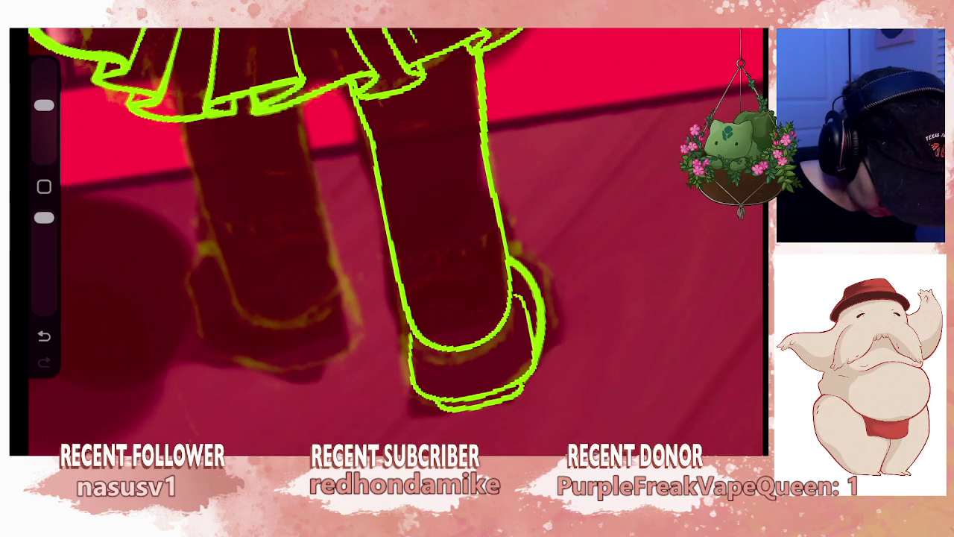
- Zoom out to check the figure and select Layer 37
scroll(397, 241, "down", 5)
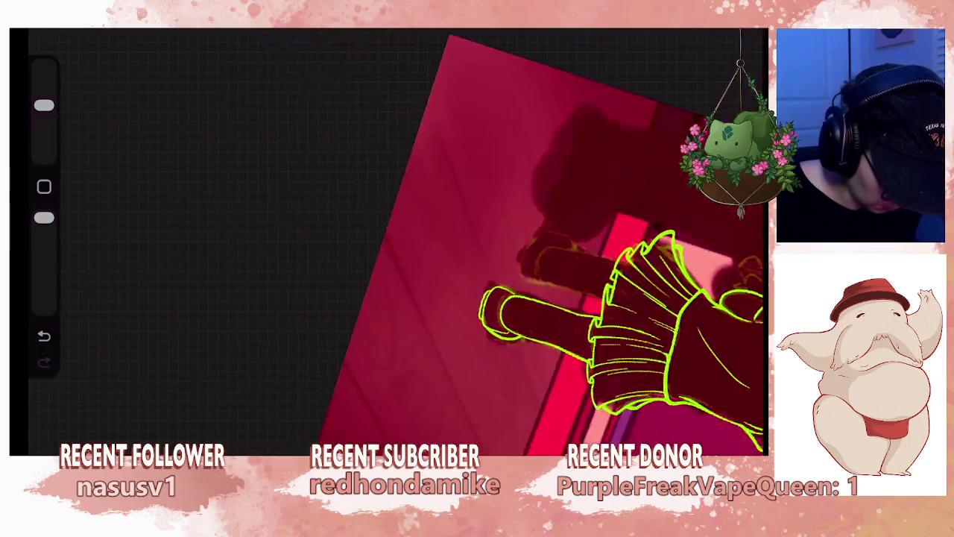
scroll(485, 246, "down", 3)
scroll(484, 246, "down", 3)
scroll(522, 246, "down", 2)
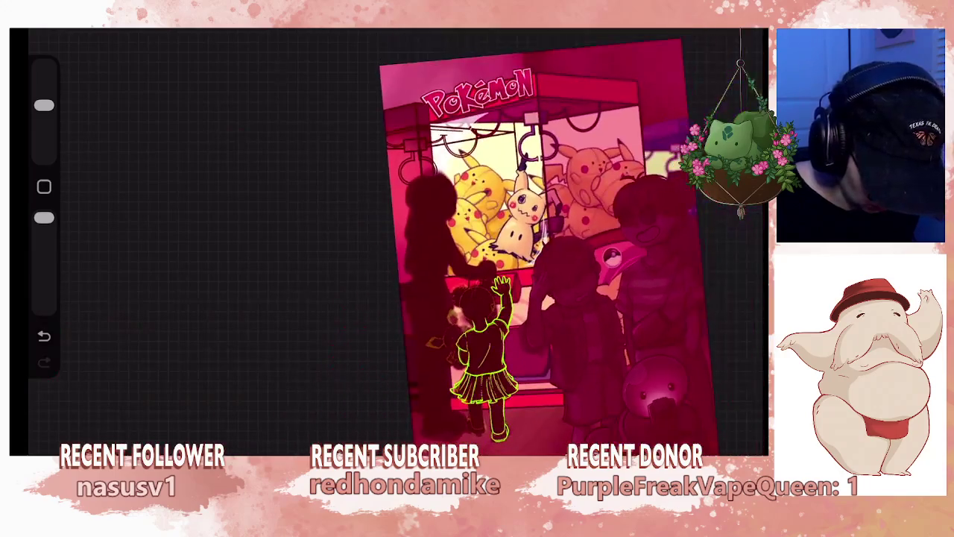
scroll(481, 350, "up", 5)
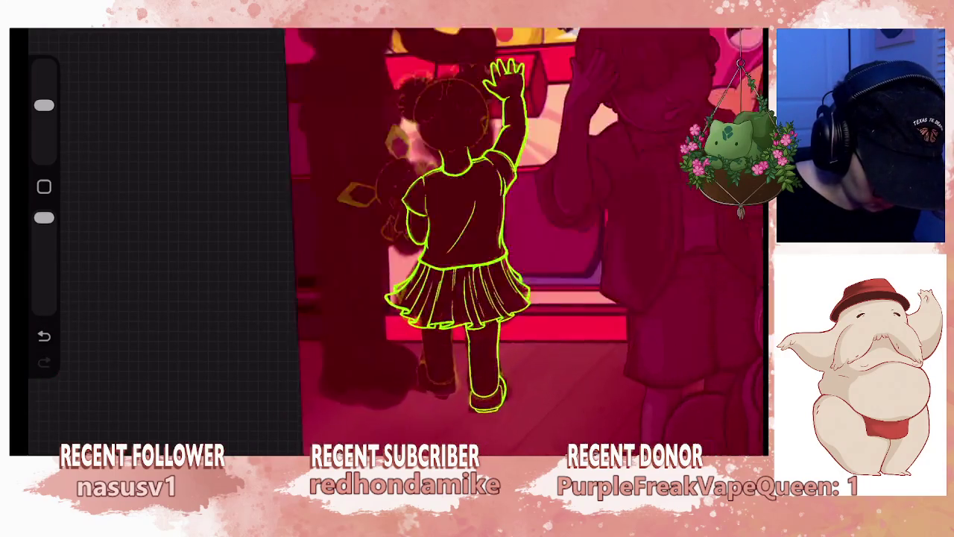
scroll(481, 388, "up", 3)
left_click(727, 30)
left_click(621, 183)
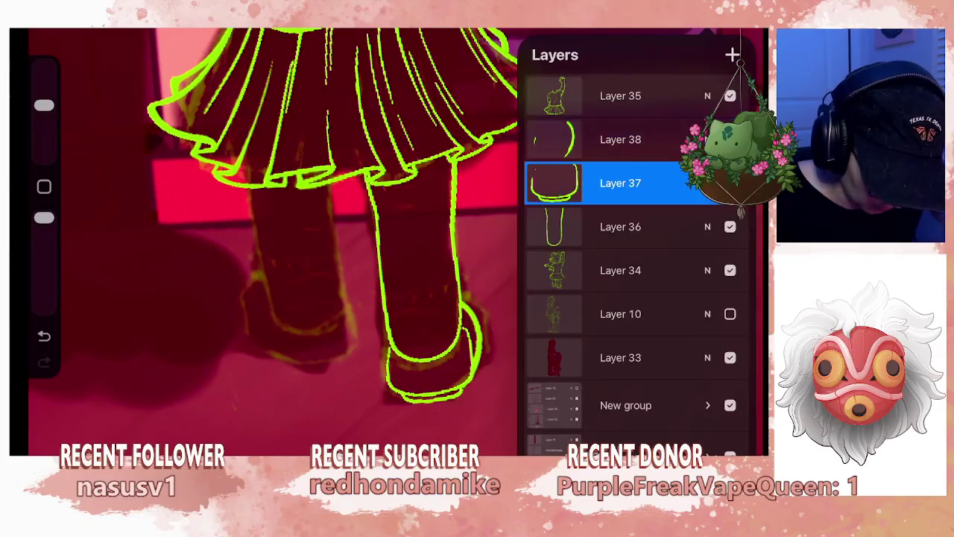
left_click(641, 30)
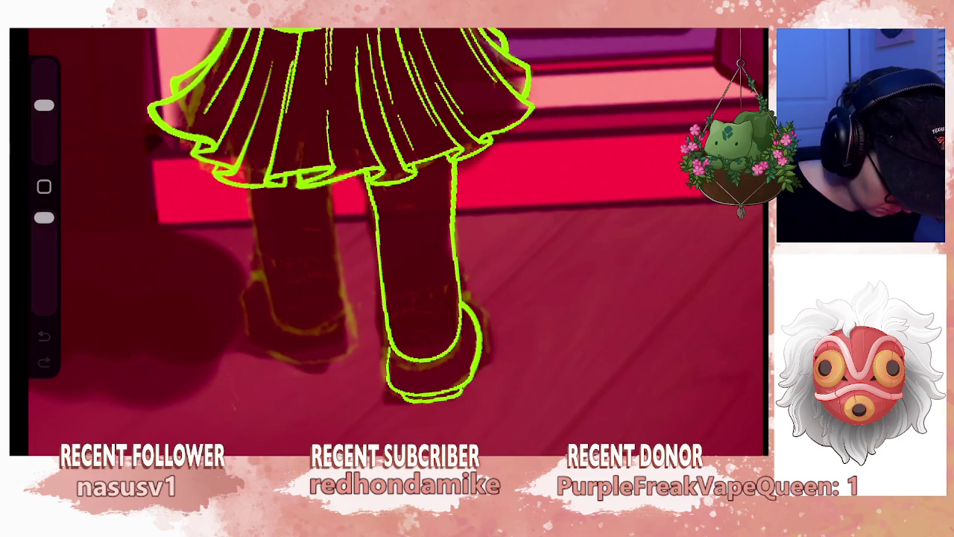
- Delete Layers 37, 38 and 36, then add a new empty layer above Layer 34
scroll(392, 239, "down", 5)
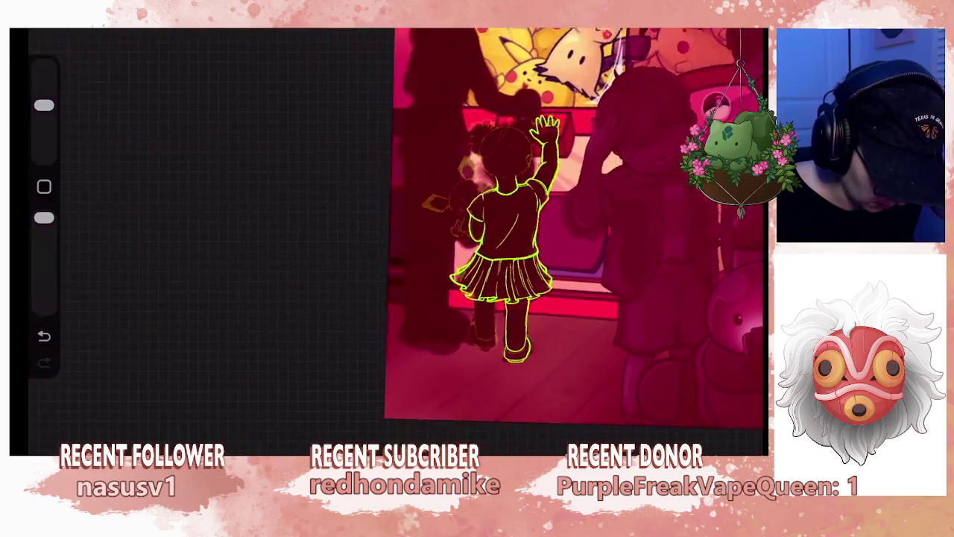
scroll(477, 223, "down", 1)
scroll(477, 224, "down", 3)
scroll(477, 223, "down", 2)
scroll(477, 223, "up", 2)
left_click(753, 33)
left_click_drag(671, 183, 582, 183)
left_click(716, 182)
left_click_drag(671, 139, 581, 139)
left_click(716, 139)
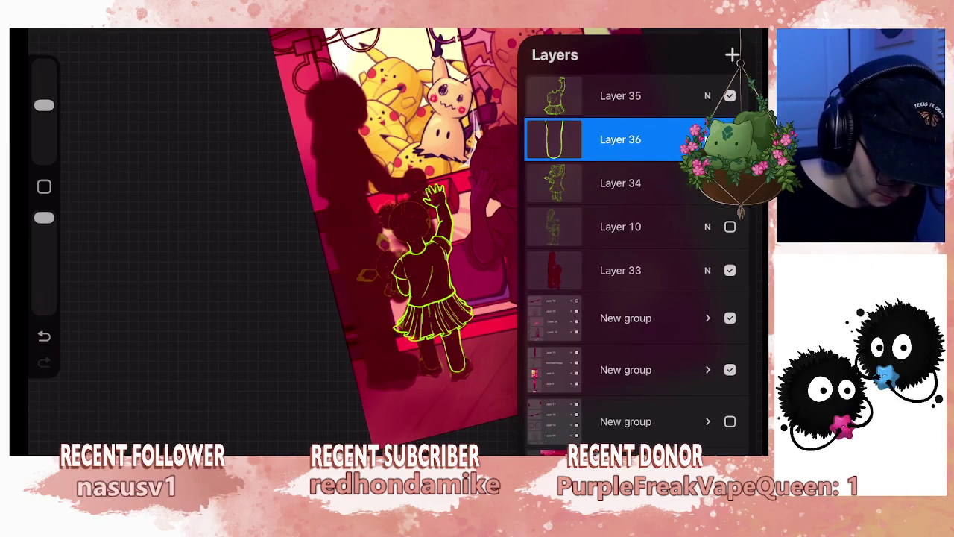
left_click_drag(671, 139, 567, 140)
left_click(716, 139)
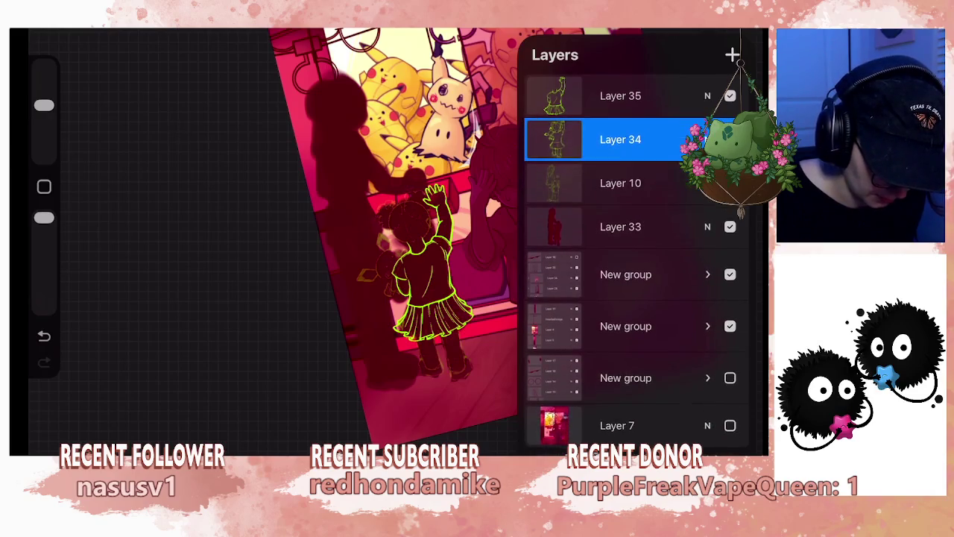
left_click(732, 54)
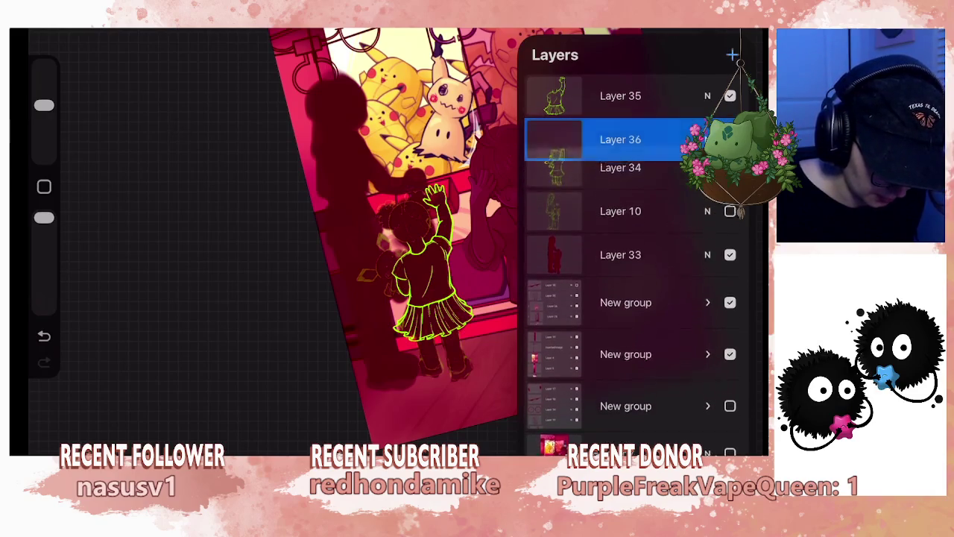
- With a thinner brush, extend the arm line and snap an ellipse for the plush head
scroll(485, 246, "up", 5)
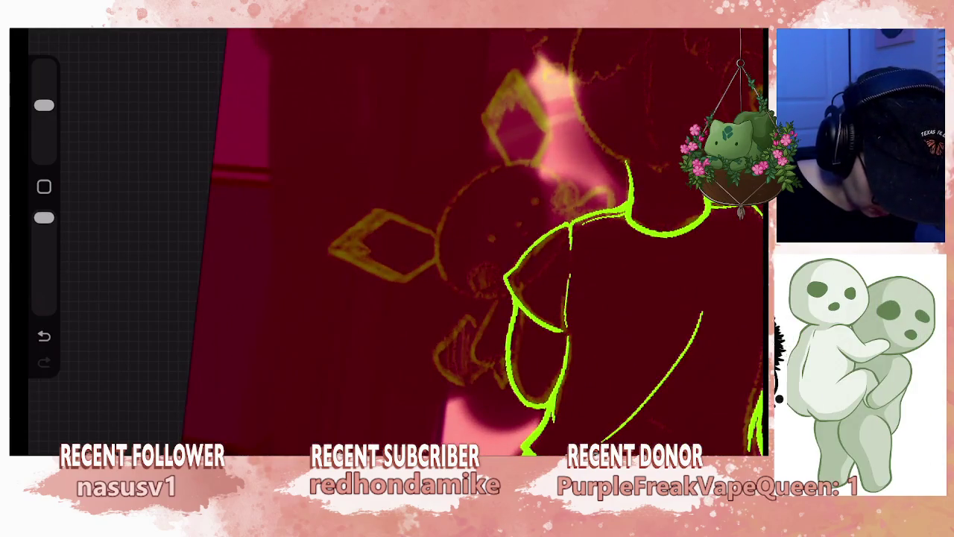
left_click_drag(44, 105, 44, 133)
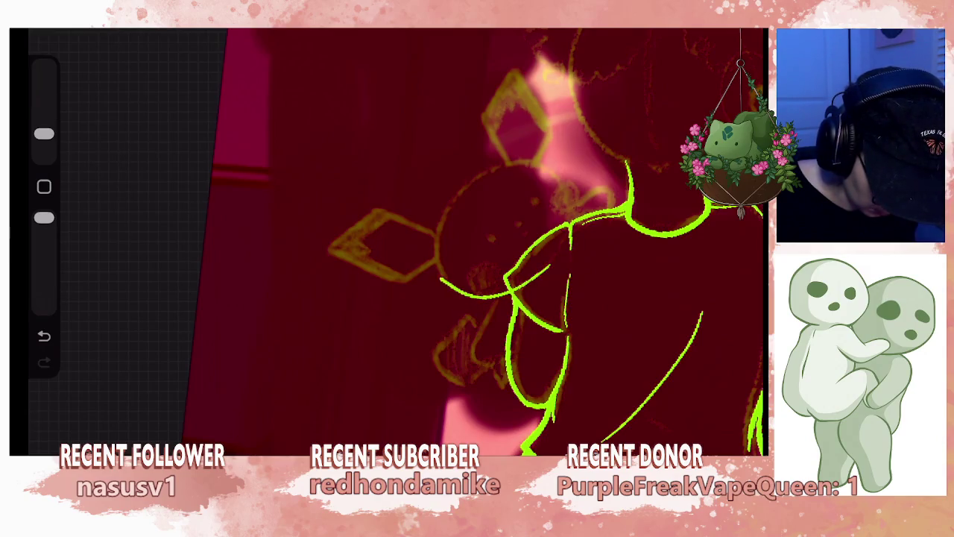
mouse_move(454, 182)
left_mouse_down()
mouse_move(507, 158)
mouse_move(554, 159)
left_mouse_up()
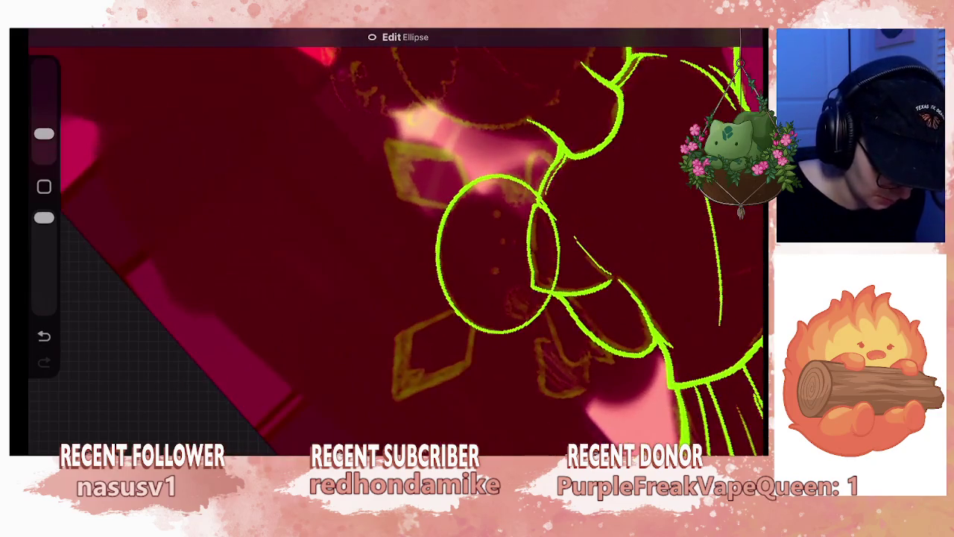
left_click_drag(44, 133, 44, 105)
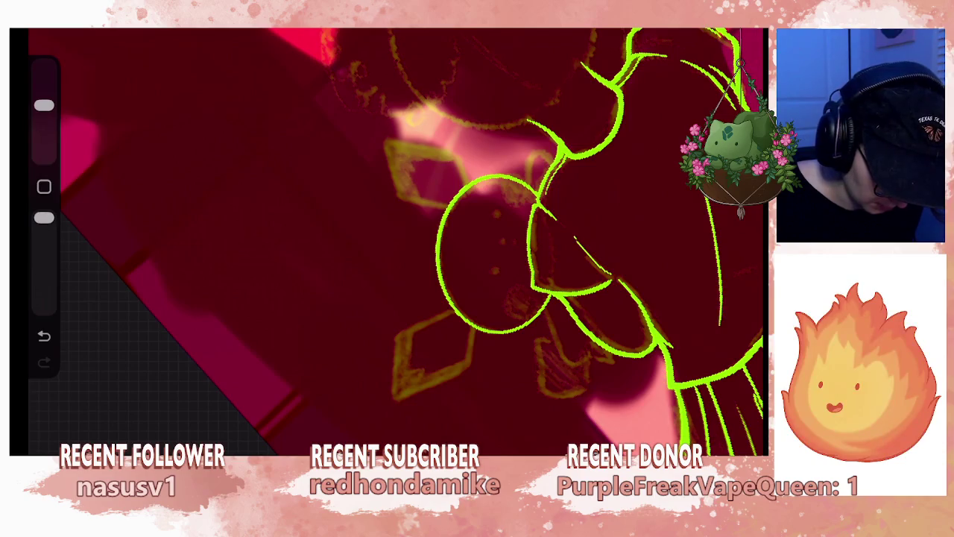
left_click_drag(44, 105, 44, 134)
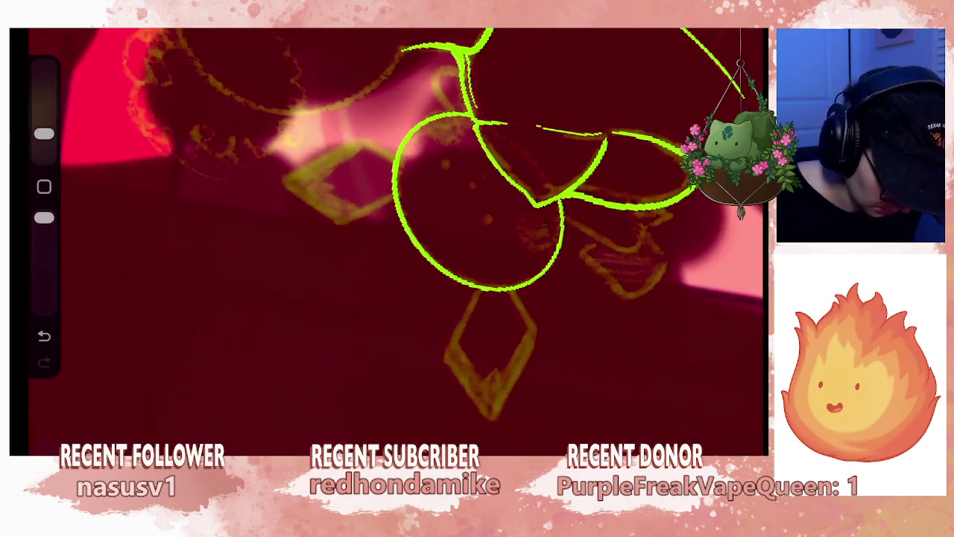
- Add a new layer and sketch an ear outline toward the head, then undo it
left_click(733, 56)
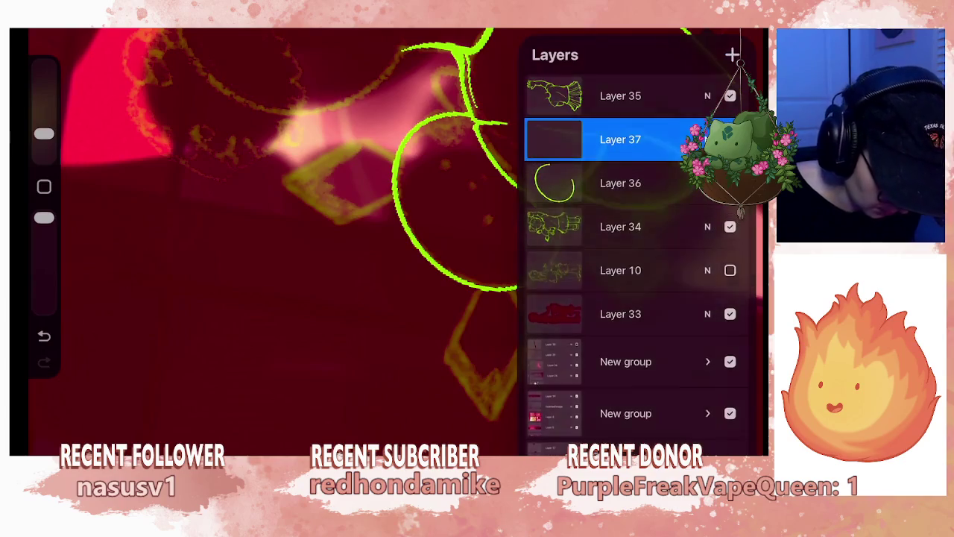
left_click(483, 278)
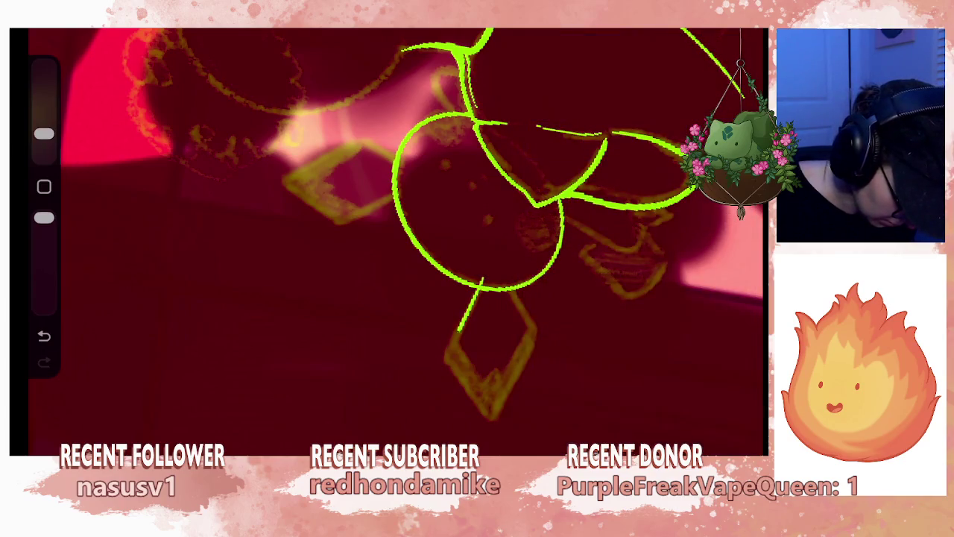
left_click_drag(450, 356, 486, 408)
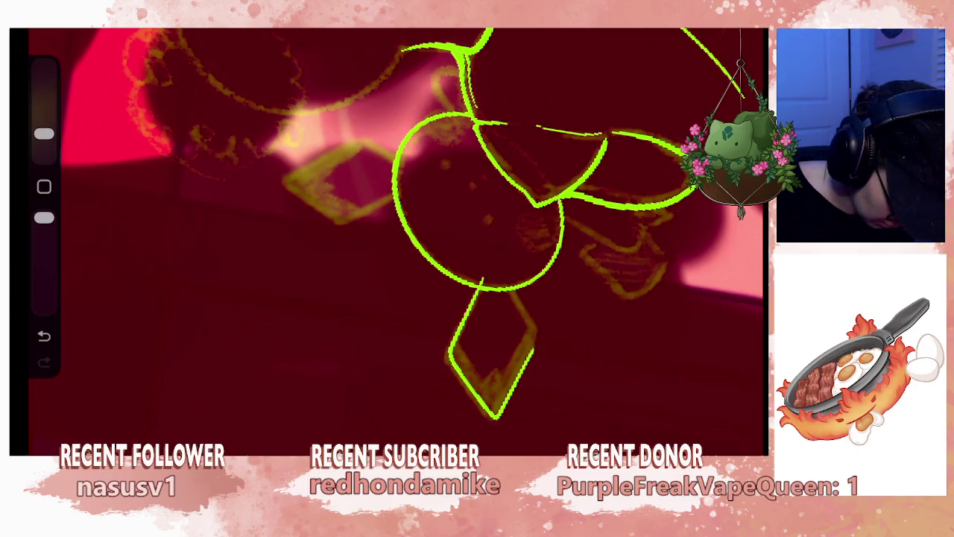
left_click_drag(532, 319, 514, 290)
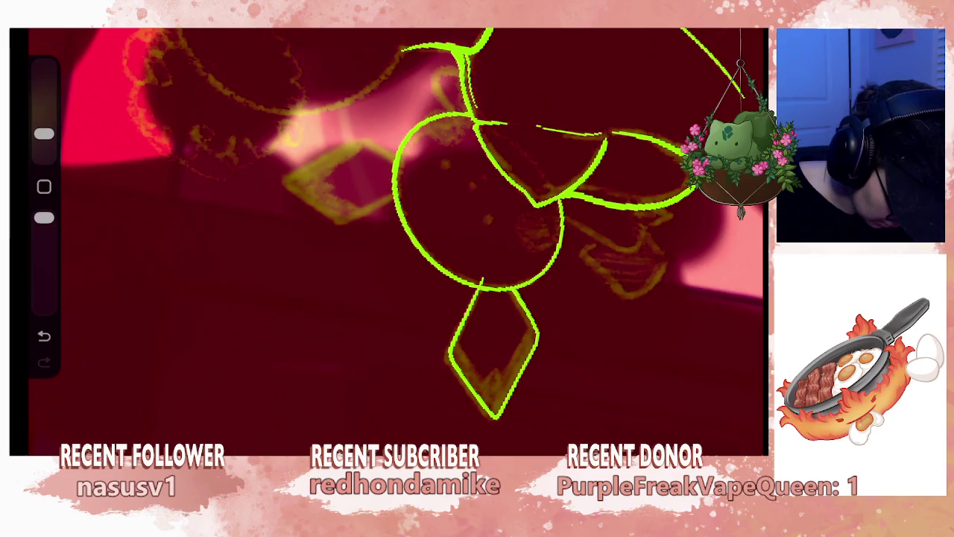
key("ctrl+z")
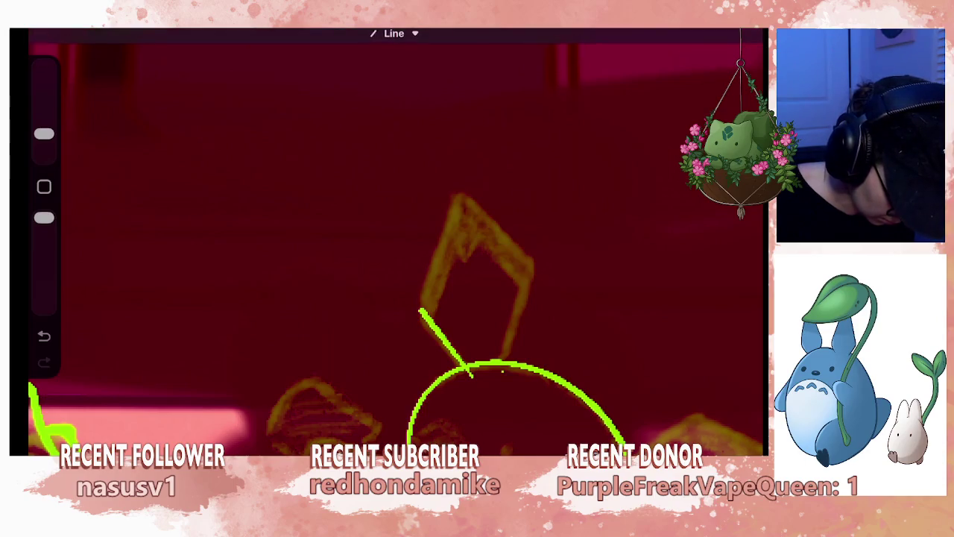
- Draw two QuickShape straight edges from the head's top forming a pointed diamond ear
left_click(507, 361)
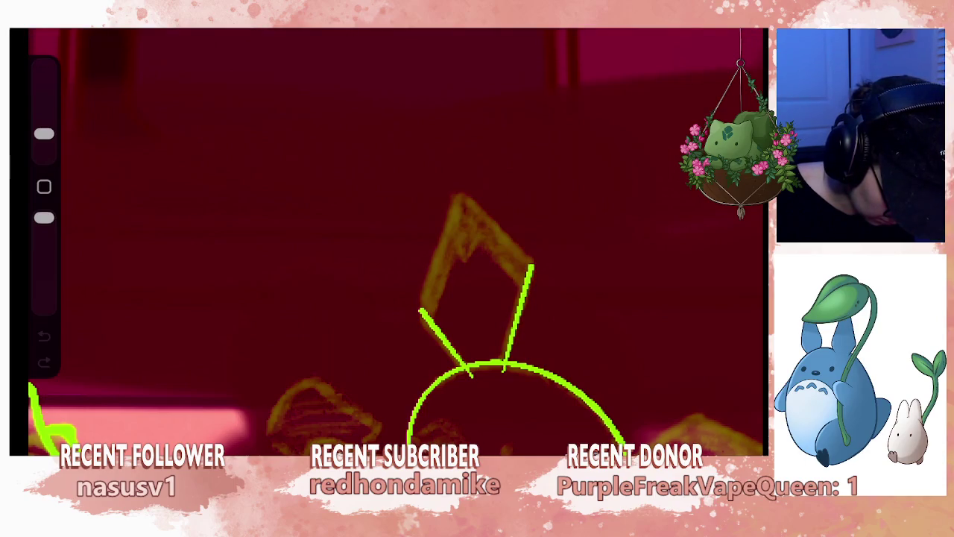
left_click_drag(507, 365, 530, 269)
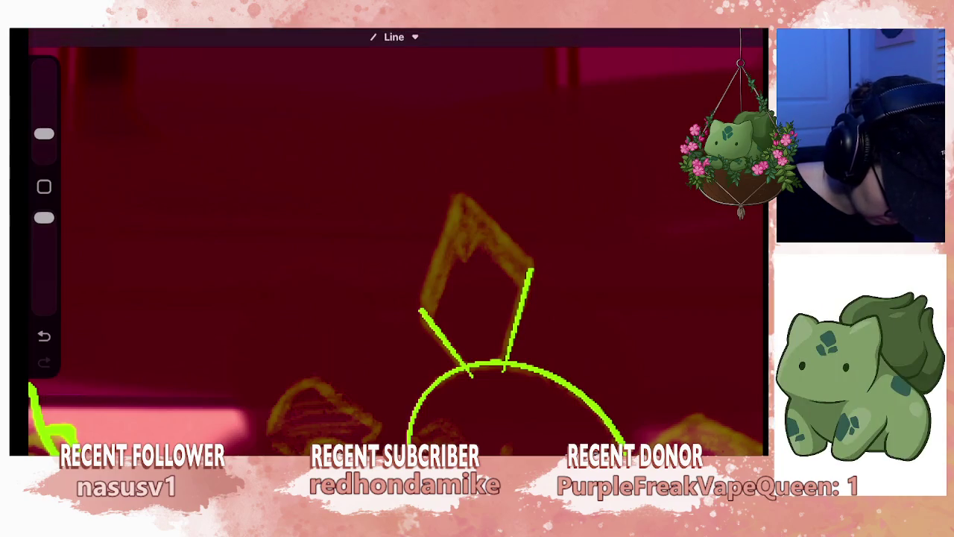
left_click_drag(421, 309, 430, 276)
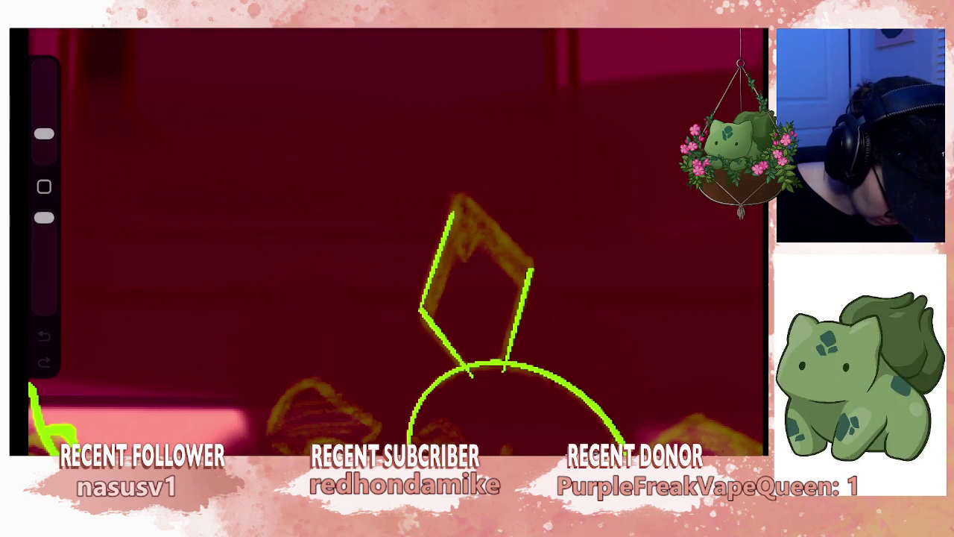
left_click_drag(459, 195, 455, 195)
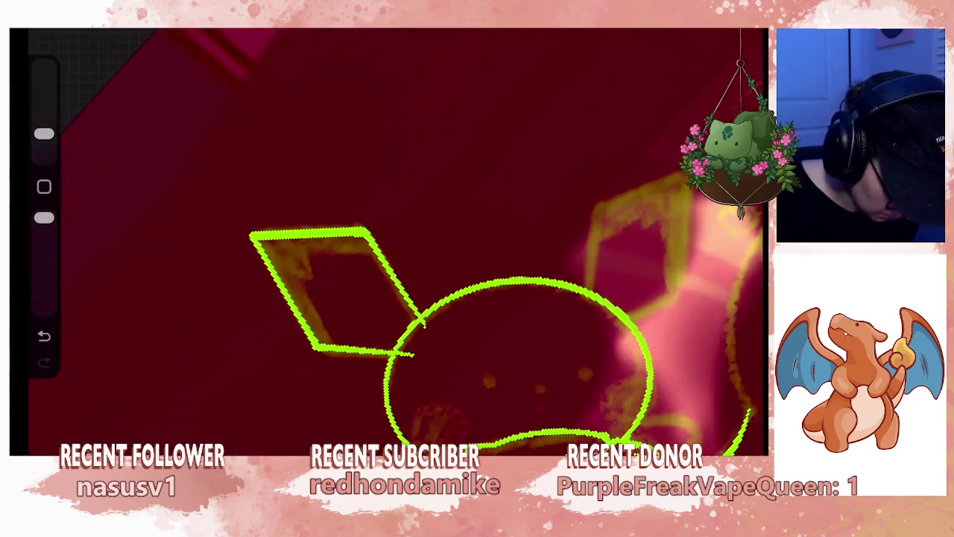
left_click_drag(44, 134, 44, 105)
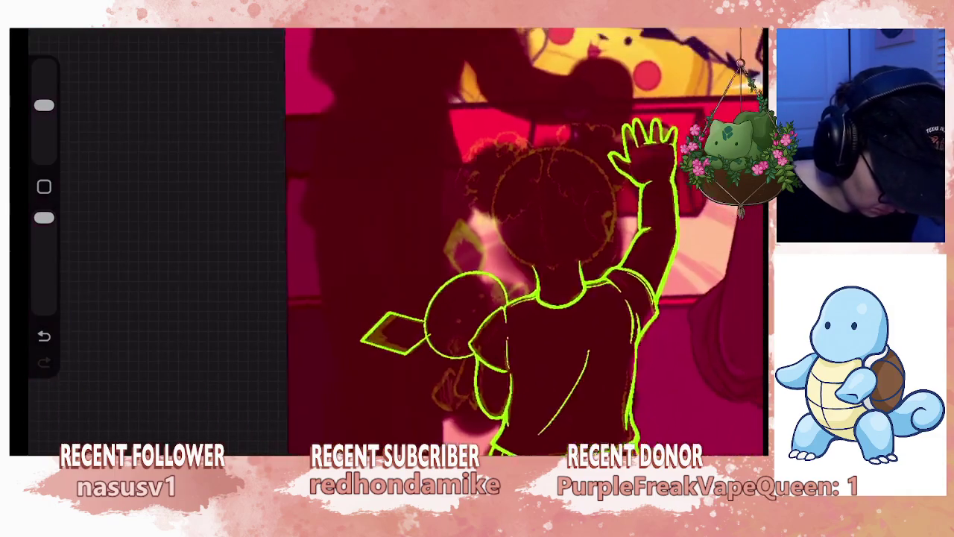
- Duplicate the ear layer and distort the copied diamond, moving it up onto the head
left_click_drag(671, 140, 567, 140)
left_click(682, 139)
key("l")
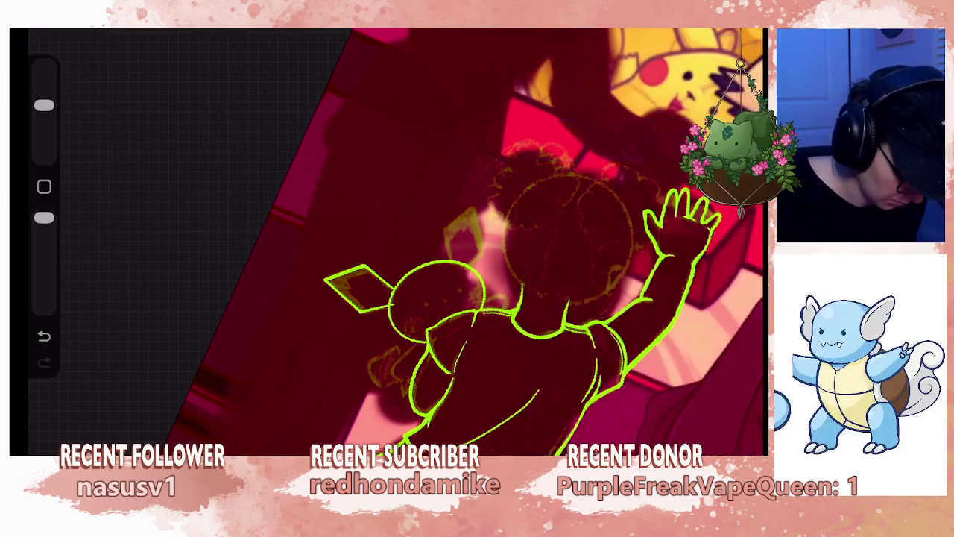
key("v")
left_click_drag(403, 282, 477, 254)
left_click_drag(498, 209, 365, 212)
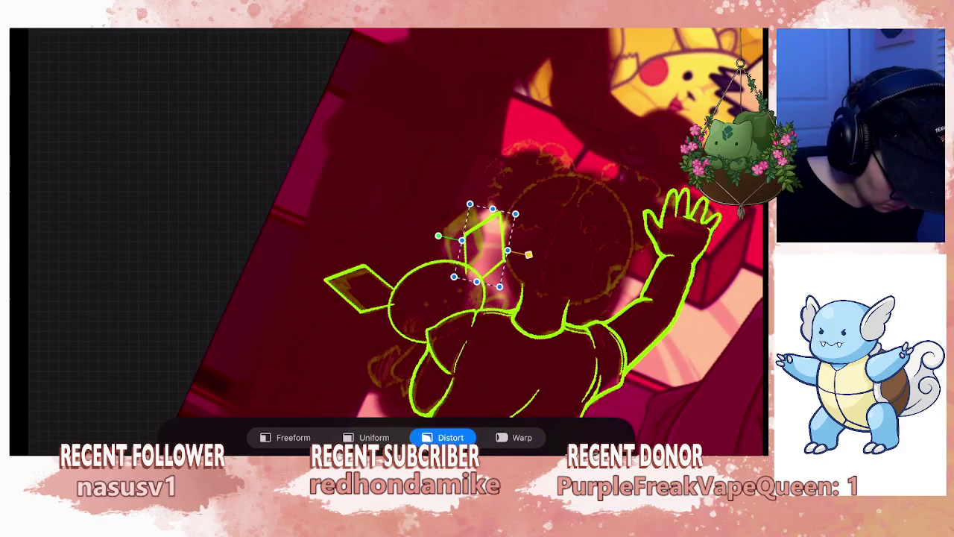
- Rotate the copied diamond upright as the second ear and shrink it with Uniform scaling
scroll(447, 247, "up", 3)
left_click_drag(484, 260, 451, 253)
left_click_drag(390, 243, 383, 256)
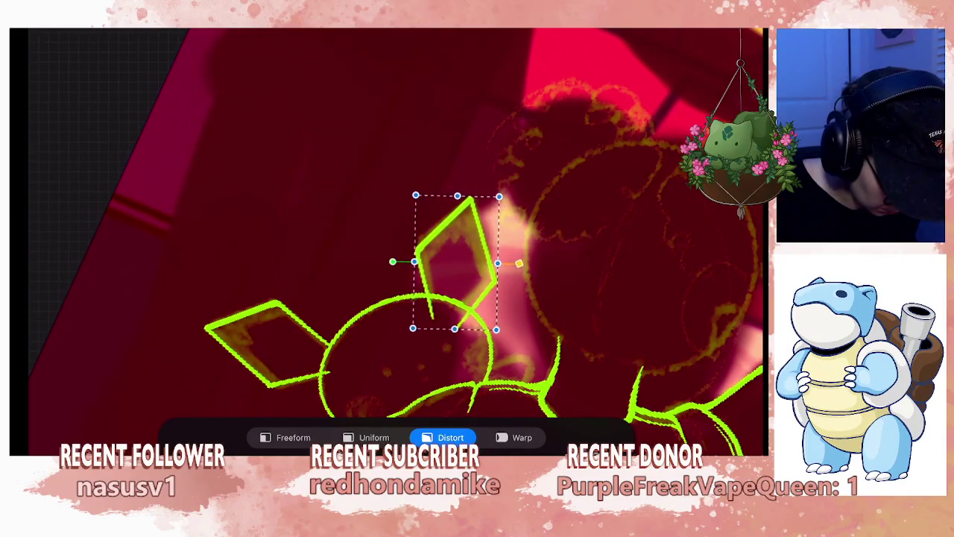
left_click_drag(451, 253, 460, 255)
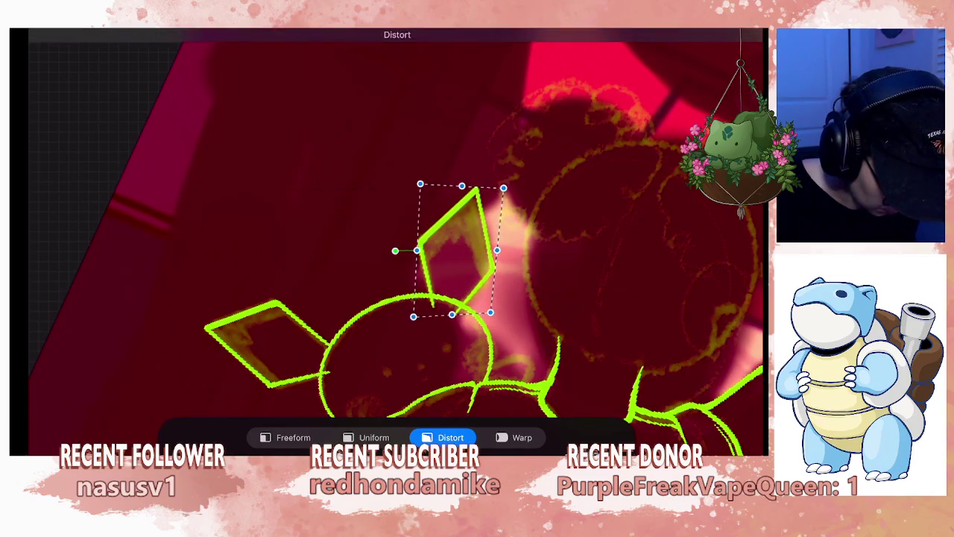
key("ctrl+z")
left_click(373, 437)
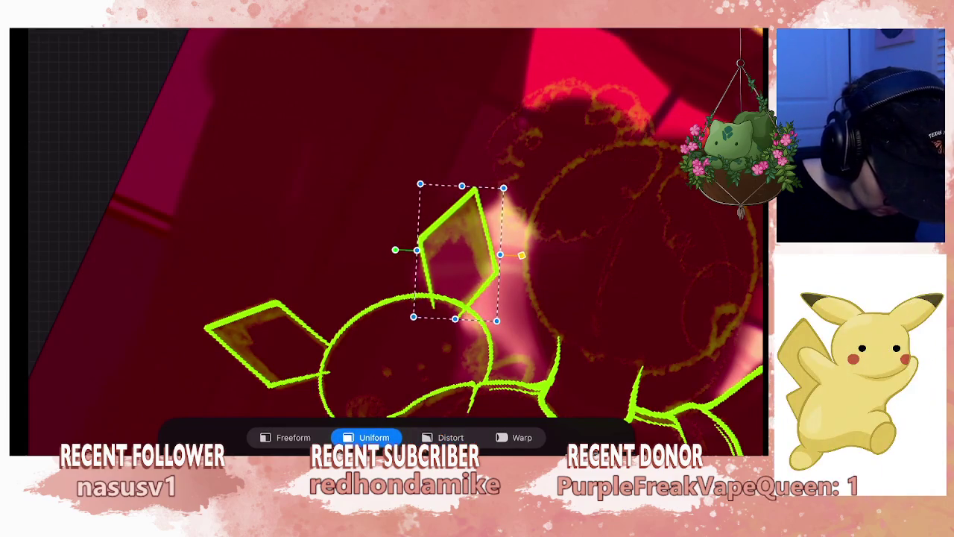
left_click_drag(503, 187, 498, 195)
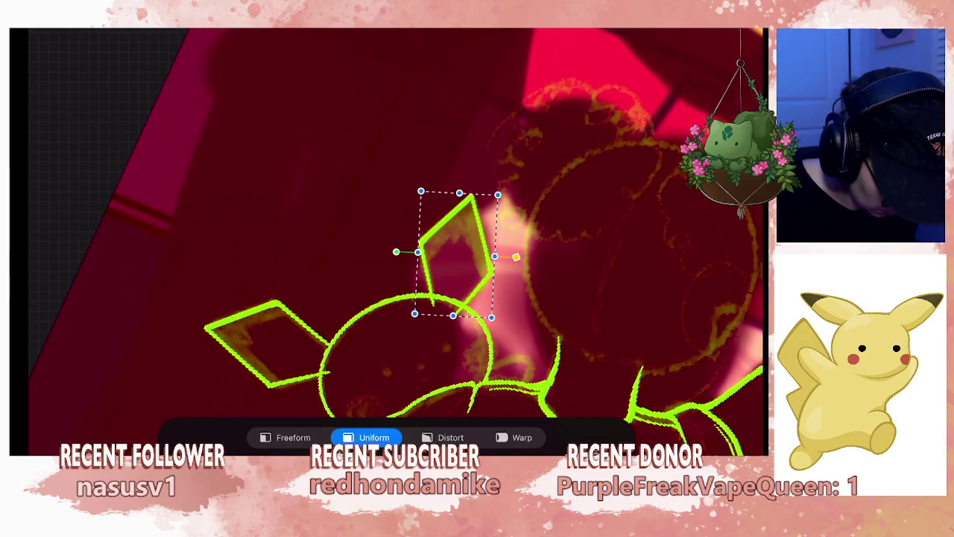
- Commit the ear transform and draw a smooth curved arc on the plush with a smaller brush
key("v")
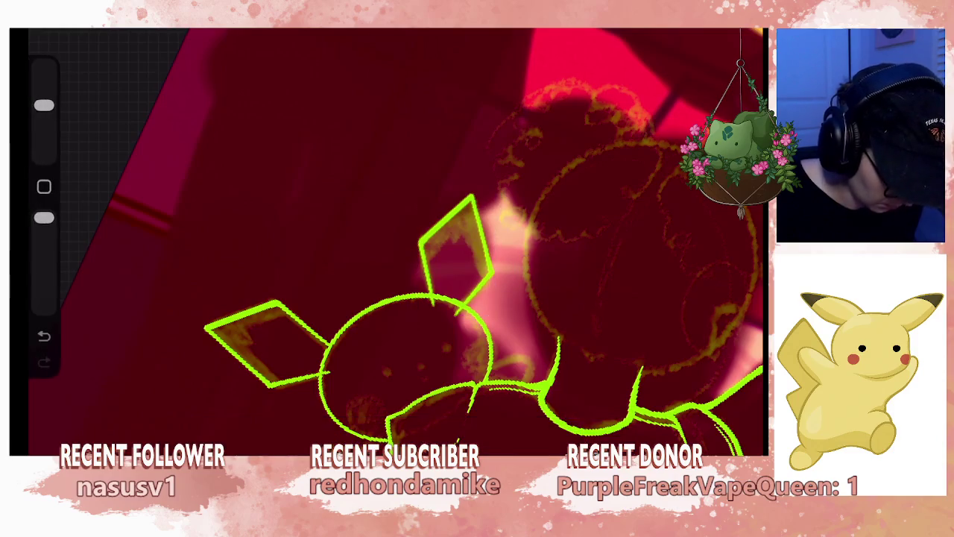
scroll(396, 241, "up", 3)
scroll(396, 241, "up", 3)
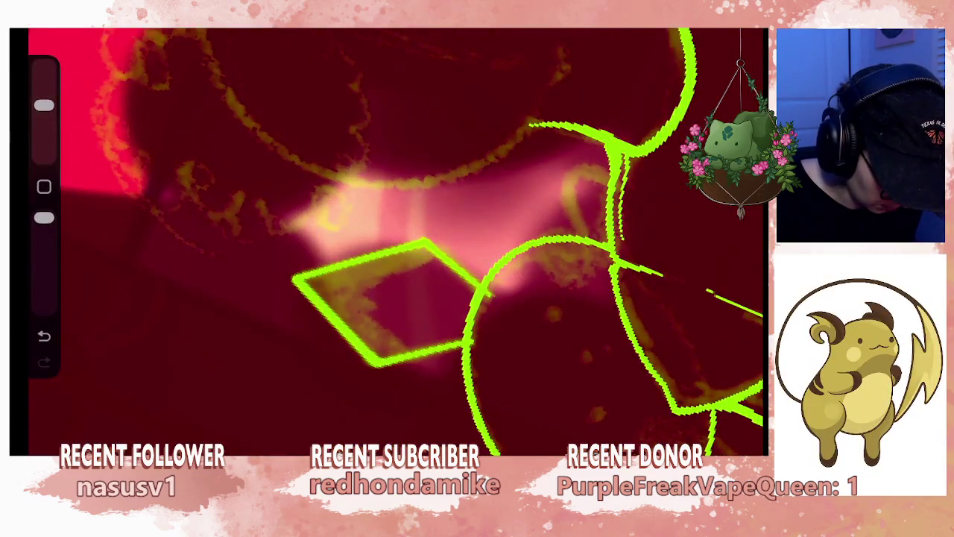
left_click_drag(44, 106, 44, 135)
scroll(396, 241, "up", 3)
scroll(396, 241, "up", 2)
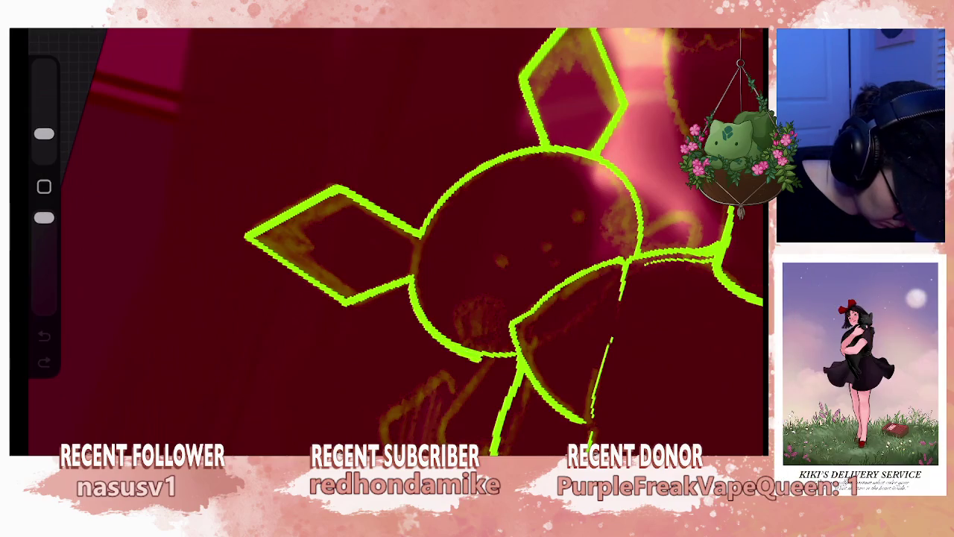
left_click_drag(494, 447, 514, 359)
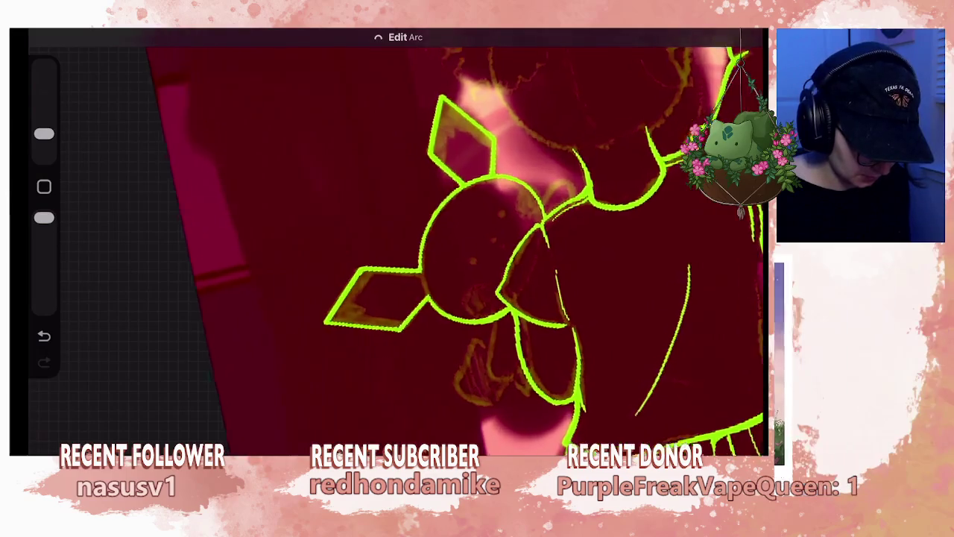
- Merge the two Layer 37s together, then merge them down into Layer 36
key("l")
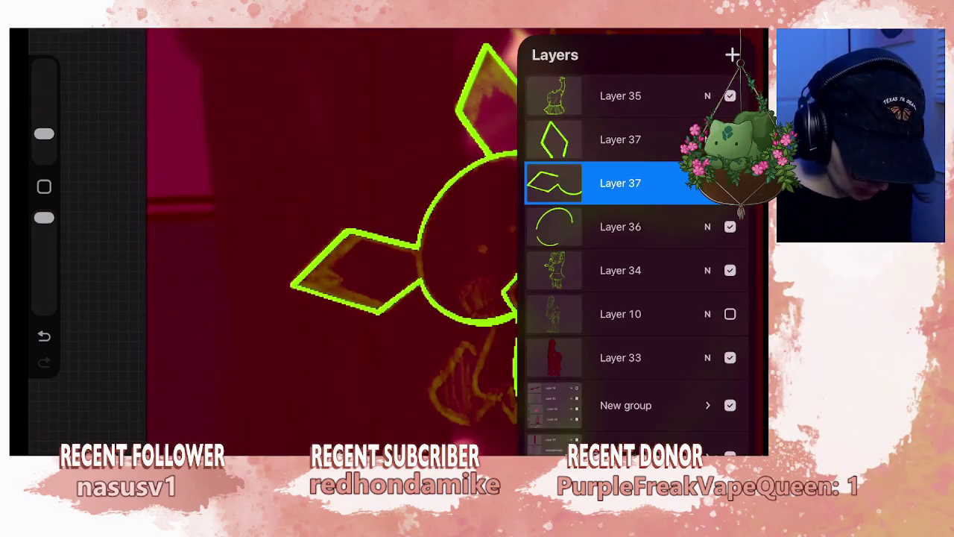
left_click(621, 139)
left_click(445, 308)
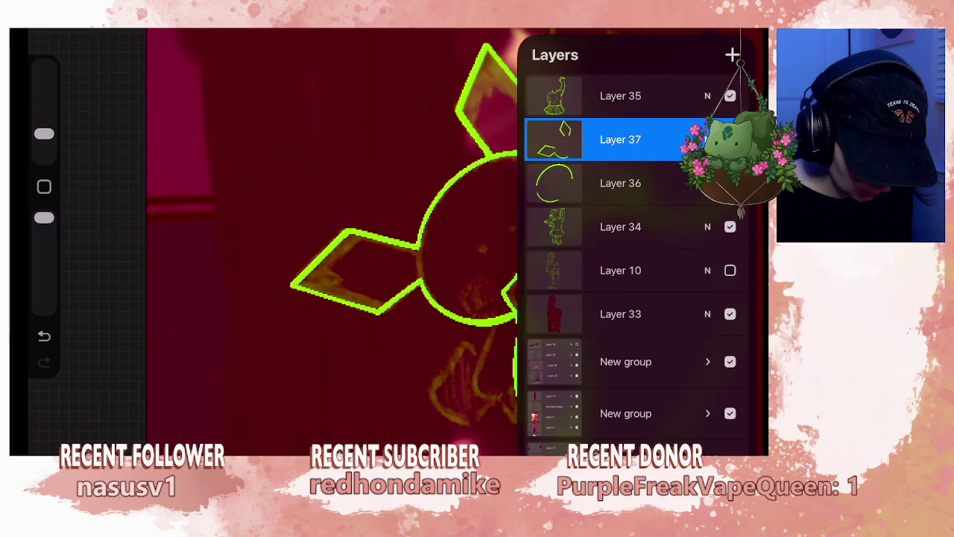
left_click(621, 140)
left_click(447, 312)
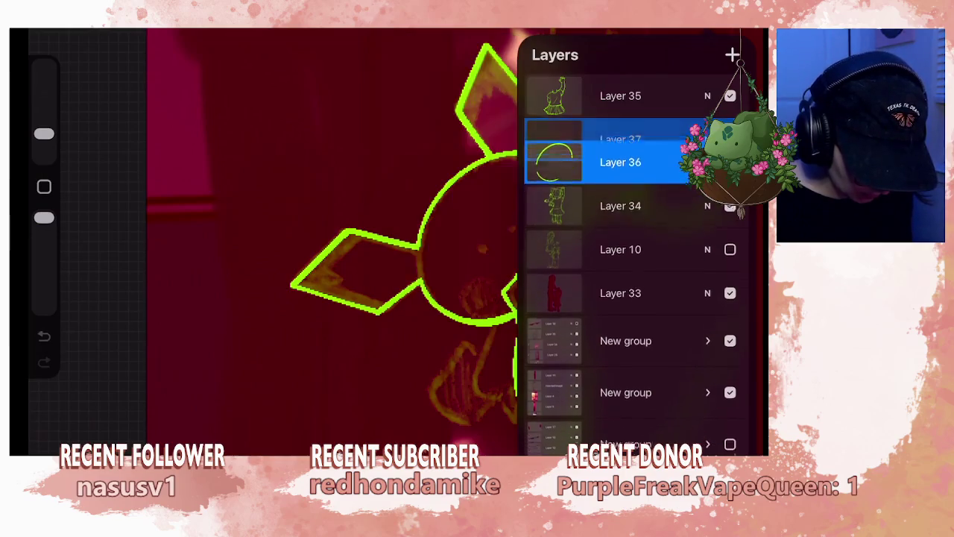
- On a new layer, draw a round cheek circle on the plush
left_click(732, 54)
left_click_drag(507, 276, 701, 425)
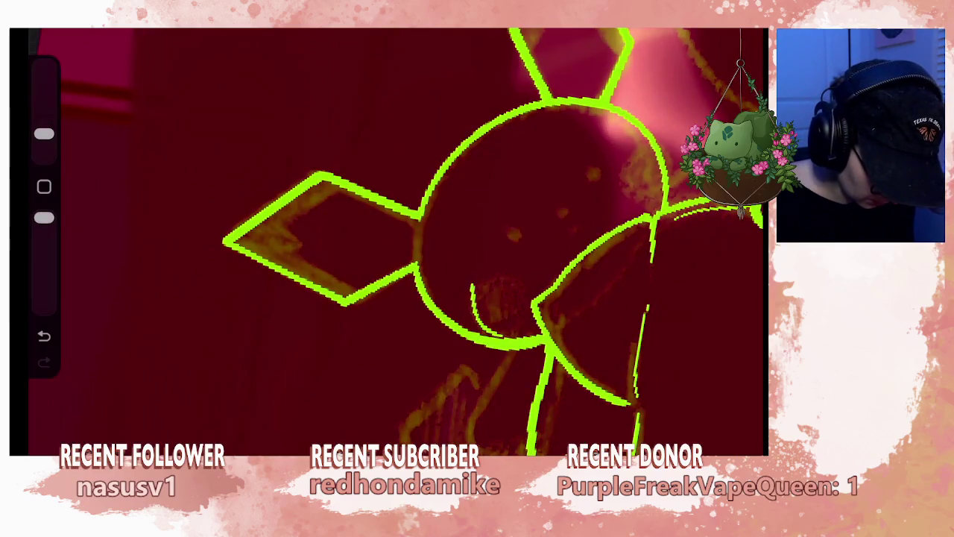
mouse_move(512, 269)
left_mouse_down()
mouse_move(543, 286)
mouse_move(538, 309)
left_mouse_up()
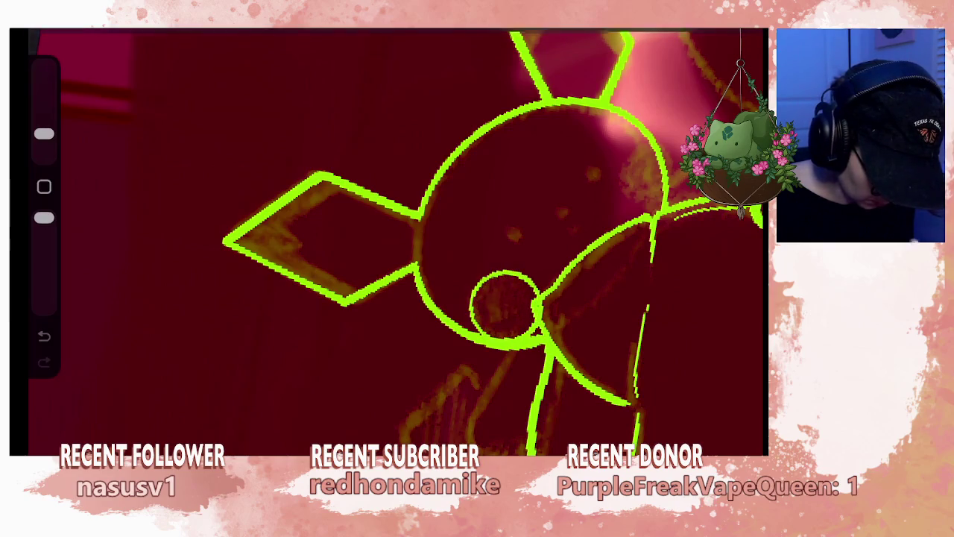
scroll(477, 299, "down", 3)
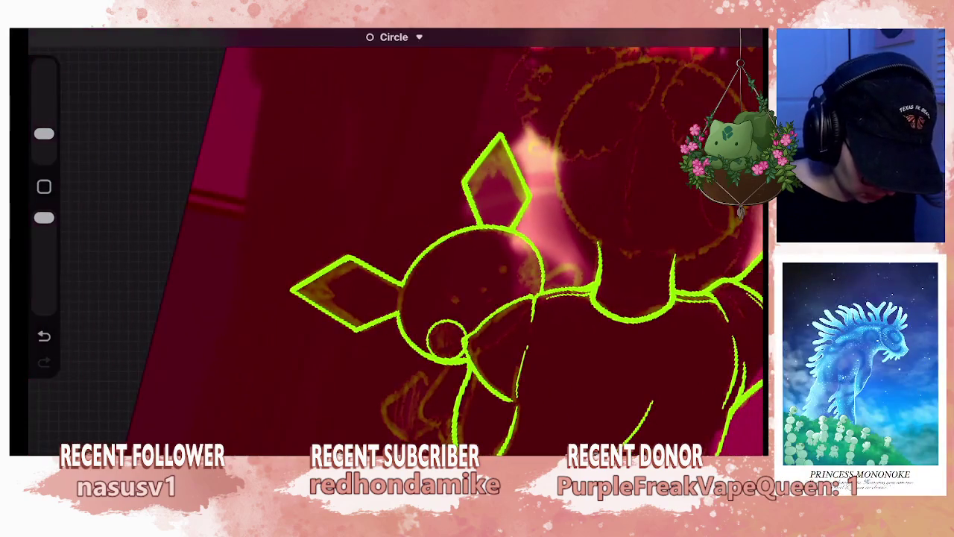
- Duplicate the cheek layer and move the copied circle onto the other cheek
left_click(749, 37)
left_click_drag(671, 140, 589, 139)
left_click(678, 138)
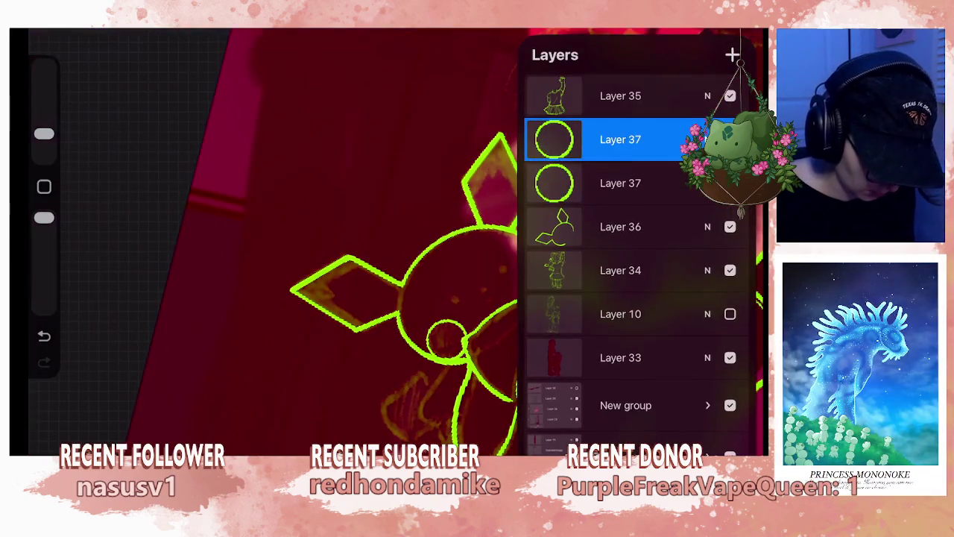
key("v")
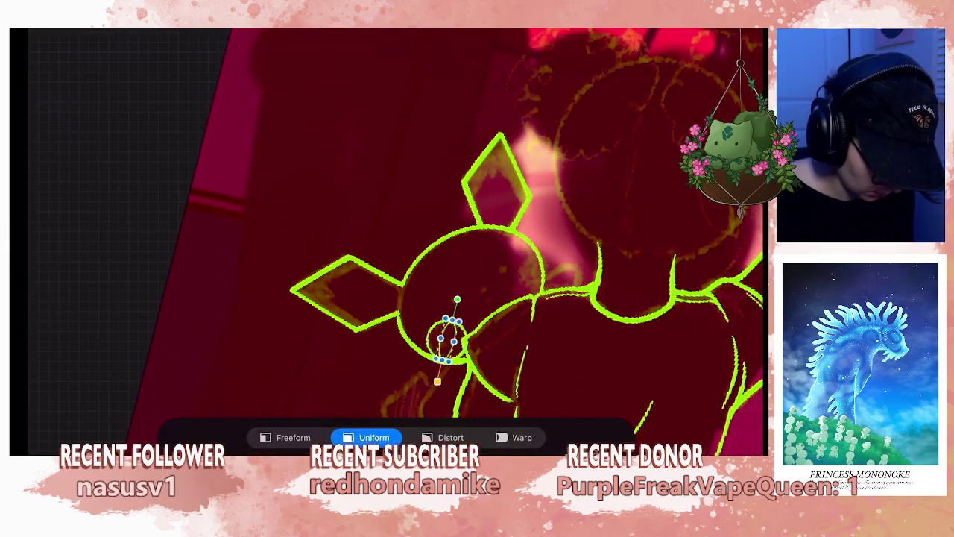
left_click_drag(446, 339, 536, 273)
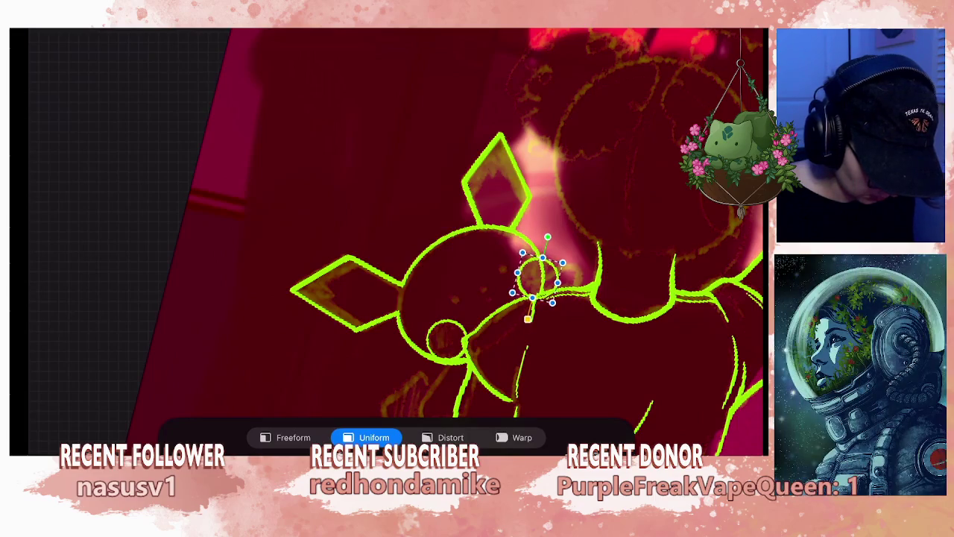
scroll(482, 224, "up", 2)
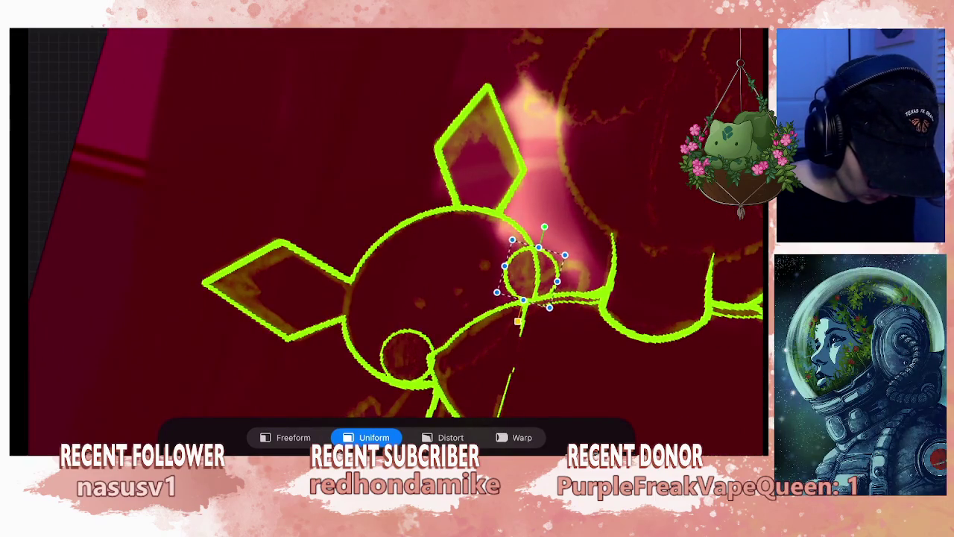
key("v")
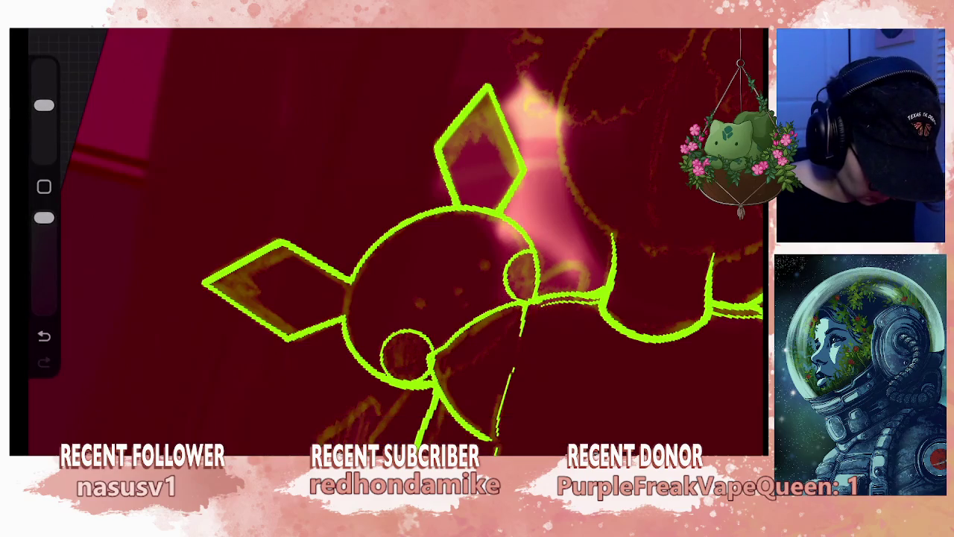
key("ctrl+z")
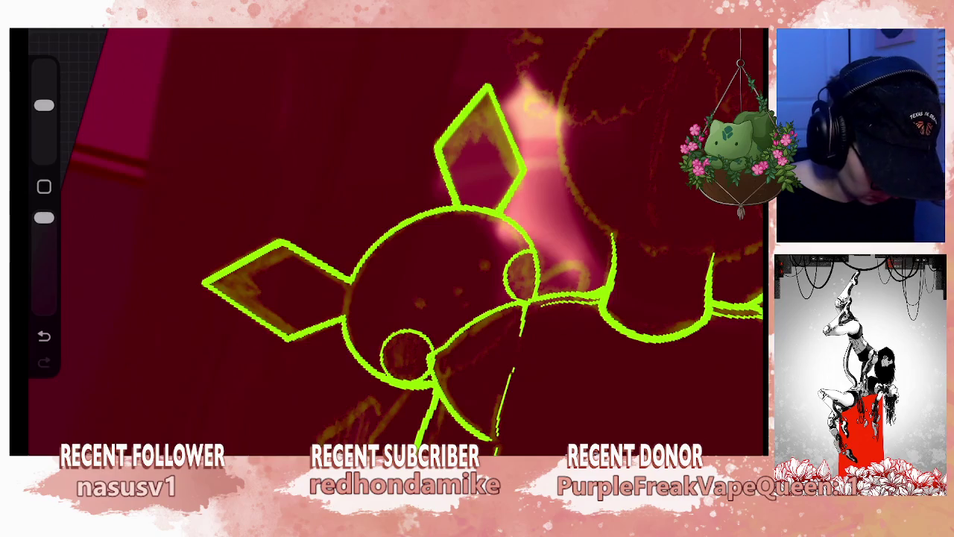
- Merge both cheek layers down into Layer 36 and add a new empty layer above
key("l")
left_click(620, 140)
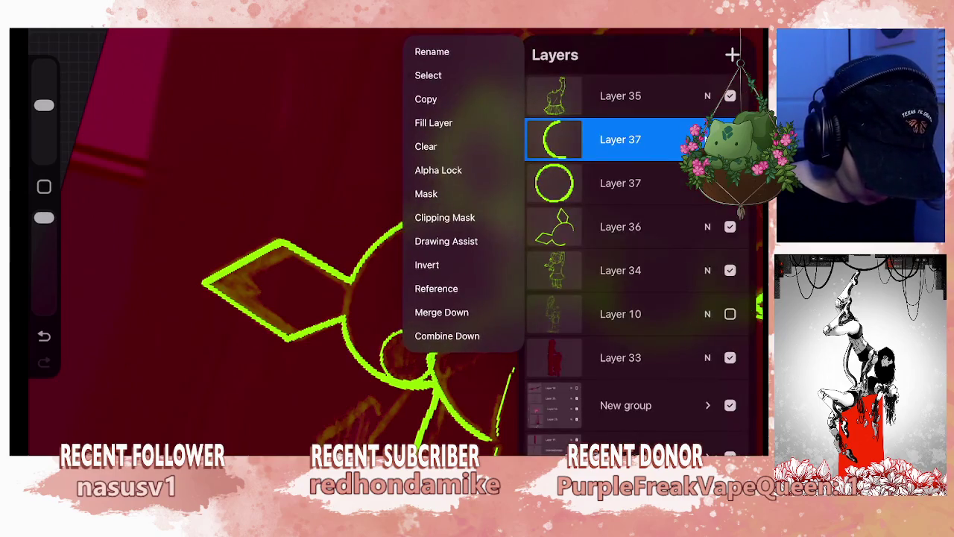
left_click(441, 312)
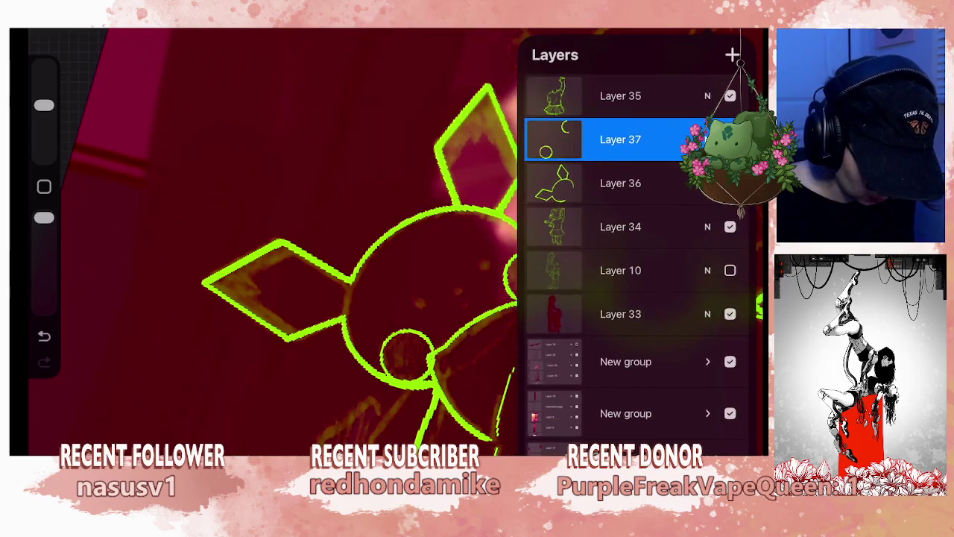
key("l")
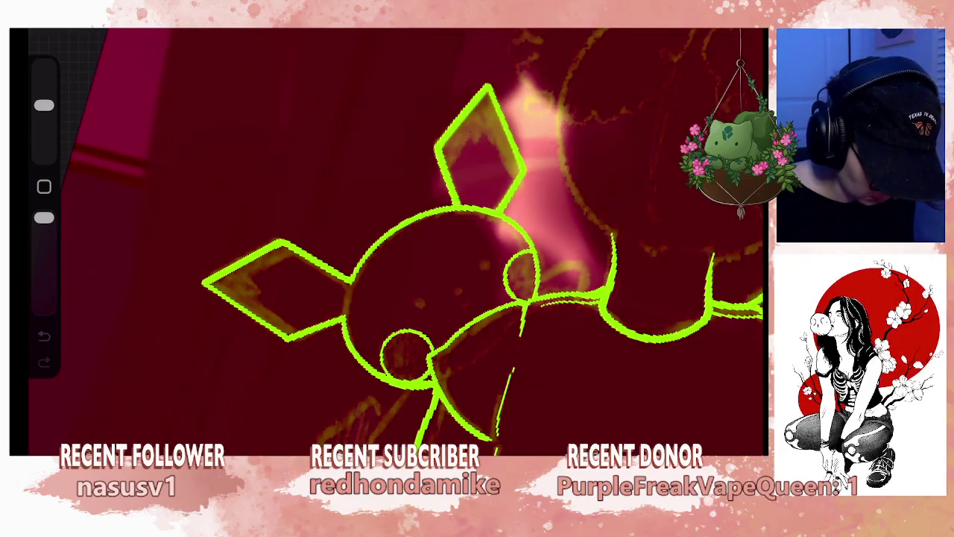
key("l")
left_click(620, 139)
left_click(446, 313)
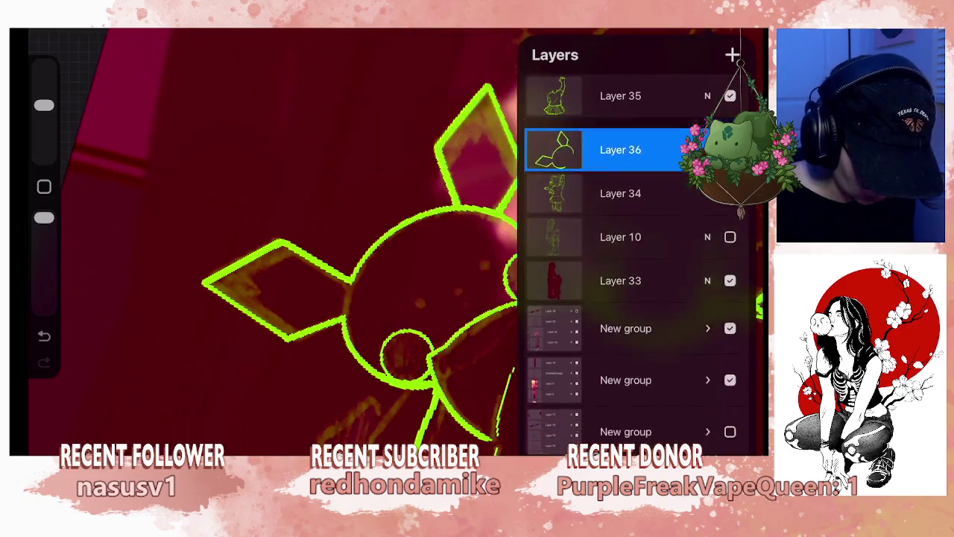
left_click(732, 54)
key("l")
scroll(395, 239, "up", 5)
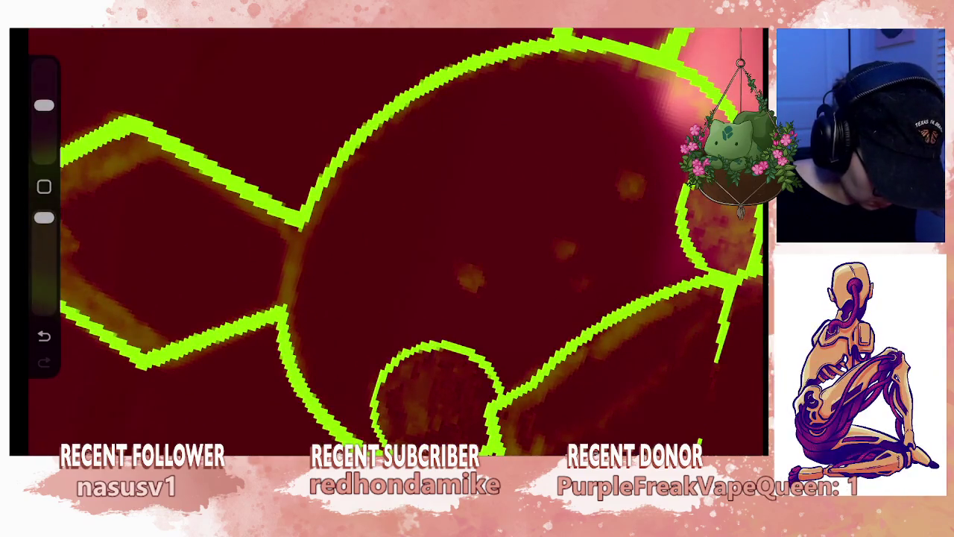
- With a smaller brush, try drawing an eye circle on the plush, then undo it
left_click_drag(44, 105, 44, 134)
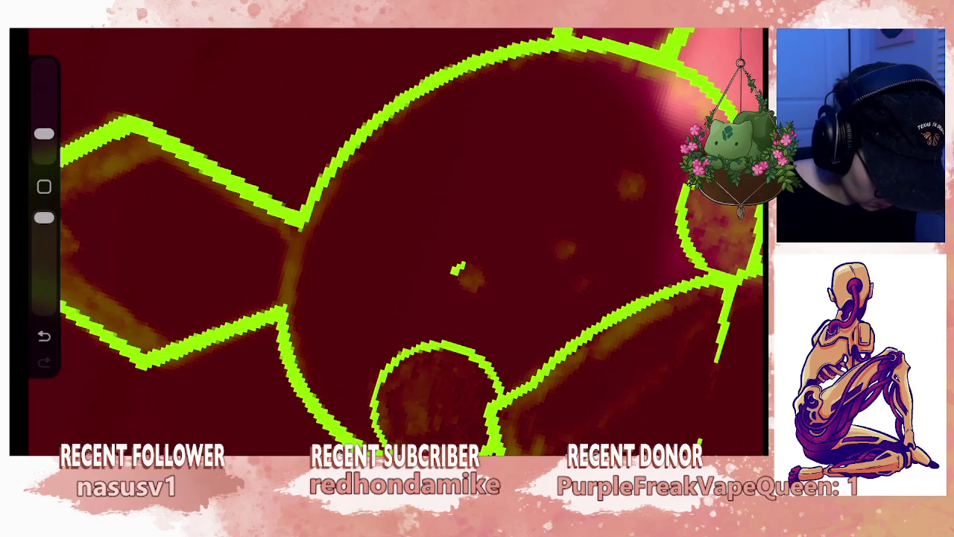
mouse_move(456, 292)
left_mouse_down()
mouse_move(476, 298)
mouse_move(492, 285)
mouse_move(466, 268)
left_mouse_up()
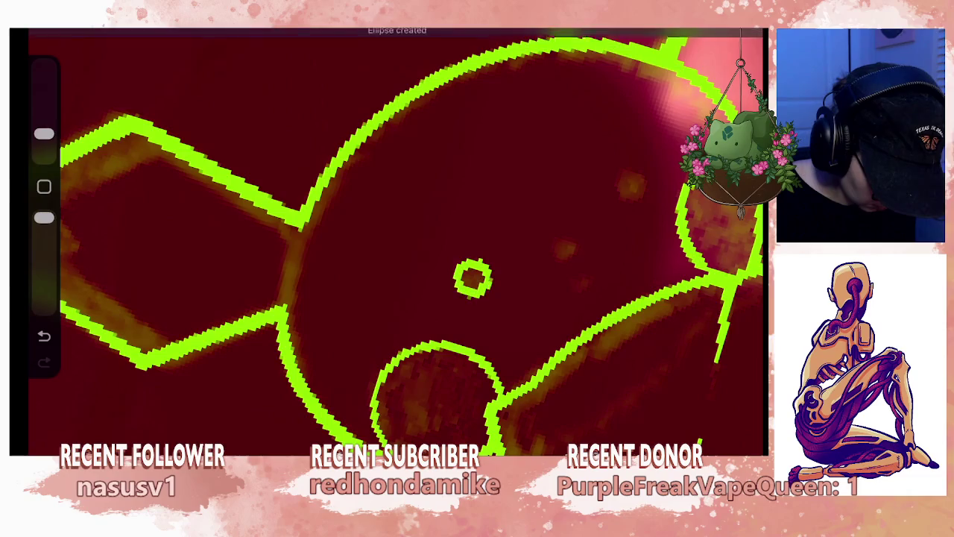
mouse_move(481, 261)
left_mouse_down()
mouse_move(462, 298)
mouse_move(483, 286)
left_mouse_up()
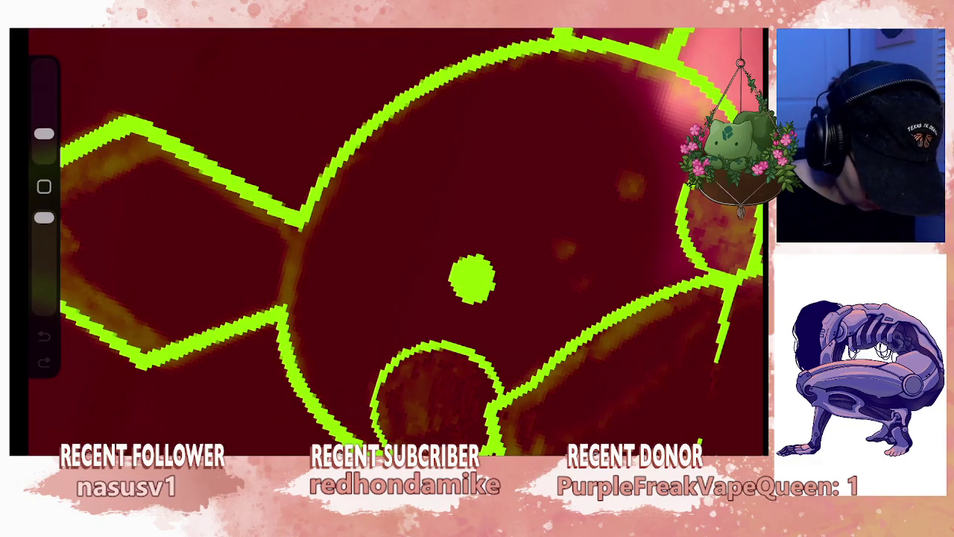
scroll(395, 242, "down", 5)
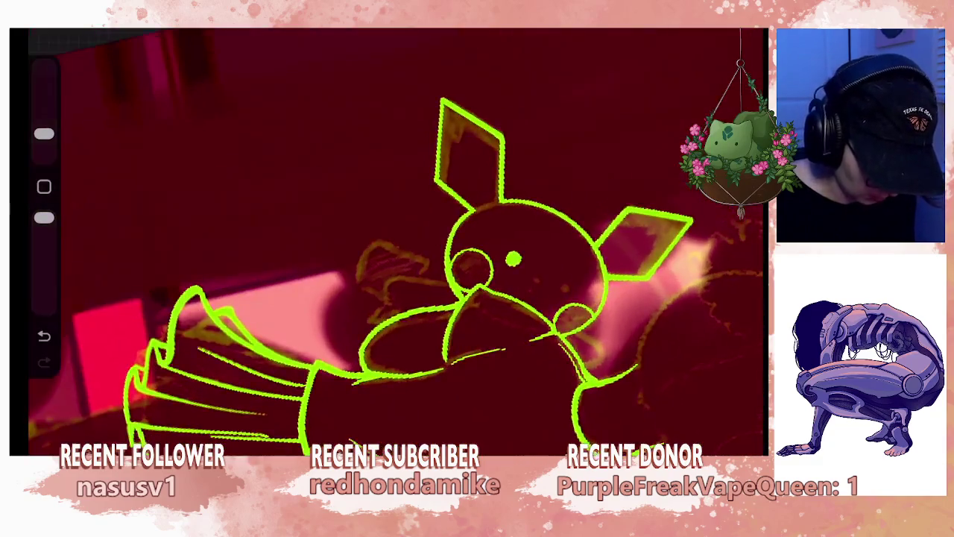
scroll(395, 243, "up", 5)
scroll(395, 242, "up", 3)
key("ctrl+z")
key("ctrl+z")
- Switch to the Monoline brush and place the first filled green eye dot
left_click(648, 33)
left_click(627, 263)
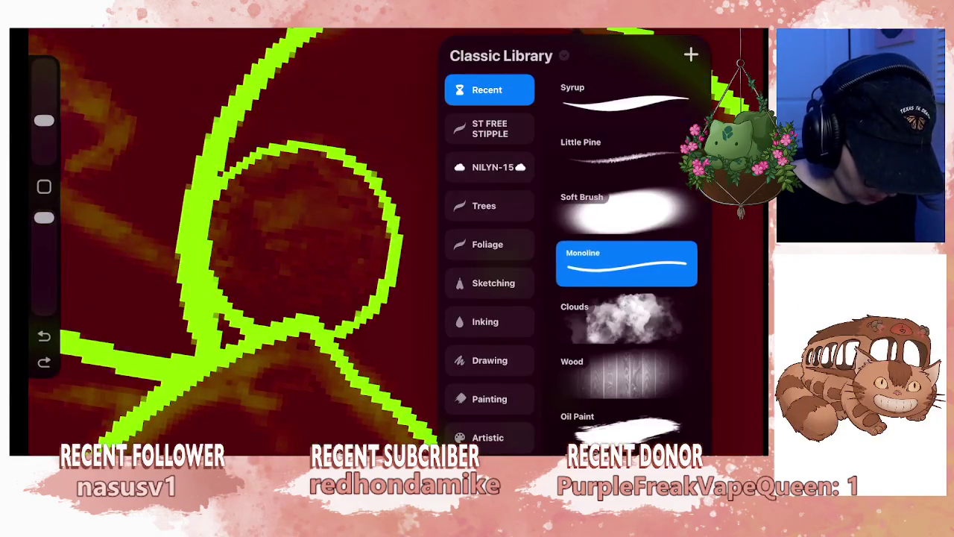
left_click(649, 33)
left_click(507, 265)
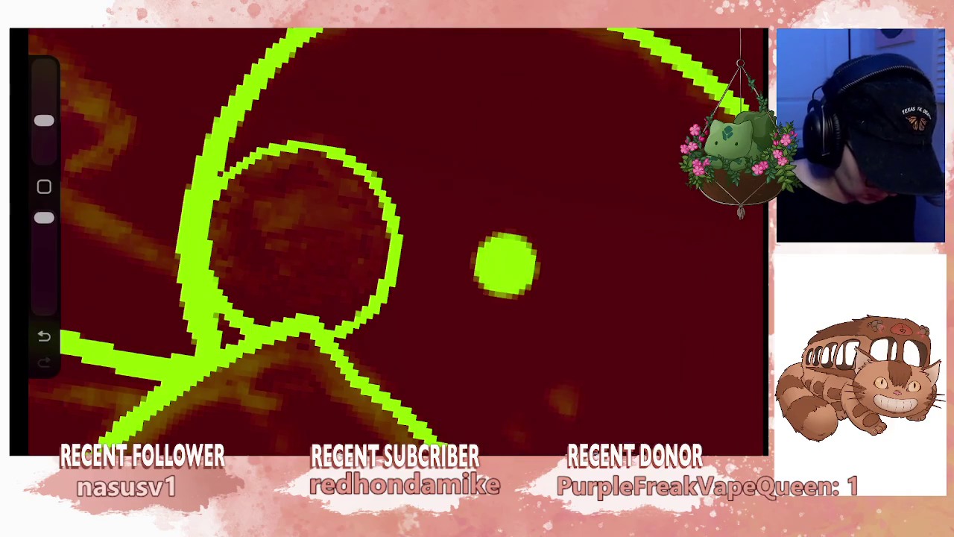
scroll(395, 242, "down", 5)
- Duplicate the eye dot's layer and move the copy to form the second eye
left_click(748, 32)
left_click_drag(641, 139, 608, 139)
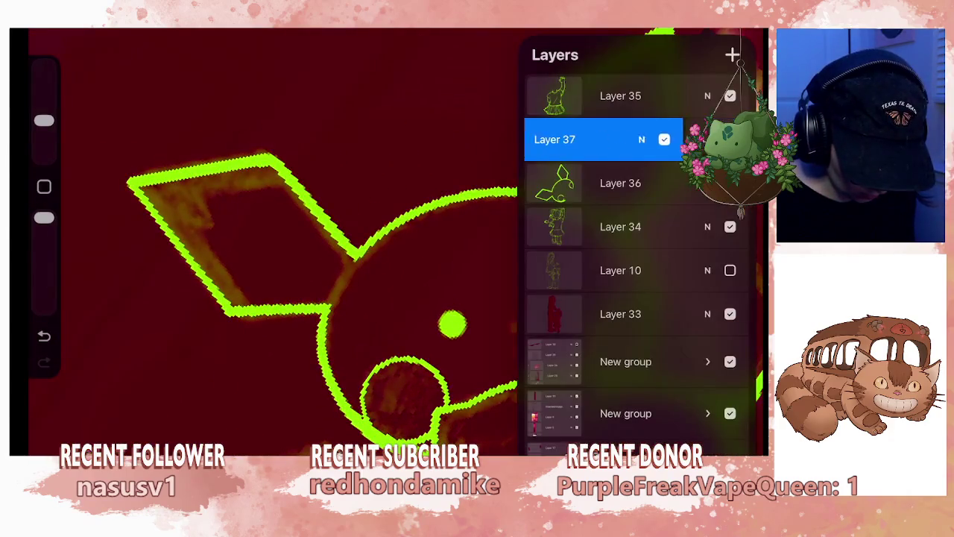
left_click(701, 139)
left_click(149, 33)
mouse_move(453, 324)
left_mouse_down()
mouse_move(539, 298)
mouse_move(569, 303)
left_mouse_up()
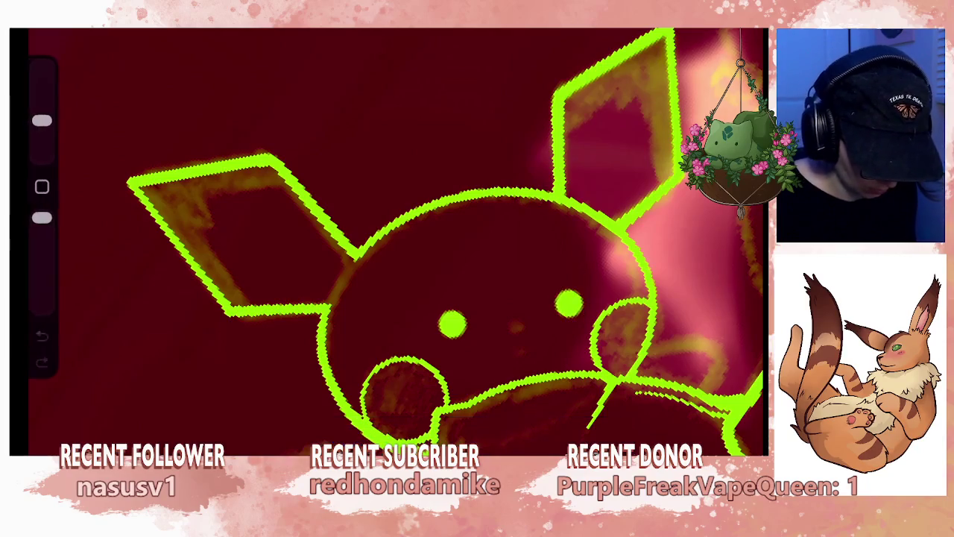
left_click_drag(447, 298, 507, 299)
scroll(507, 246, "up", 3)
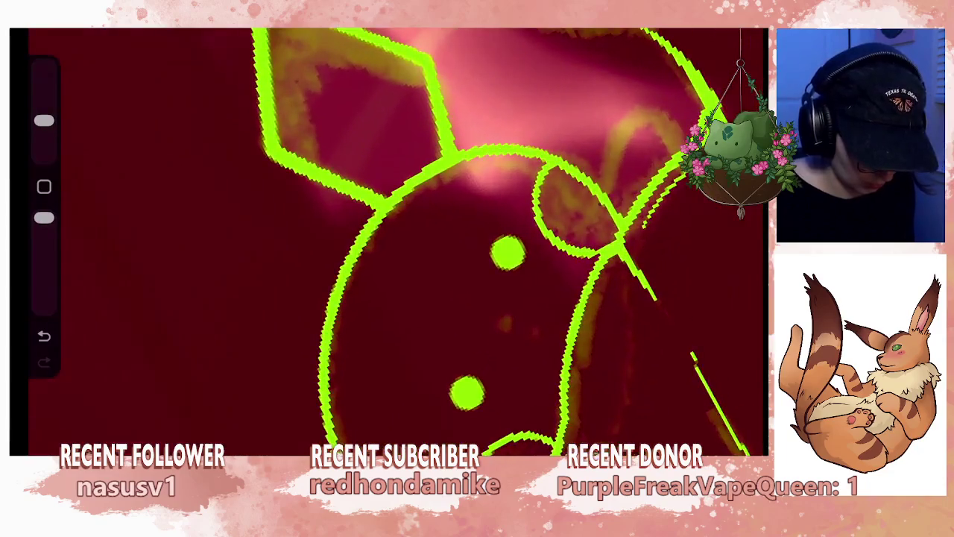
- Fine-tune the positions of the upper and lower eye dots, then zoom out to check
key("v")
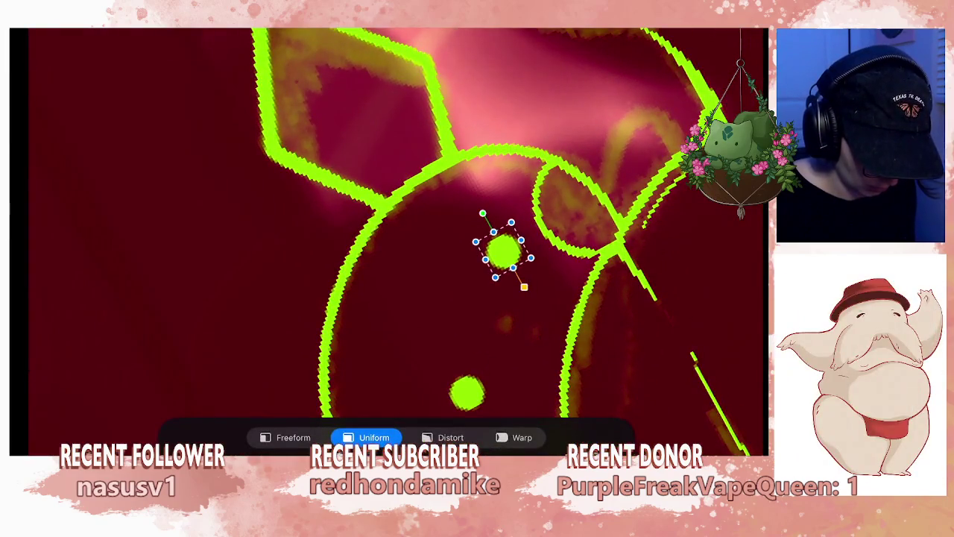
key("v")
mouse_move(447, 299)
left_mouse_down()
mouse_move(388, 246)
mouse_move(418, 284)
left_mouse_up()
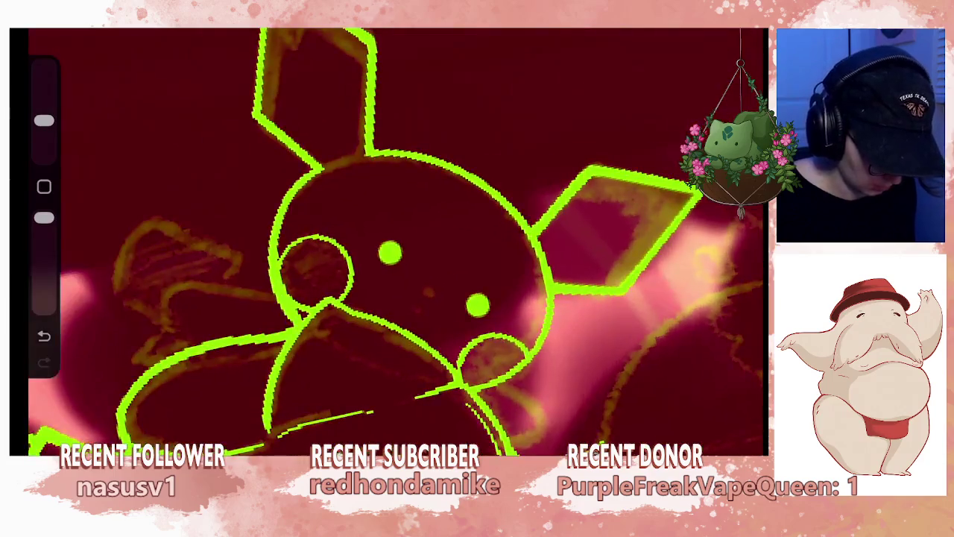
key("v")
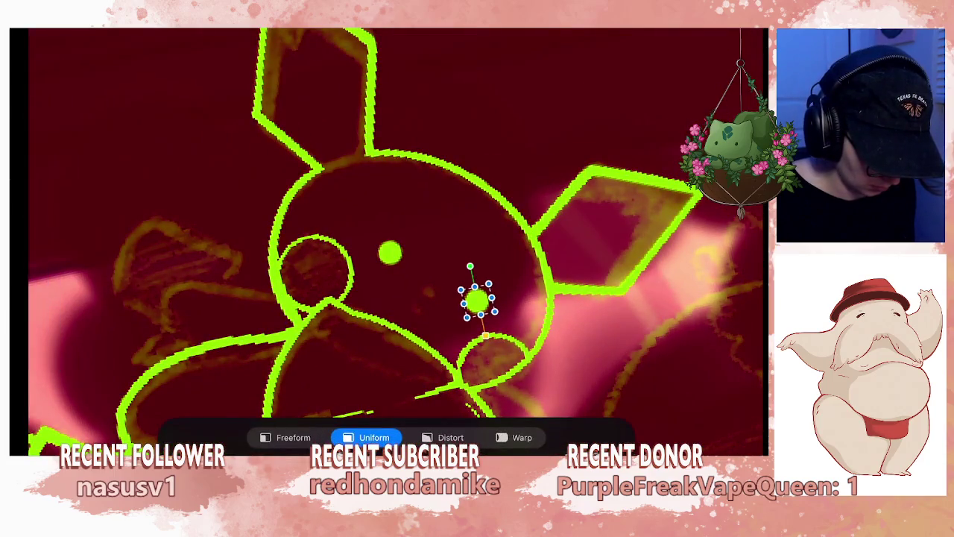
key("v")
mouse_move(417, 283)
left_mouse_down()
mouse_move(388, 246)
mouse_move(447, 268)
mouse_move(388, 246)
mouse_move(418, 268)
mouse_move(395, 254)
left_mouse_up()
- Enlarge the brush and merge the two eye layers into one
left_click_drag(44, 120, 44, 105)
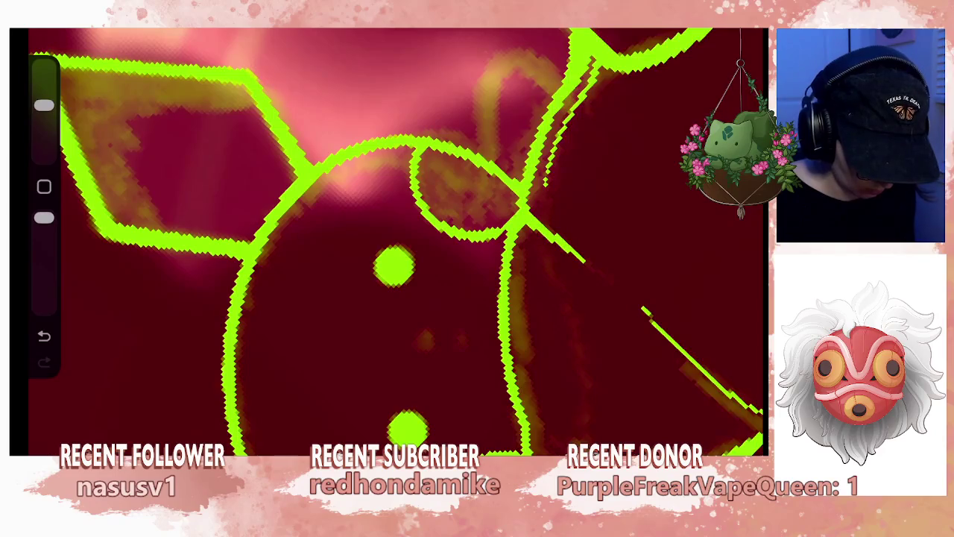
left_click(630, 22)
left_click(720, 22)
left_click(621, 139)
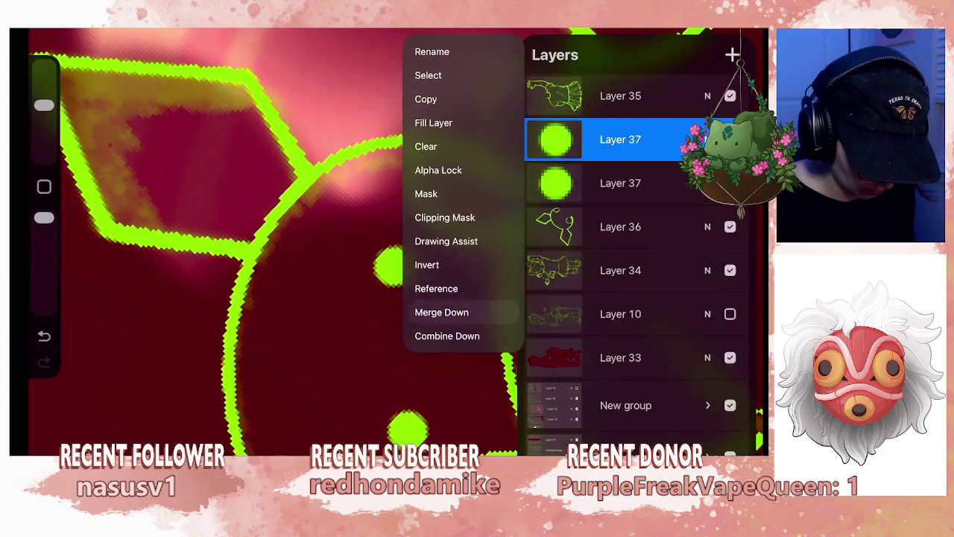
left_click(442, 312)
left_click(719, 22)
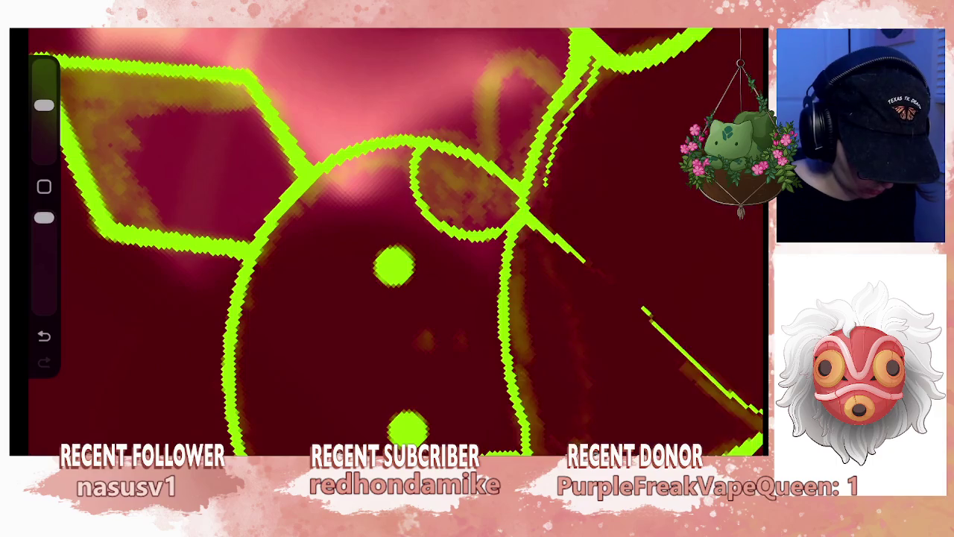
- Add a new empty layer for face details and test a dot between the eyes
left_click(719, 23)
left_click(733, 53)
left_click(720, 23)
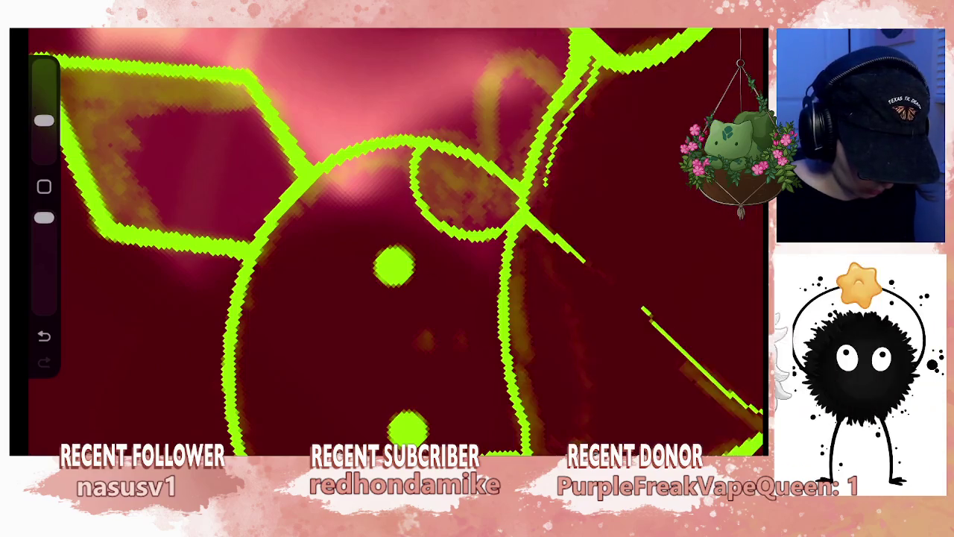
scroll(417, 299, "up", 2)
left_click(473, 313)
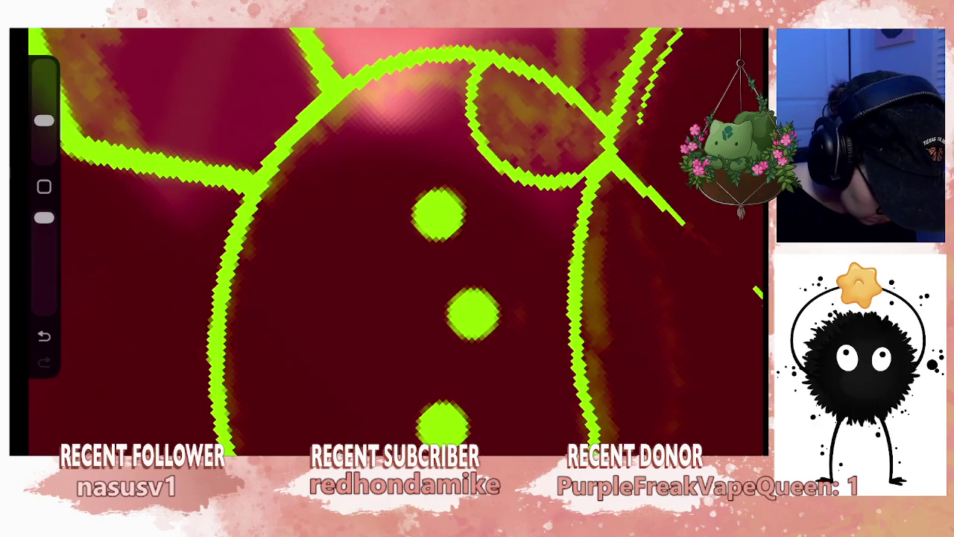
key("ctrl+z")
left_click(578, 22)
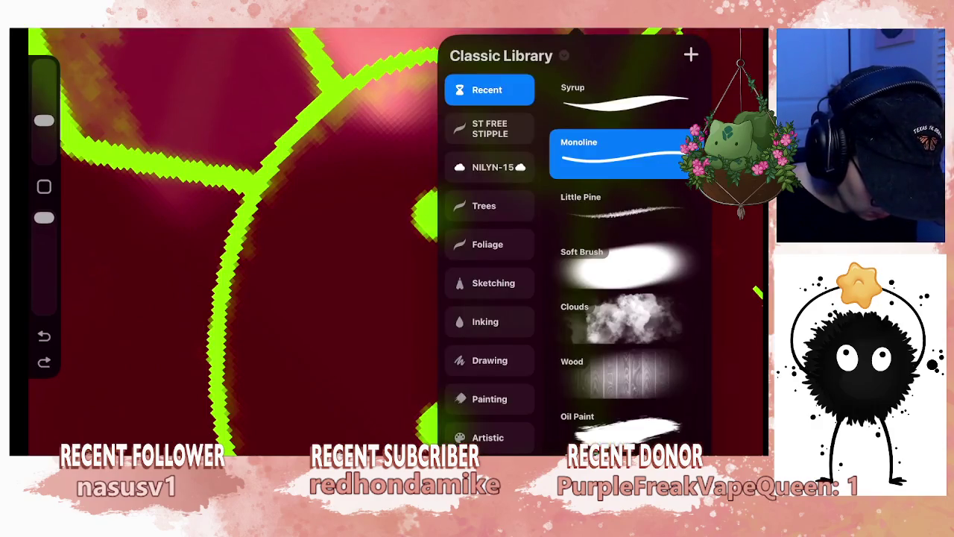
- Draw the small nose and mouth between the eyes, trying a first rotation then undoing it
left_click(578, 23)
left_click(469, 311)
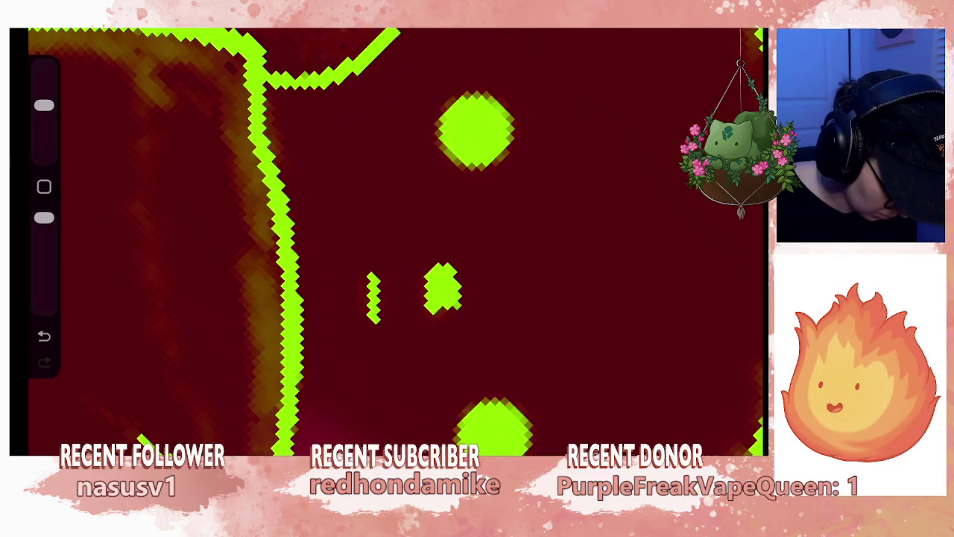
key("ctrl+z")
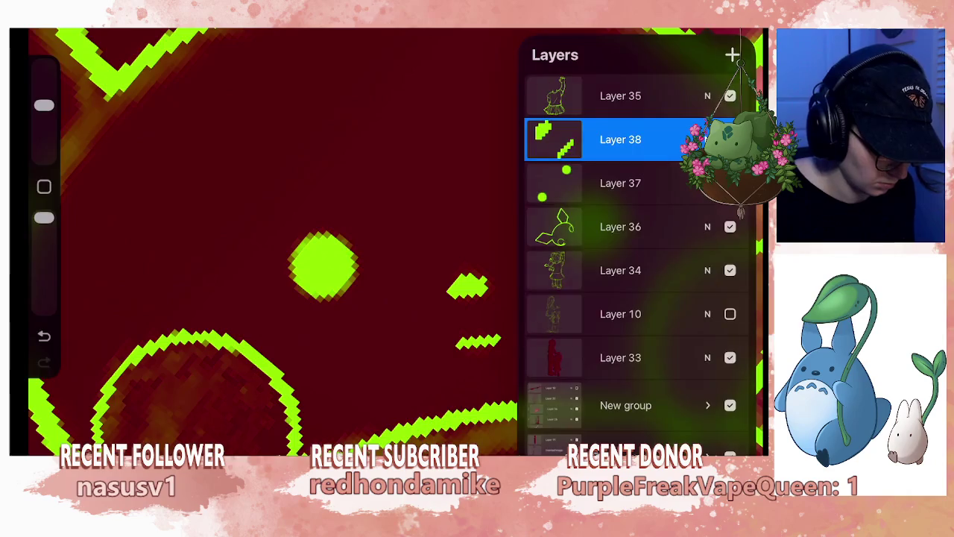
mouse_move(445, 236)
left_mouse_down()
mouse_move(404, 322)
mouse_move(493, 246)
mouse_move(432, 227)
left_mouse_up()
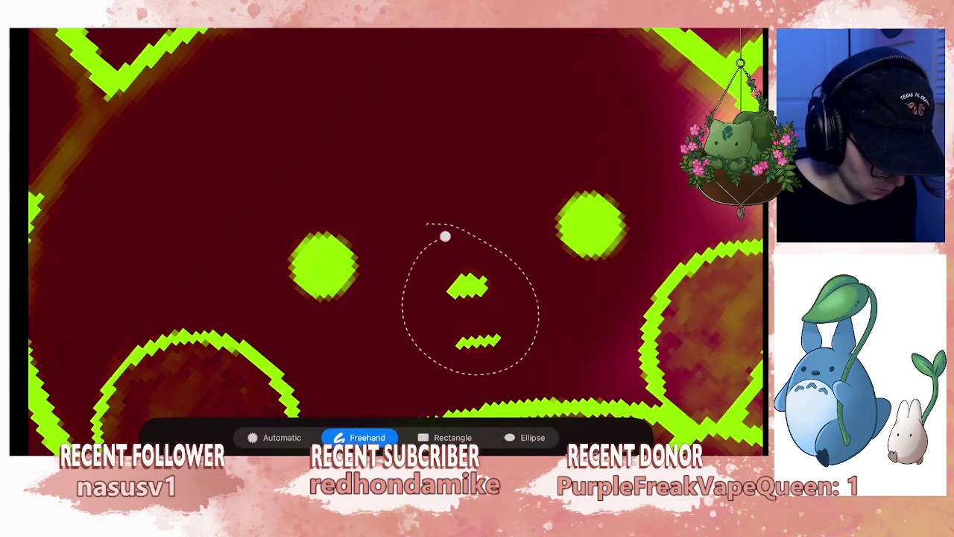
left_click_drag(513, 271, 522, 283)
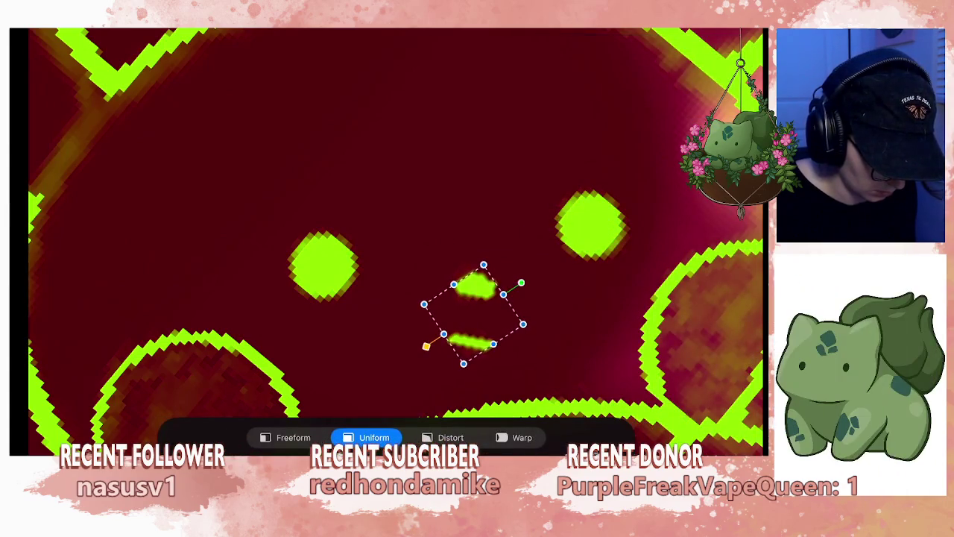
key("ctrl+z")
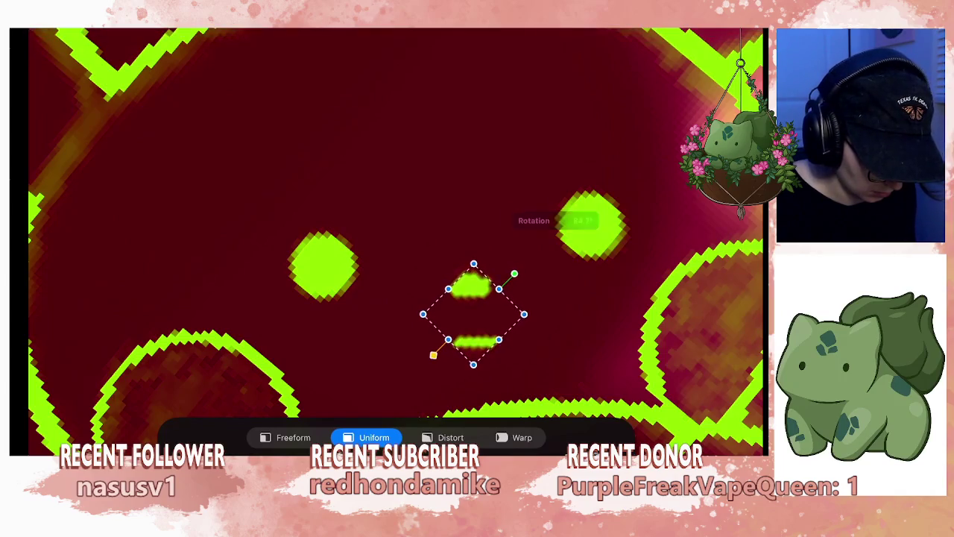
left_click(149, 30)
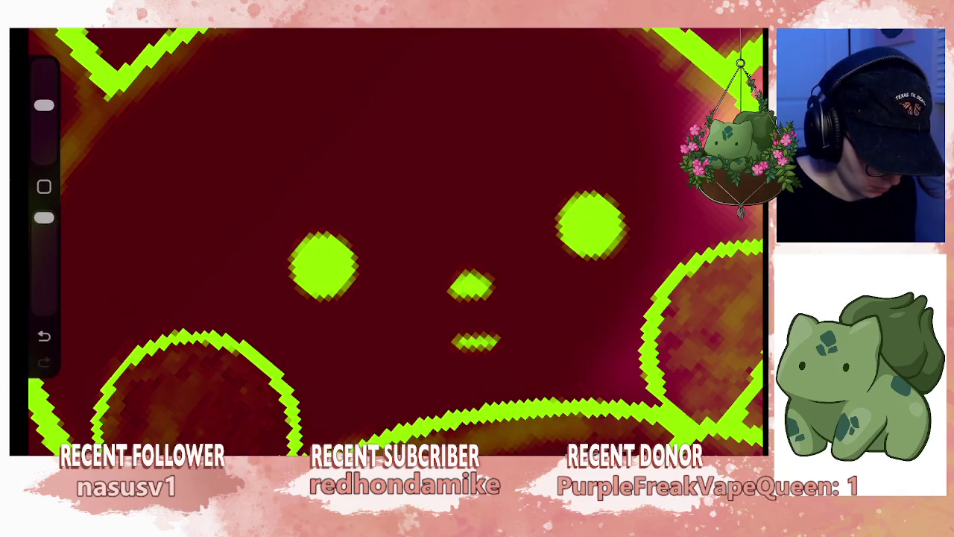
- Lasso the nose and mouth with Freehand Selection and rotate them straight on the face
key("s")
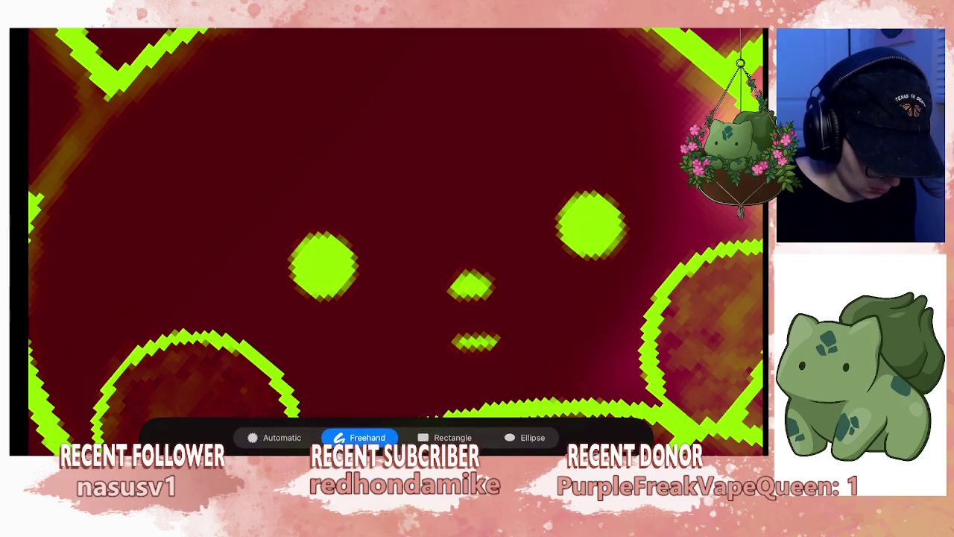
left_click_drag(528, 344, 424, 239)
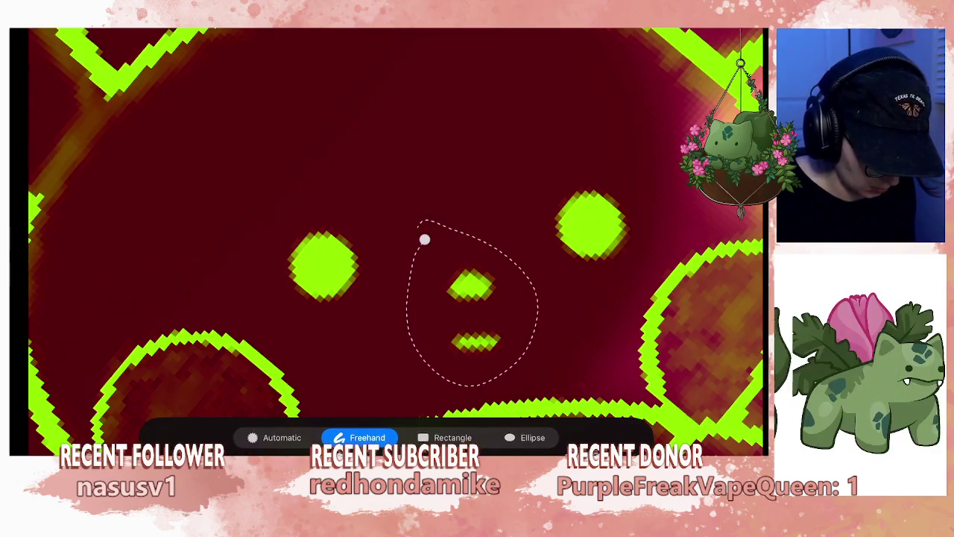
key("v")
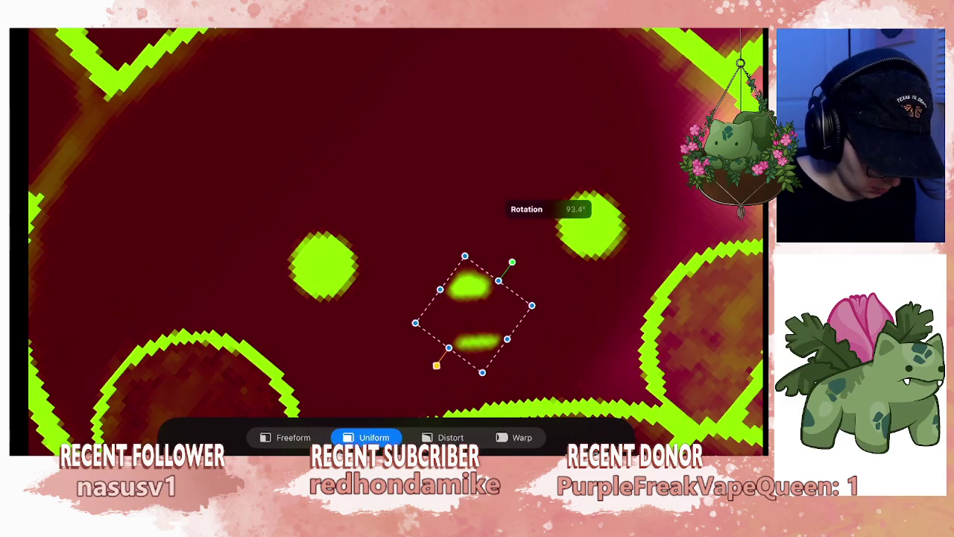
key("v")
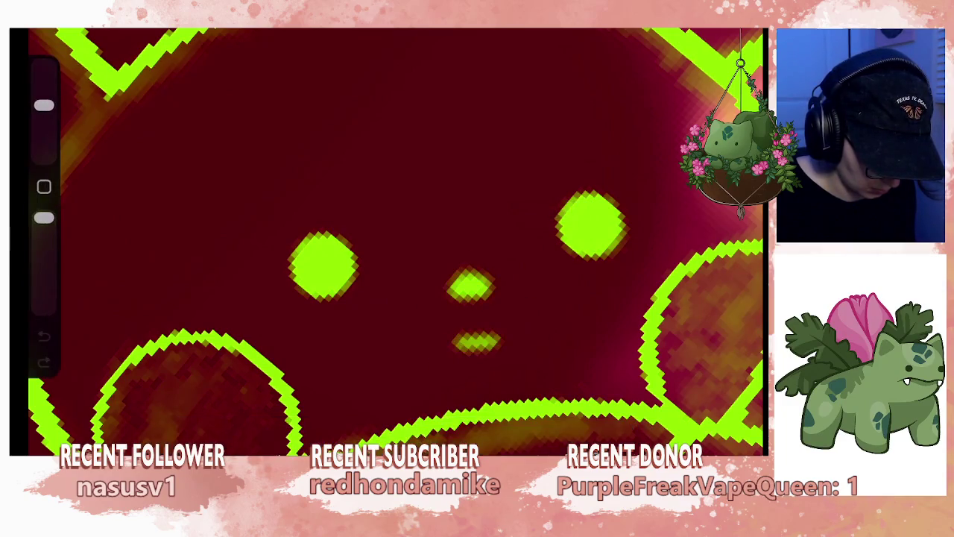
scroll(388, 242, "down", 5)
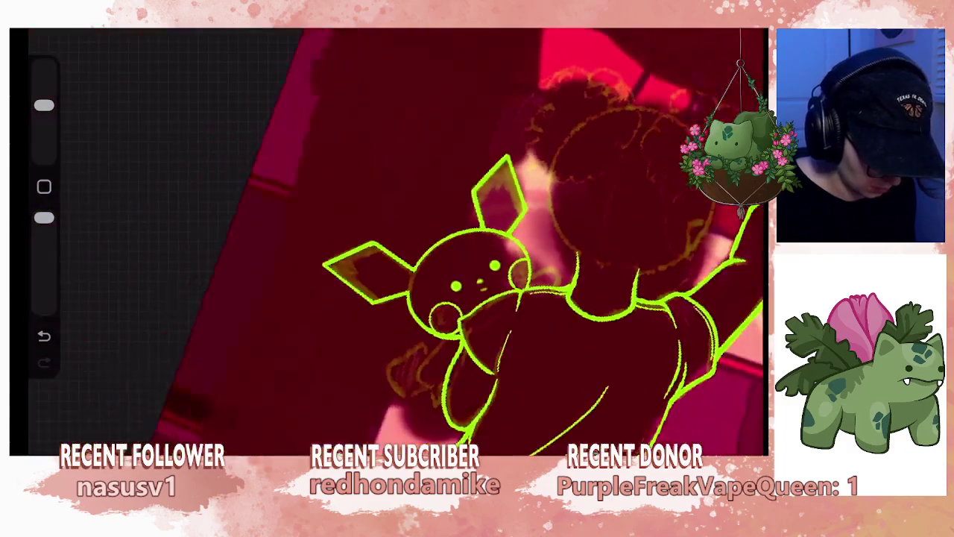
- Shrink the brush and undo the stray stroke inside the plush's ear
scroll(388, 242, "down", 3)
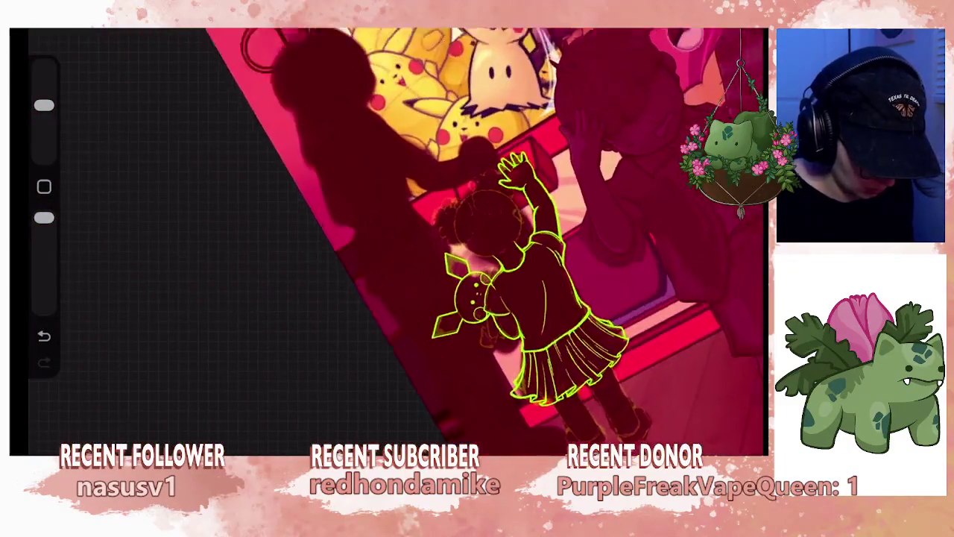
scroll(388, 242, "up", 3)
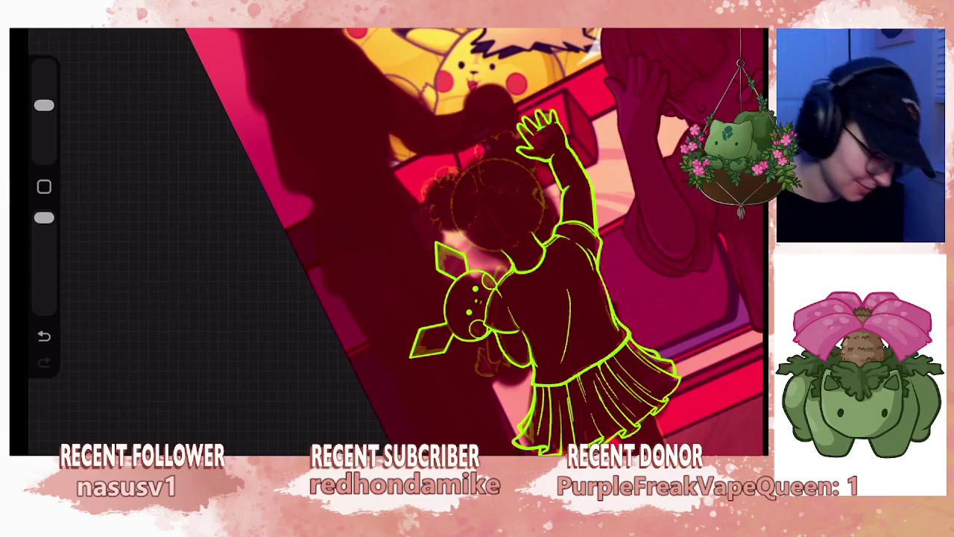
scroll(551, 243, "up", 3)
scroll(514, 224, "up", 1)
scroll(514, 224, "up", 3)
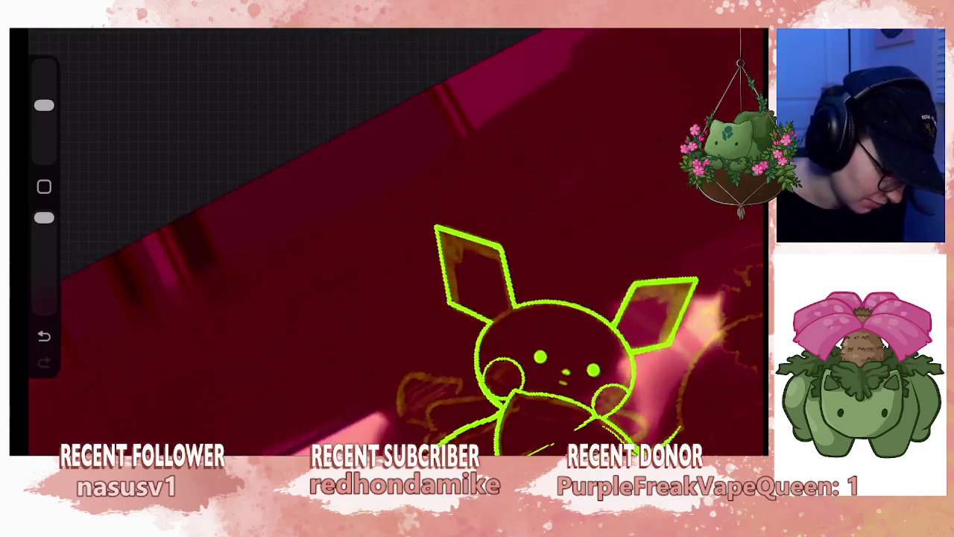
scroll(515, 224, "up", 3)
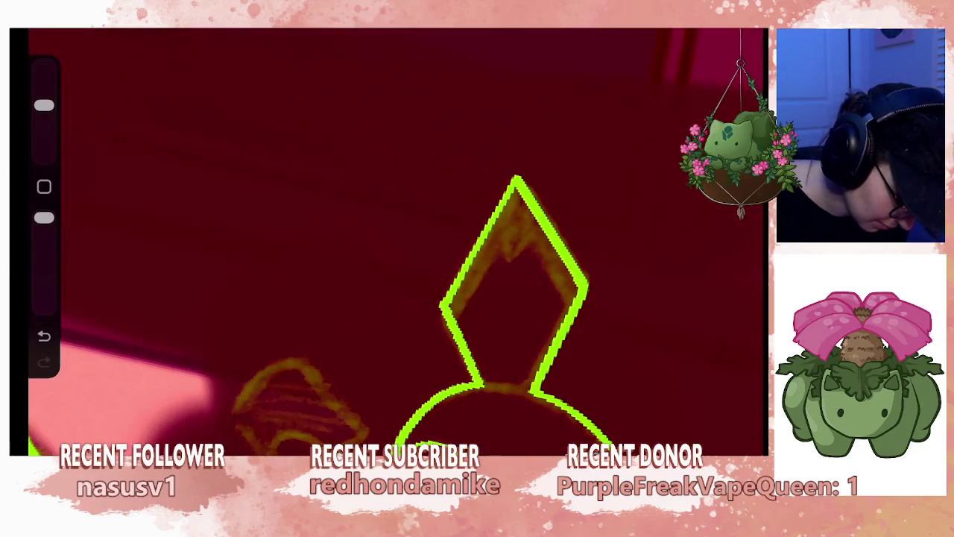
left_click_drag(44, 105, 44, 134)
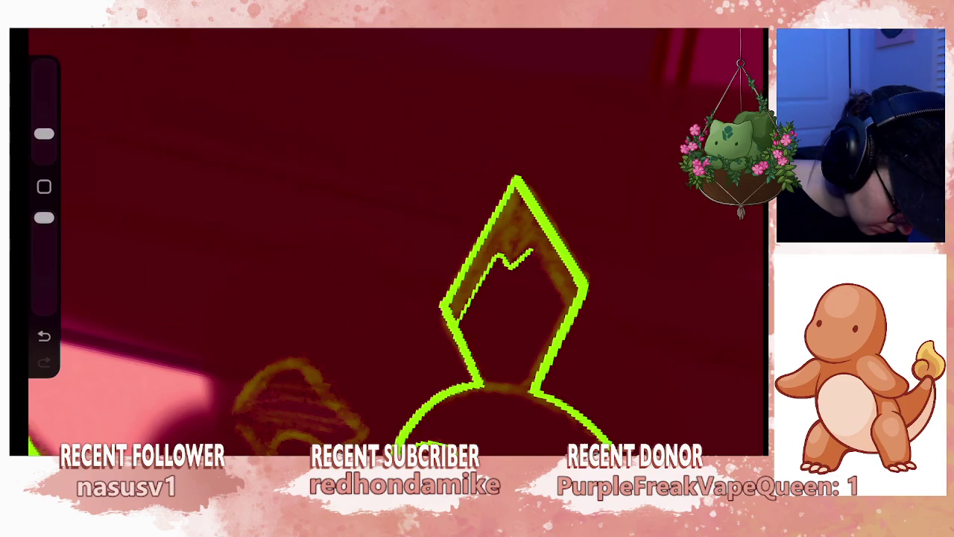
key("ctrl+z")
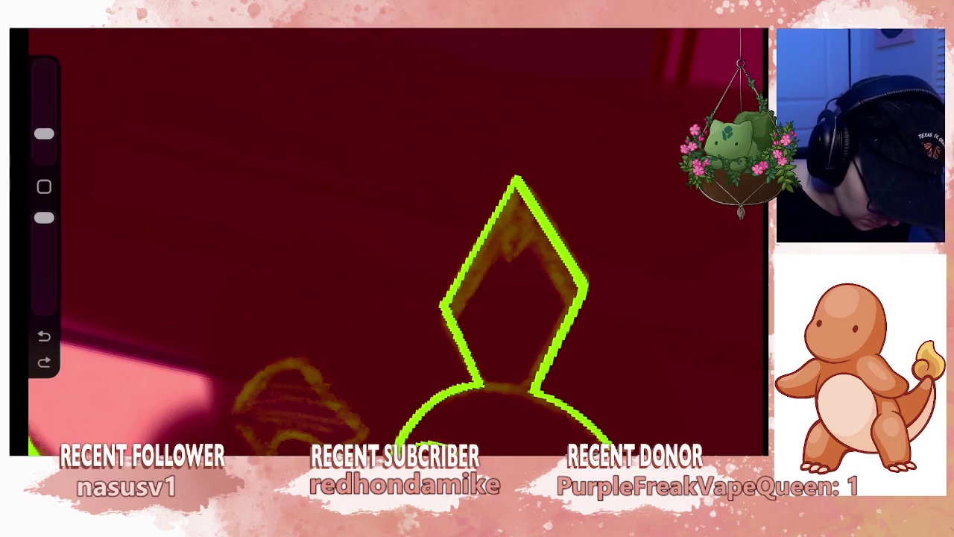
- Merge Layer 38 into Layer 37, then Layer 37 into Layer 36
key("l")
left_click(620, 140)
left_click(447, 369)
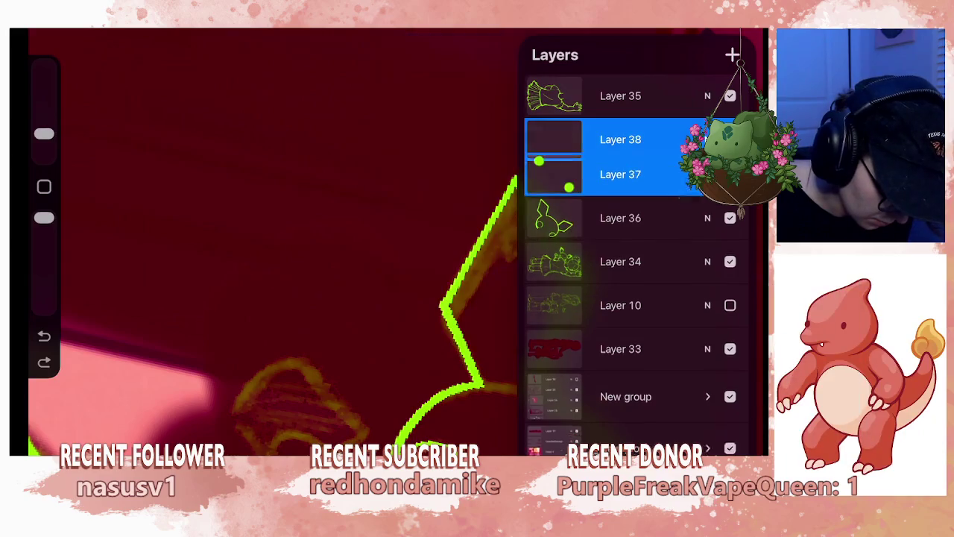
left_click(621, 139)
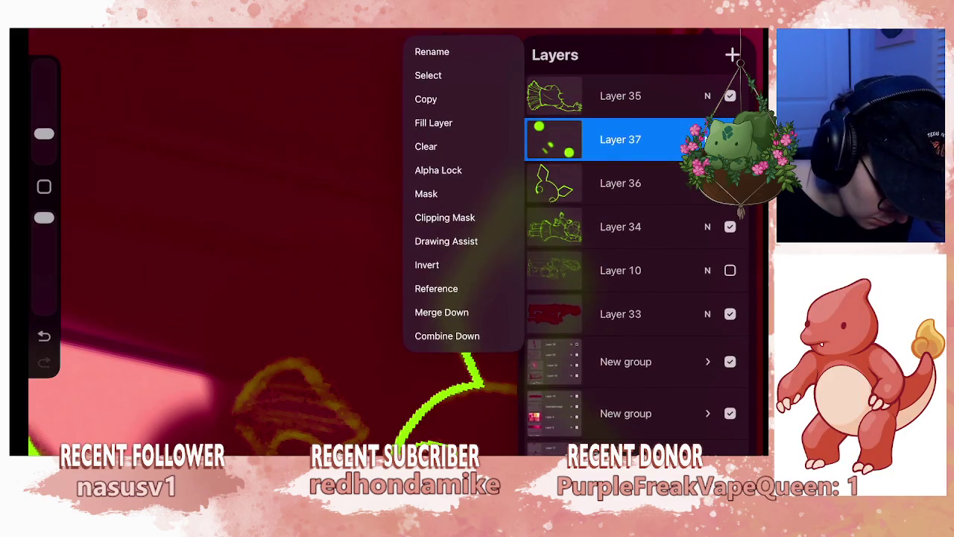
left_click(443, 311)
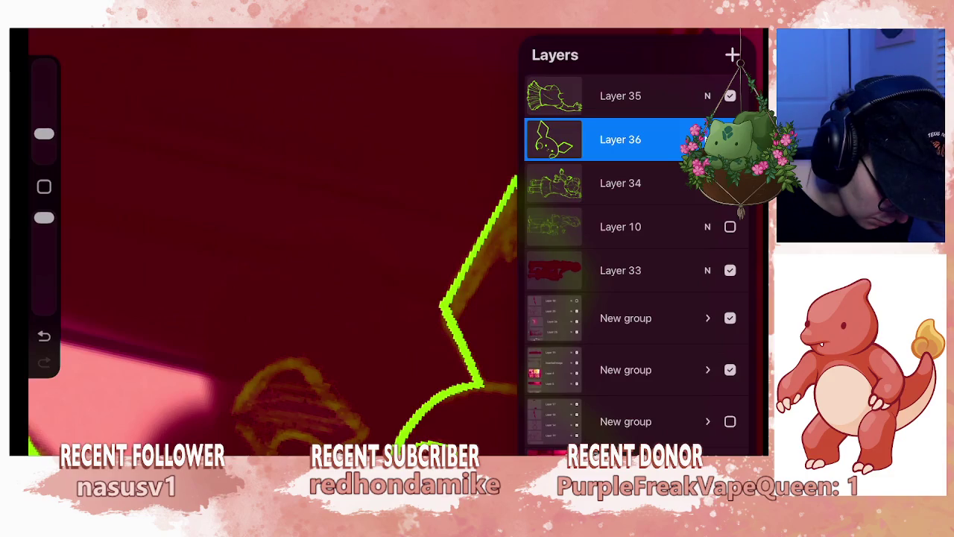
key("l")
scroll(507, 298, "down", 1)
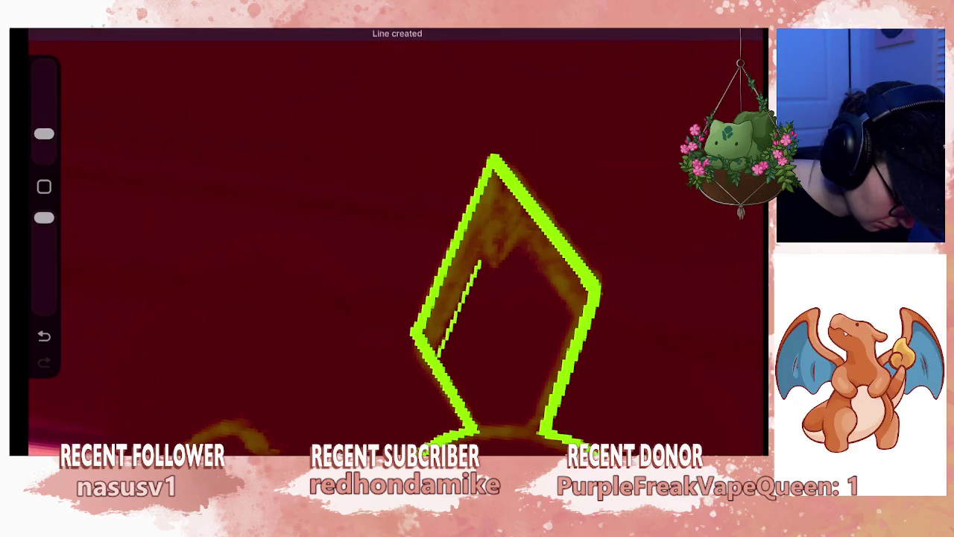
- Draw the zigzag tip marking inside the first ear with straight snapped segments
left_click_drag(520, 252, 534, 273)
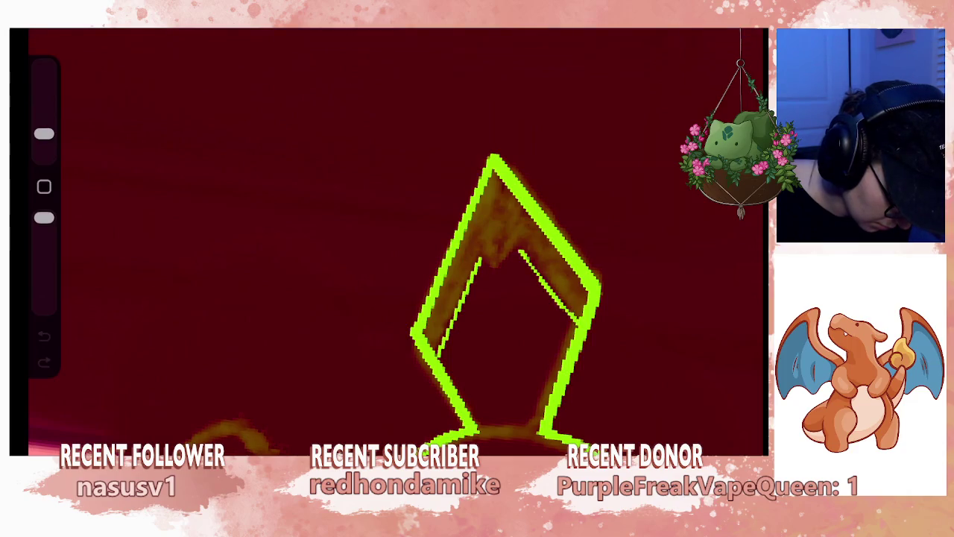
left_click_drag(507, 298, 492, 321)
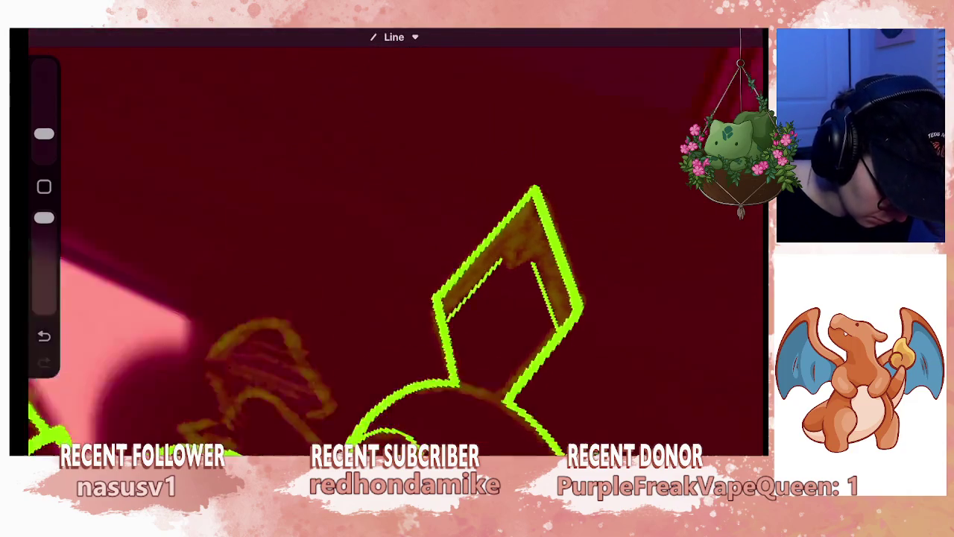
scroll(320, 242, "up", 3)
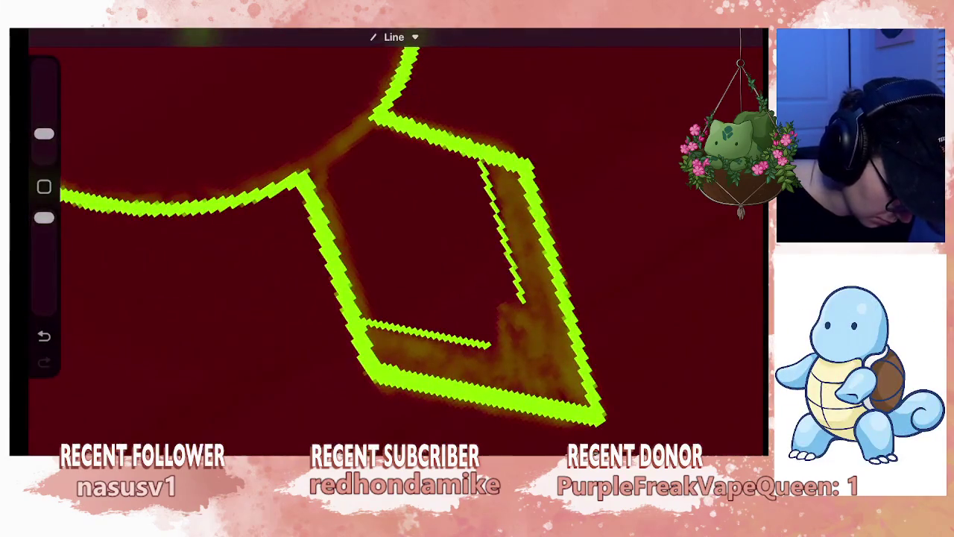
left_click_drag(490, 313, 491, 343)
left_click_drag(487, 300, 491, 343)
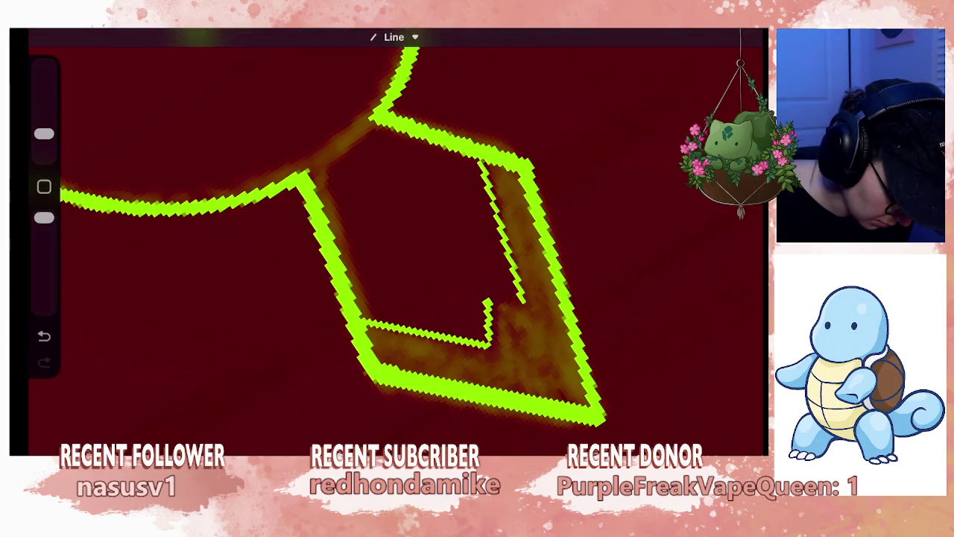
left_click_drag(485, 301, 520, 299)
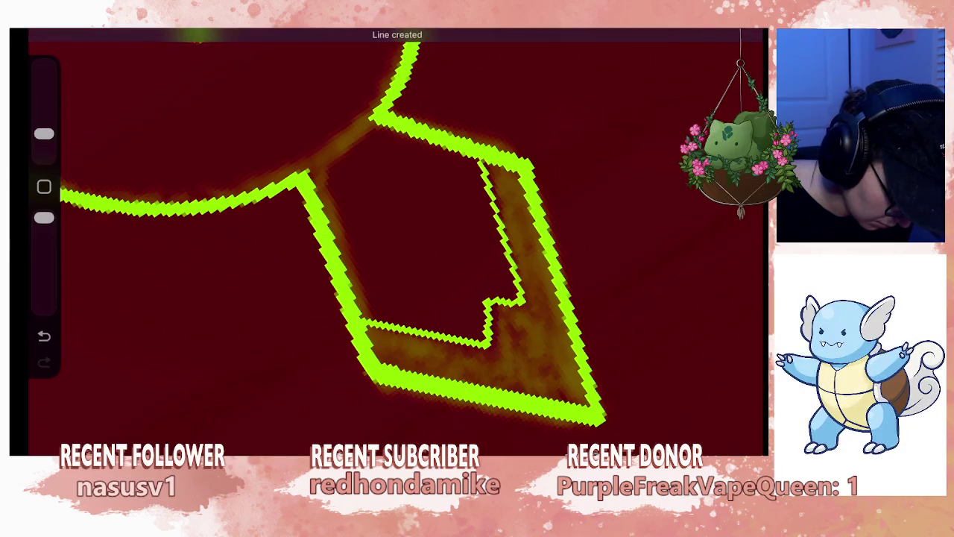
scroll(396, 239, "down", 3)
scroll(395, 238, "down", 2)
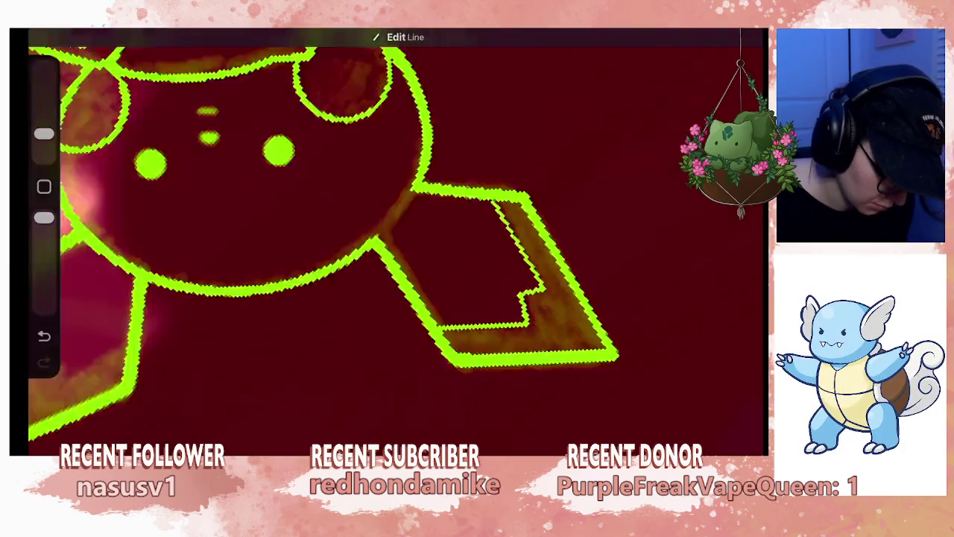
scroll(395, 239, "up", 2)
scroll(395, 239, "down", 3)
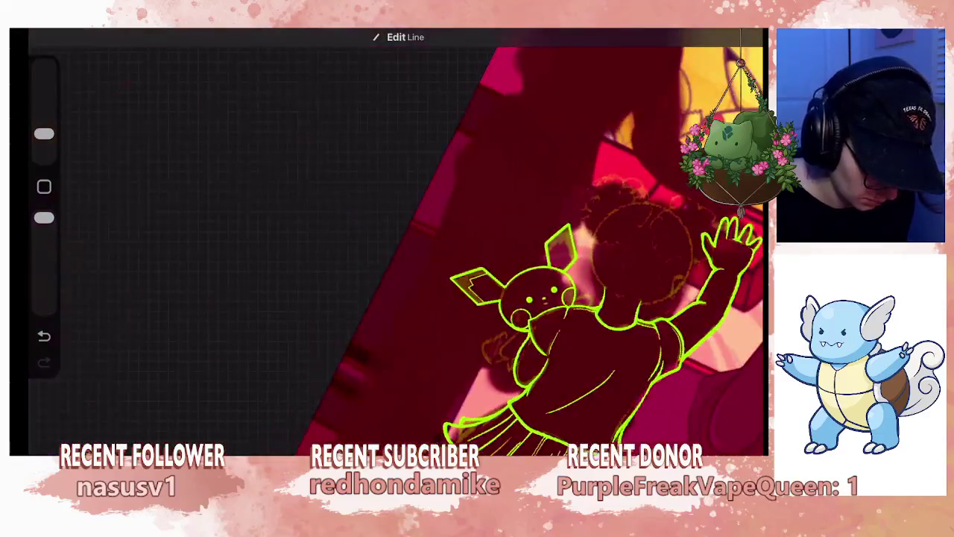
scroll(395, 239, "up", 3)
scroll(478, 269, "up", 2)
scroll(477, 268, "up", 2)
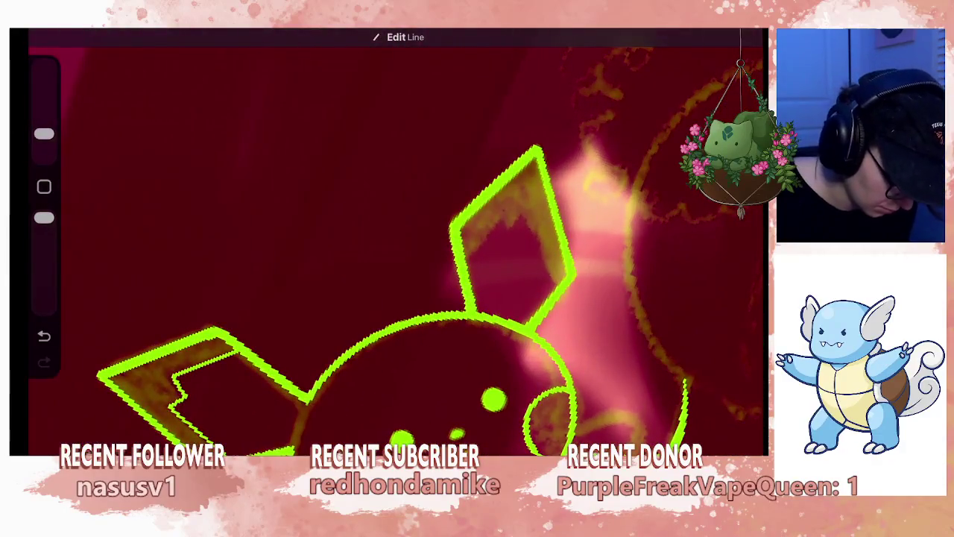
- Add the zigzag tip marking inside the plush's other ear
mouse_move(487, 230)
left_mouse_down()
mouse_move(466, 246)
mouse_move(511, 210)
left_mouse_up()
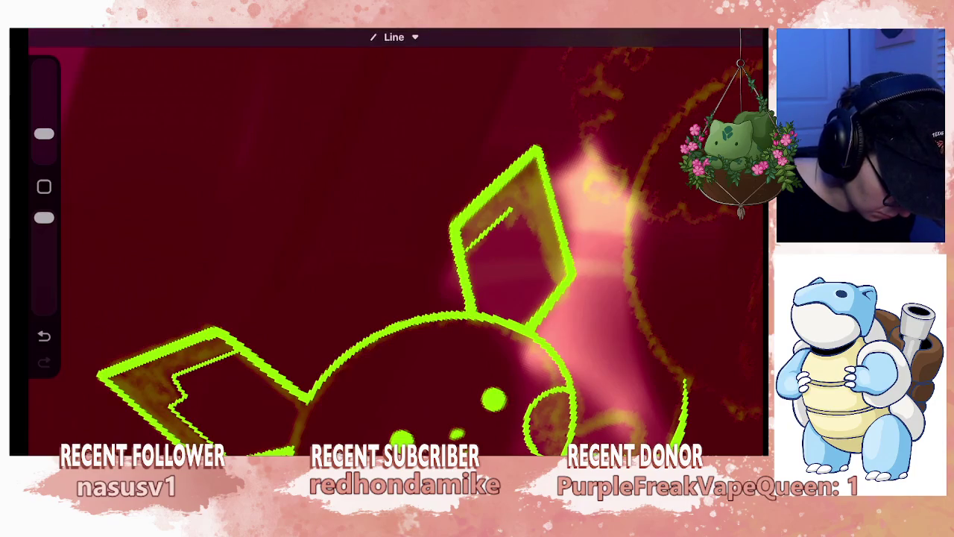
left_click_drag(537, 236, 535, 215)
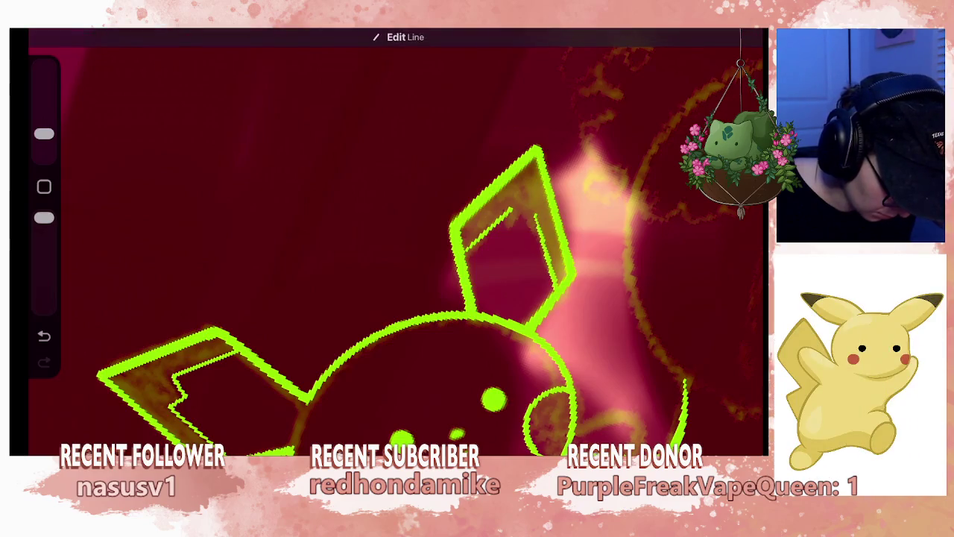
left_click_drag(508, 224, 523, 218)
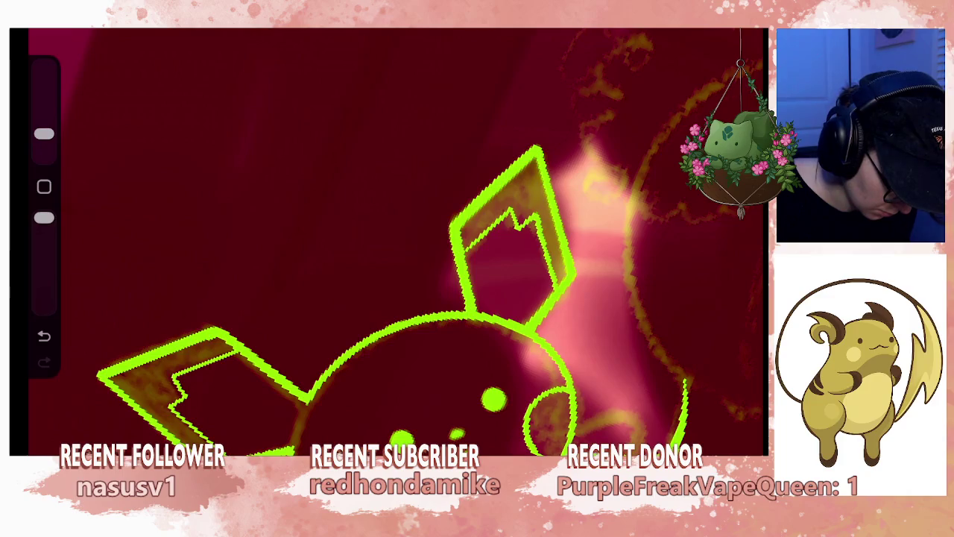
scroll(396, 246, "down", 5)
mouse_move(493, 321)
left_mouse_down()
mouse_move(522, 283)
mouse_move(541, 298)
mouse_move(447, 224)
left_mouse_up()
scroll(395, 246, "up", 5)
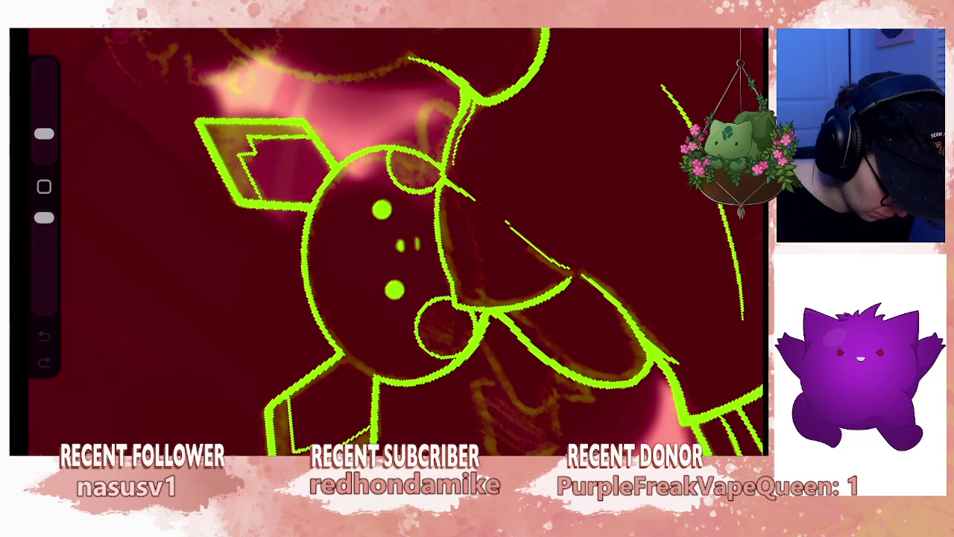
- Extend the lime outline downward and remove a trial straight face guideline
mouse_move(492, 340)
left_mouse_down()
mouse_move(508, 431)
mouse_move(548, 375)
left_mouse_up()
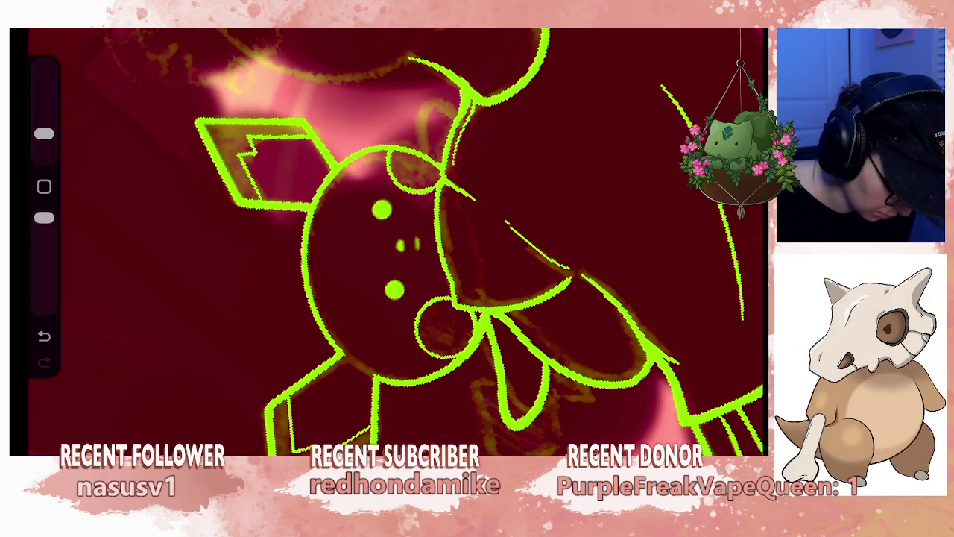
left_click_drag(381, 246, 447, 216)
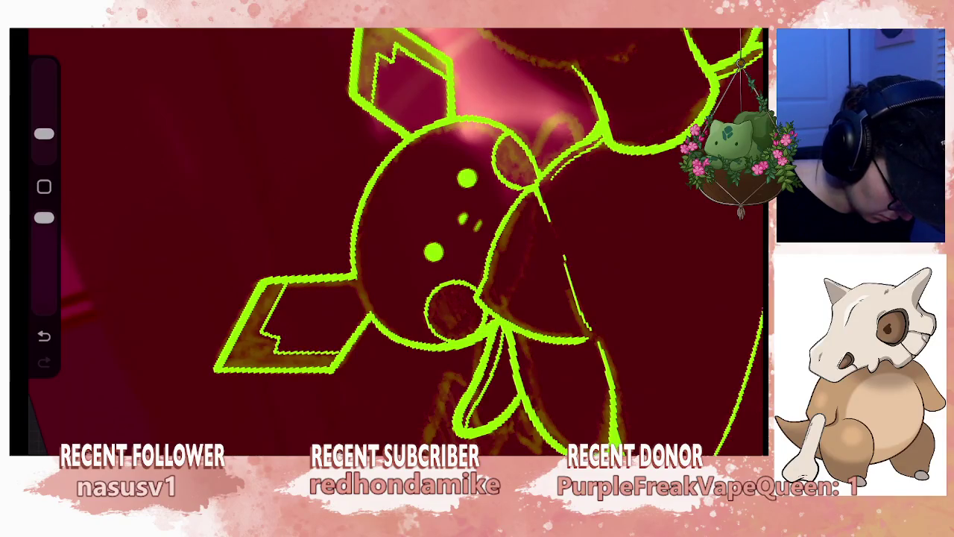
left_click_drag(440, 232, 444, 257)
mouse_move(403, 172)
left_mouse_down()
mouse_move(438, 203)
mouse_move(477, 277)
left_mouse_up()
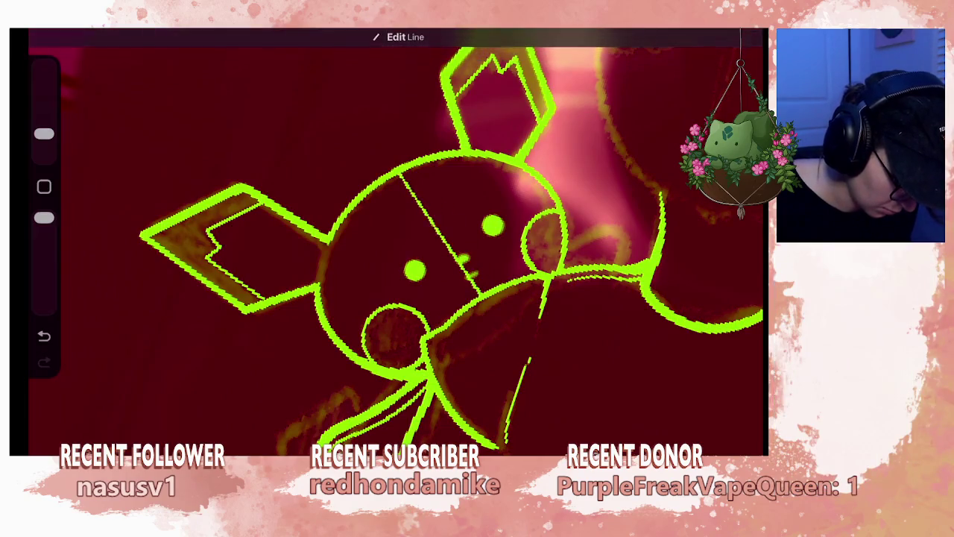
key("ctrl+z")
left_click_drag(447, 261, 418, 276)
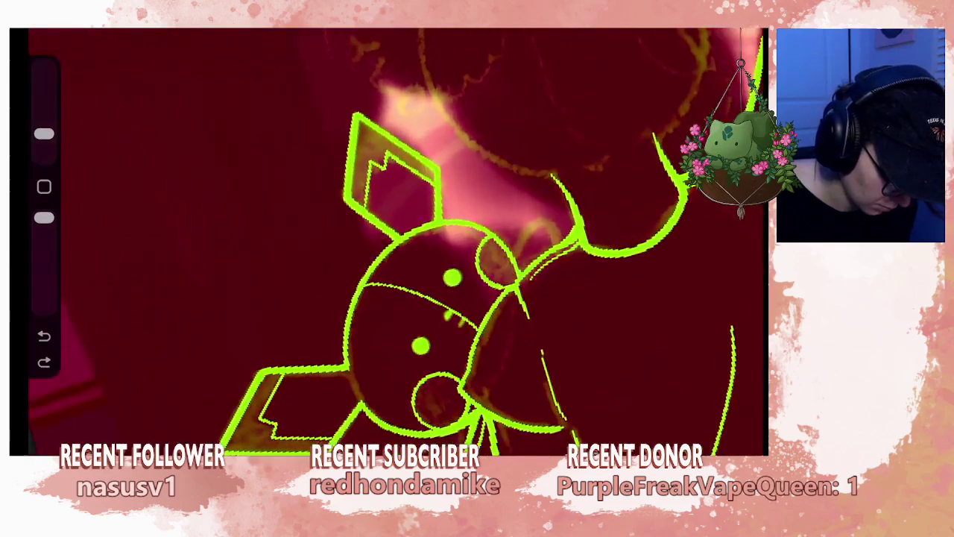
- Undo the last two face strokes and add a new layer above the plush line art
key("l")
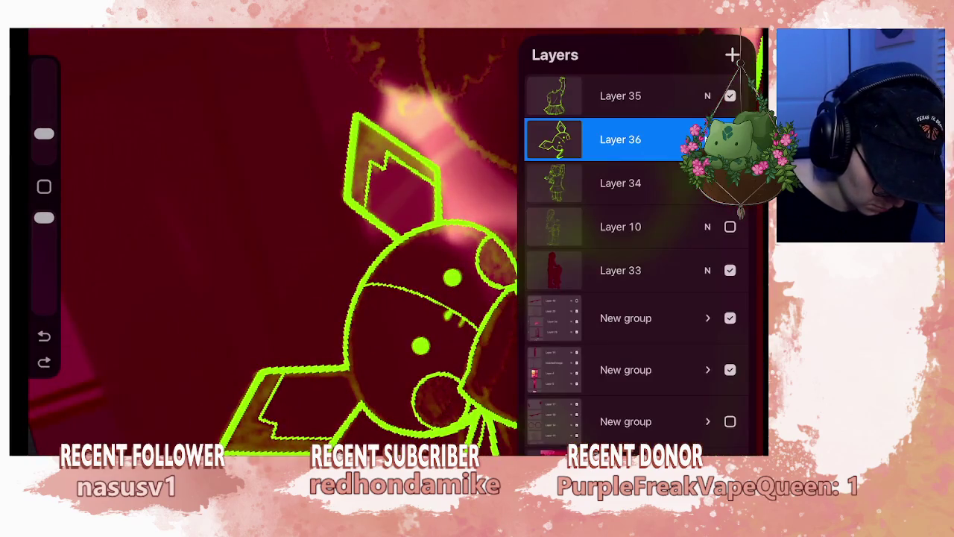
key("ctrl+z")
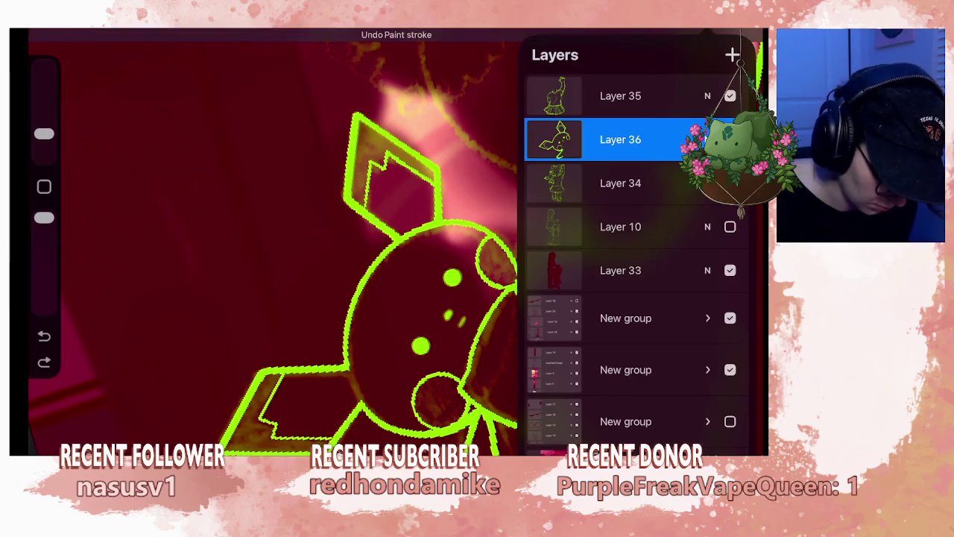
key("ctrl+z")
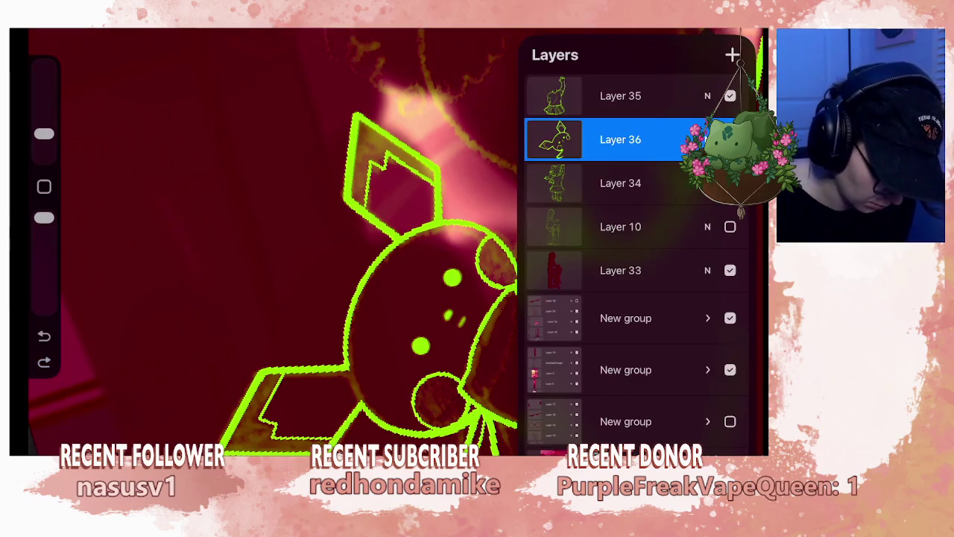
scroll(269, 238, "down", 5)
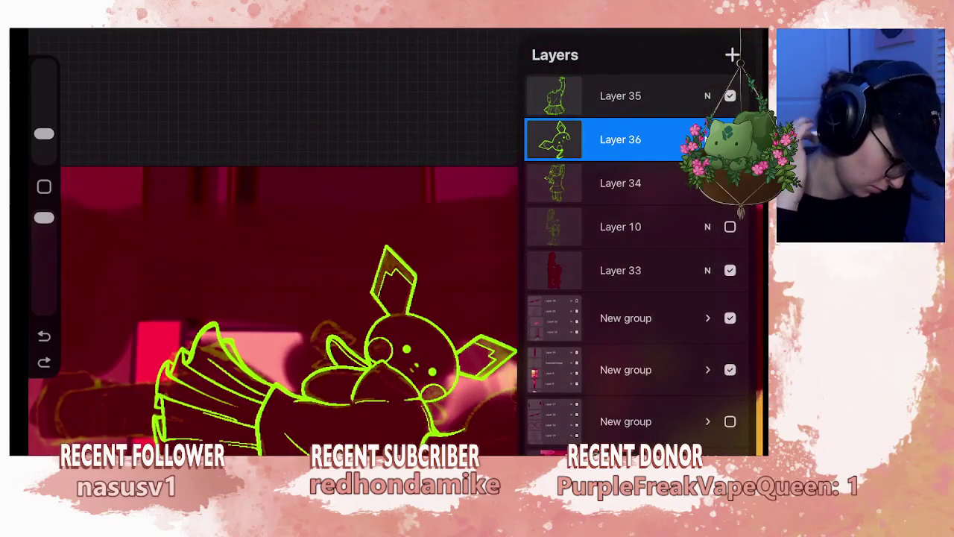
left_click(733, 55)
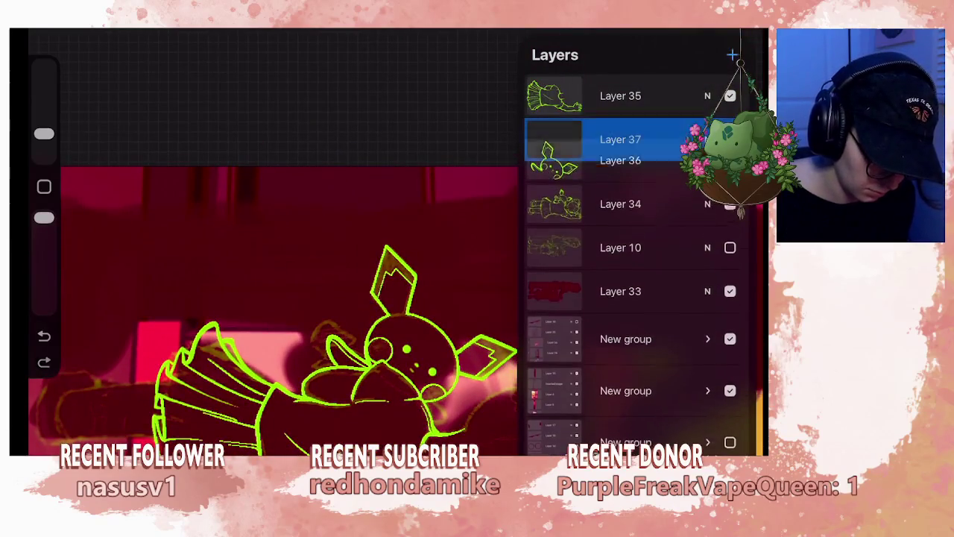
scroll(388, 246, "up", 3)
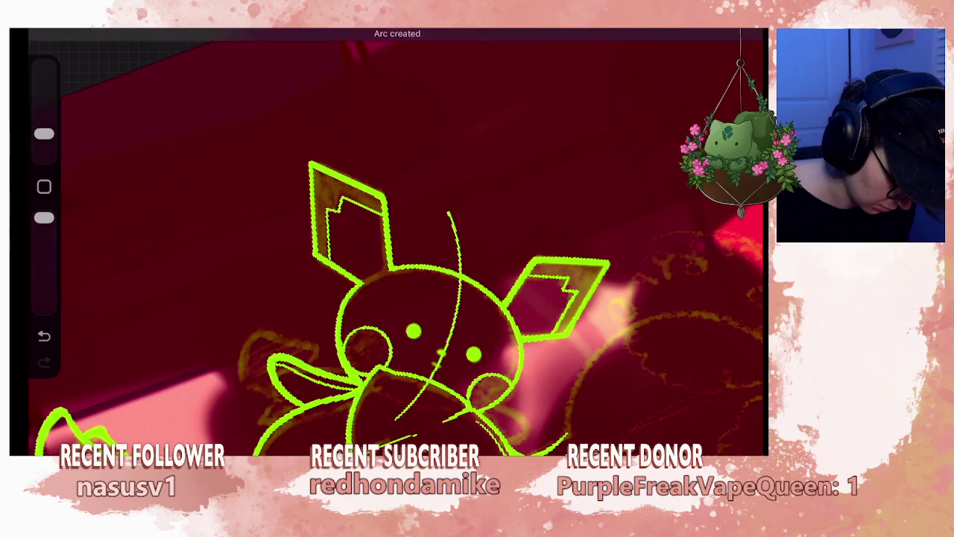
- Erase the face guideline's top end, retrace the plush's left body outline, and undo the last arc
scroll(388, 298, "down", 1)
scroll(448, 299, "up", 2)
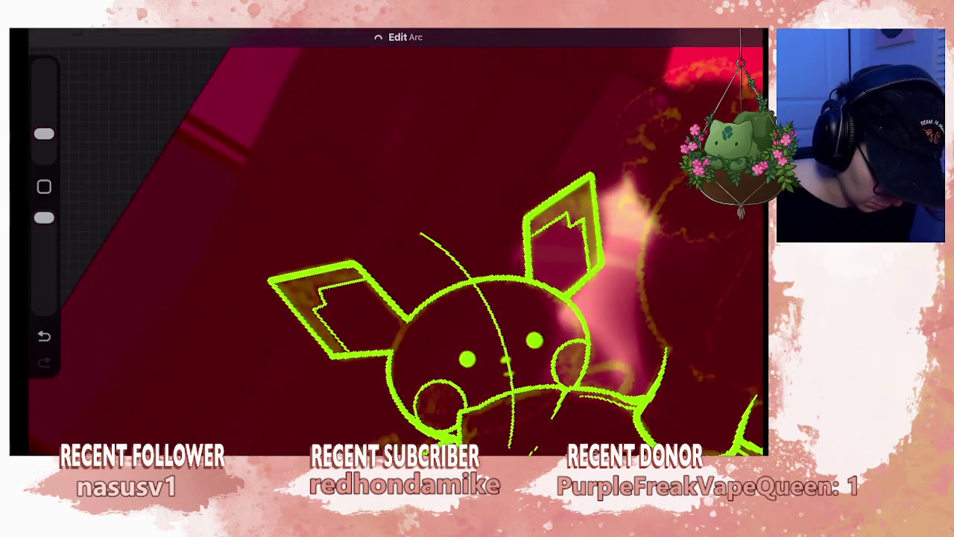
left_click_drag(44, 133, 44, 105)
left_click_drag(443, 250, 462, 270)
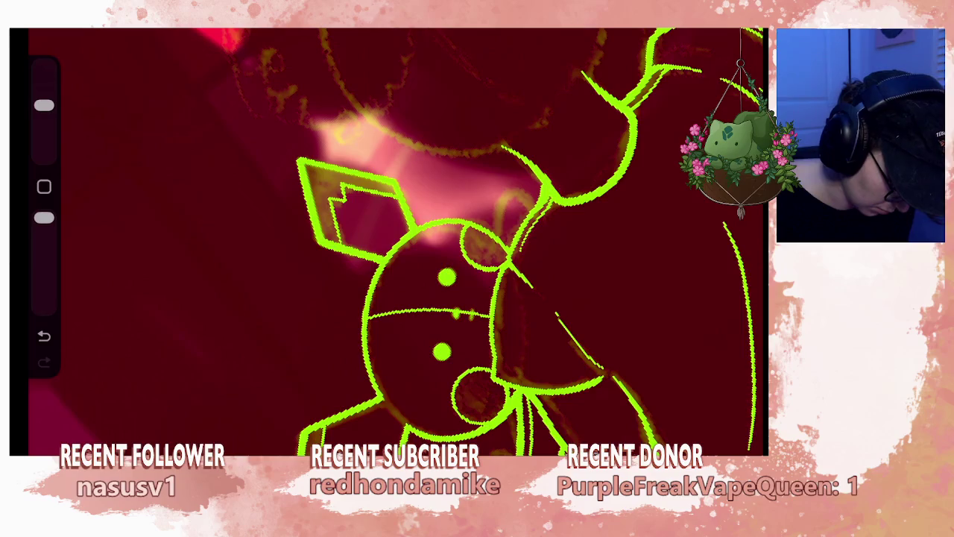
left_click_drag(44, 105, 44, 134)
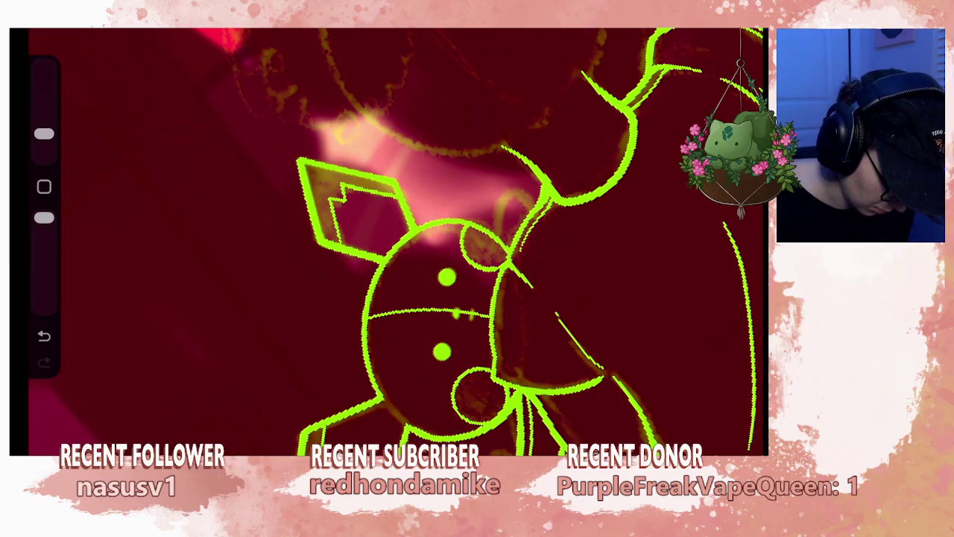
left_click_drag(375, 374, 384, 261)
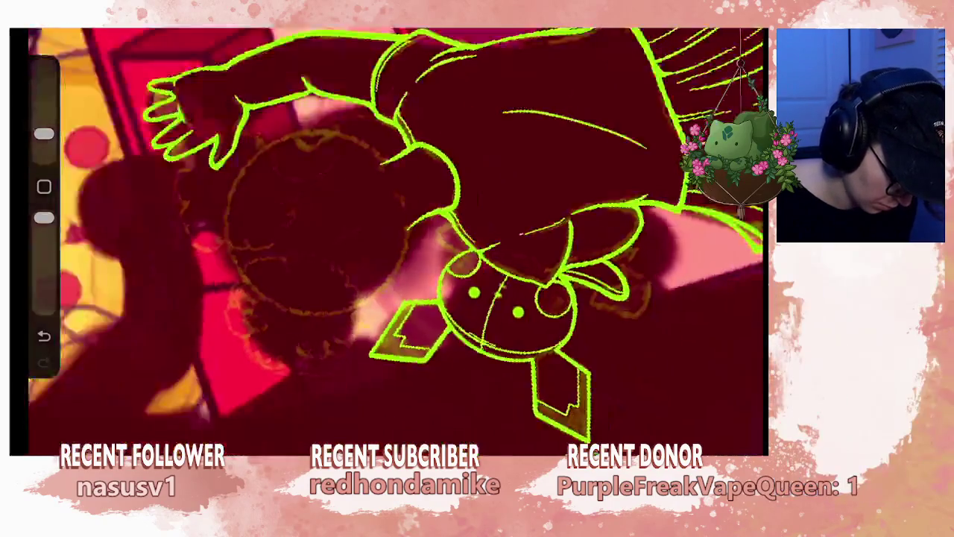
key("ctrl+z")
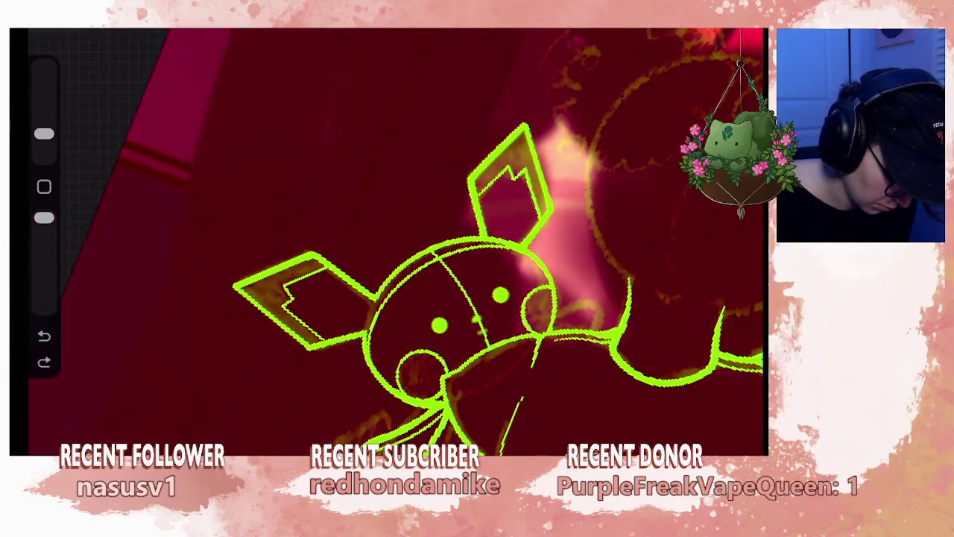
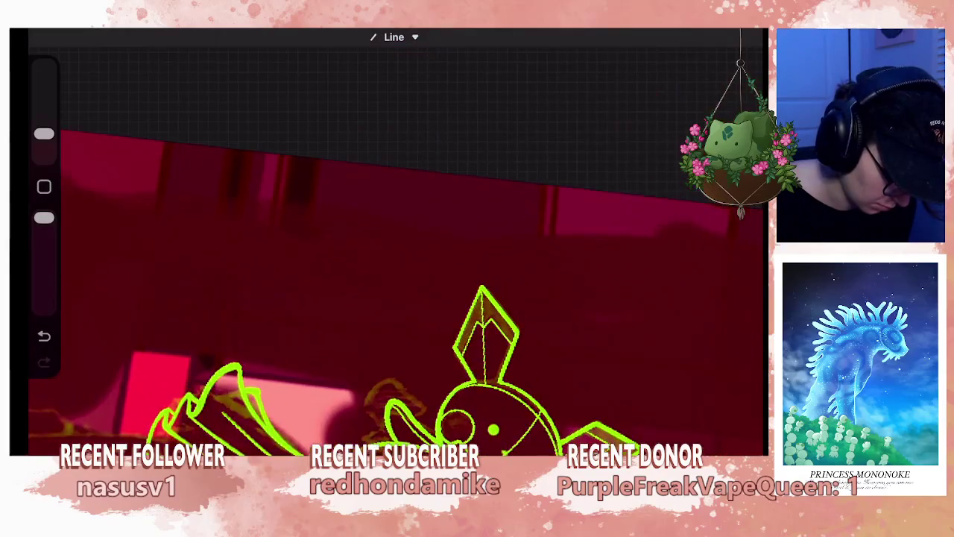
- Undo the stray lines and redraw the inner strokes of the plush's ear
key("ctrl+z")
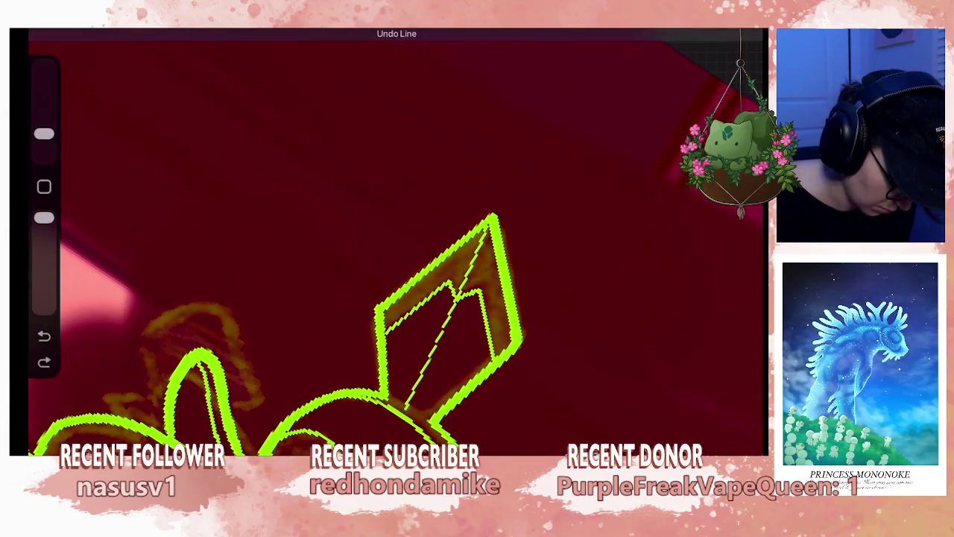
key("ctrl+z")
left_click_drag(429, 410, 445, 395)
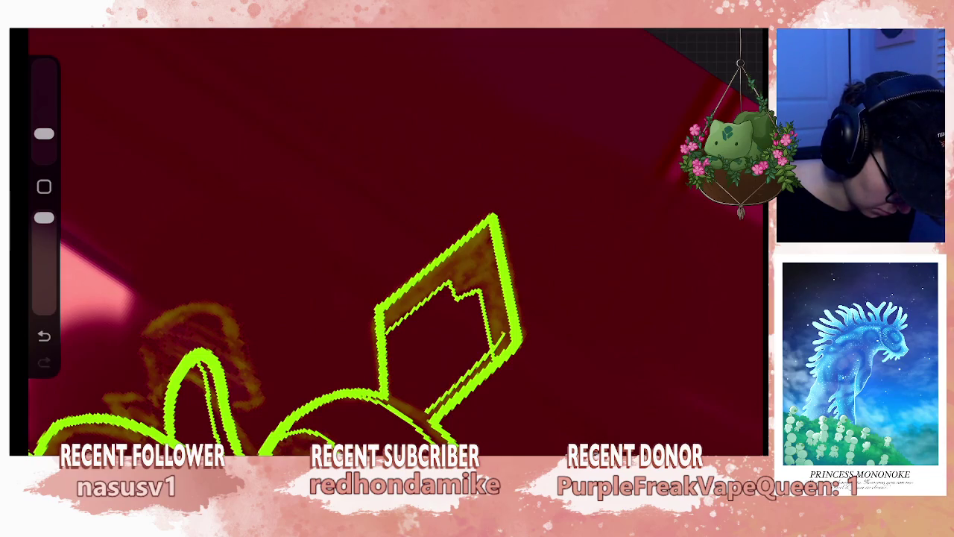
left_click_drag(503, 328, 495, 272)
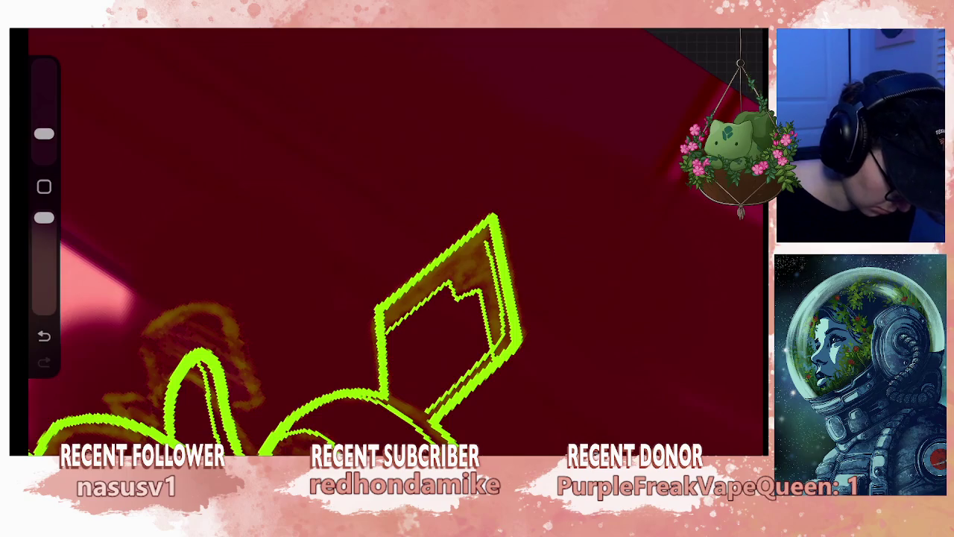
scroll(388, 239, "down", 5)
scroll(521, 239, "up", 5)
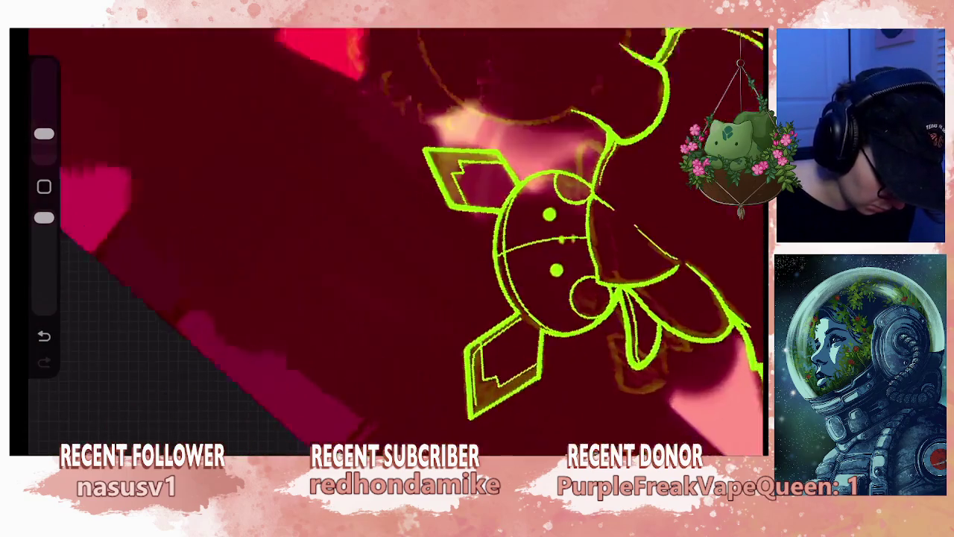
- Redraw the inner line of the plush's left leg as a straight stroke
key("ctrl+z")
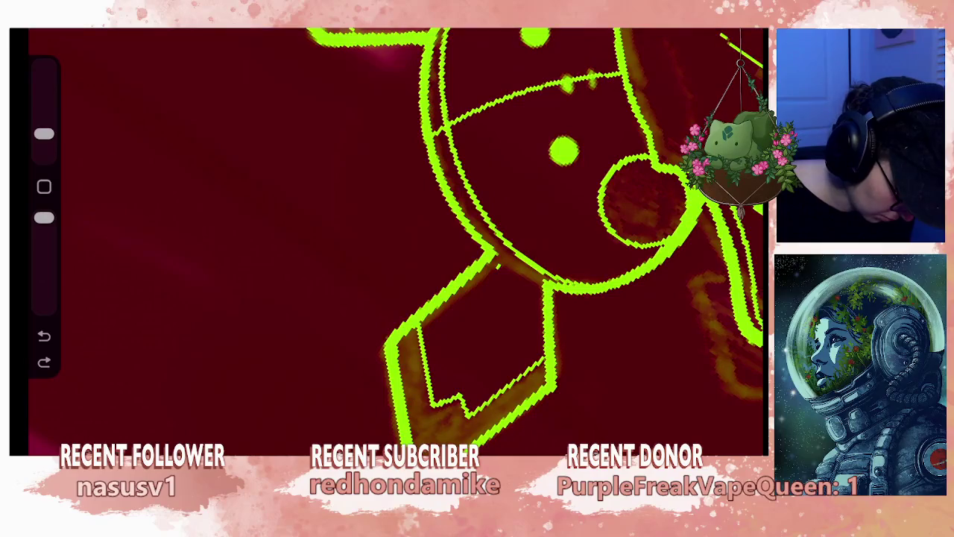
scroll(463, 239, "up", 2)
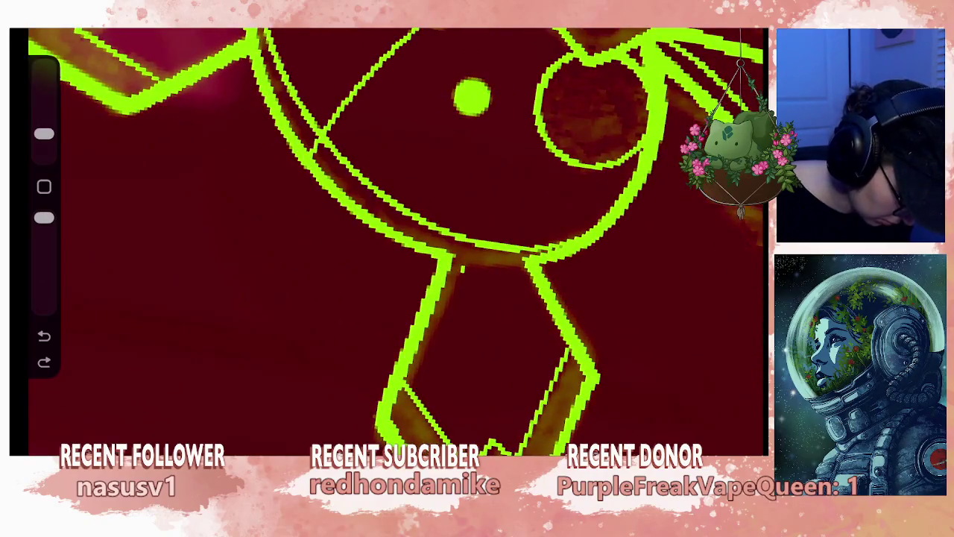
left_click_drag(444, 306, 410, 384)
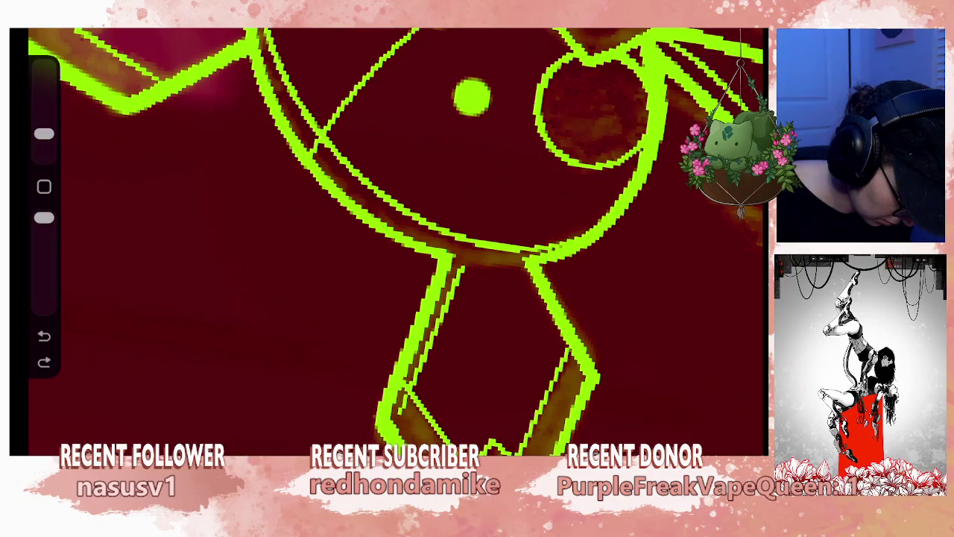
left_click_drag(462, 261, 407, 399)
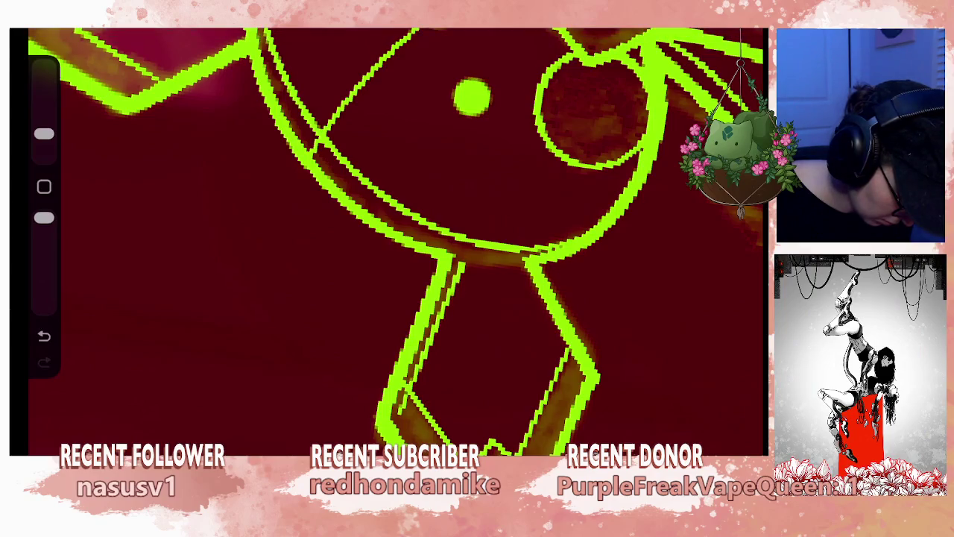
scroll(395, 239, "down", 5)
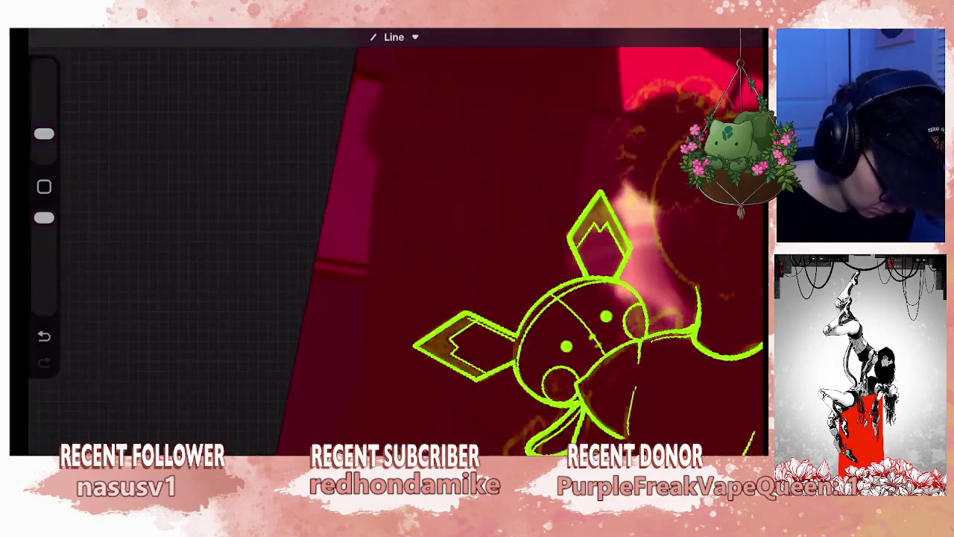
- Draw the curved cheek arch and short cheek stroke on Pikachu's face
left_click_drag(447, 299, 418, 336)
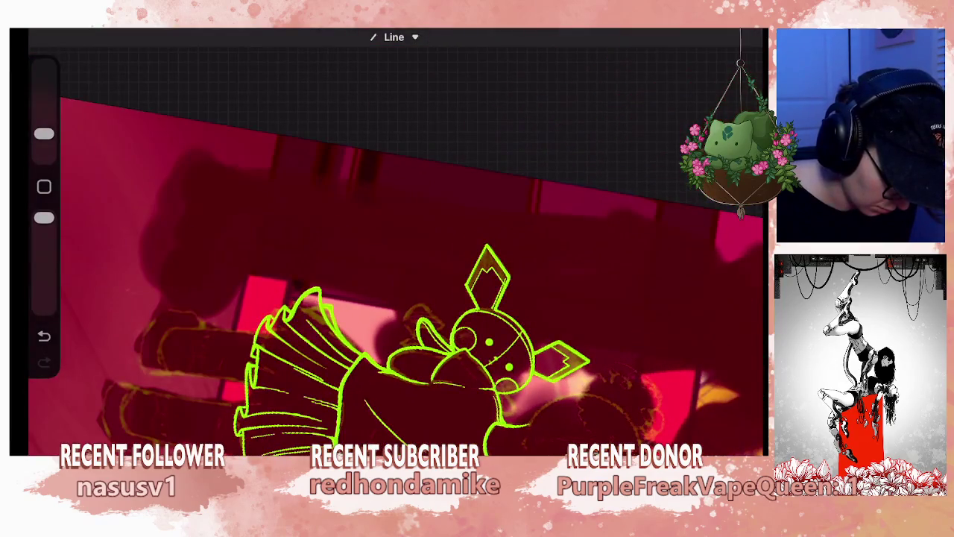
key("ctrl+z")
left_click_drag(448, 299, 522, 336)
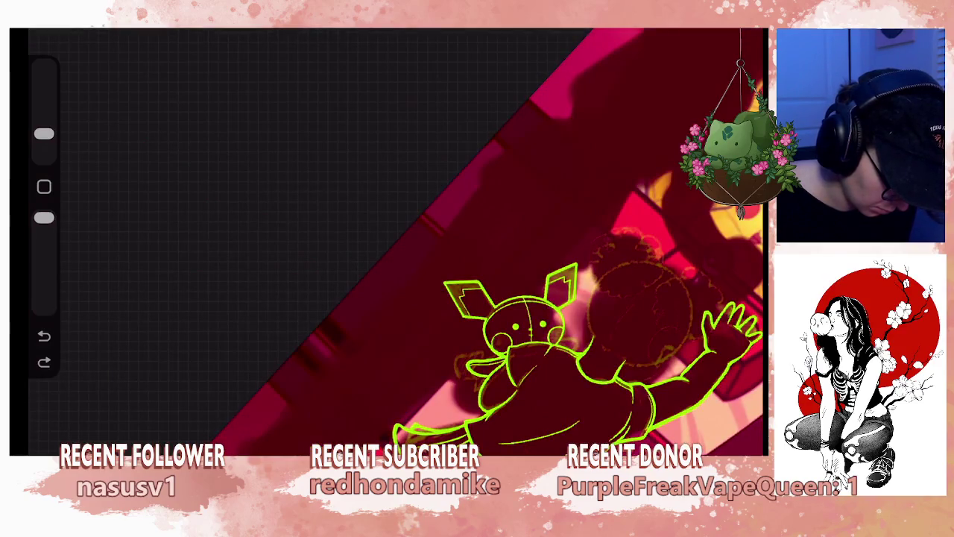
scroll(395, 239, "up", 5)
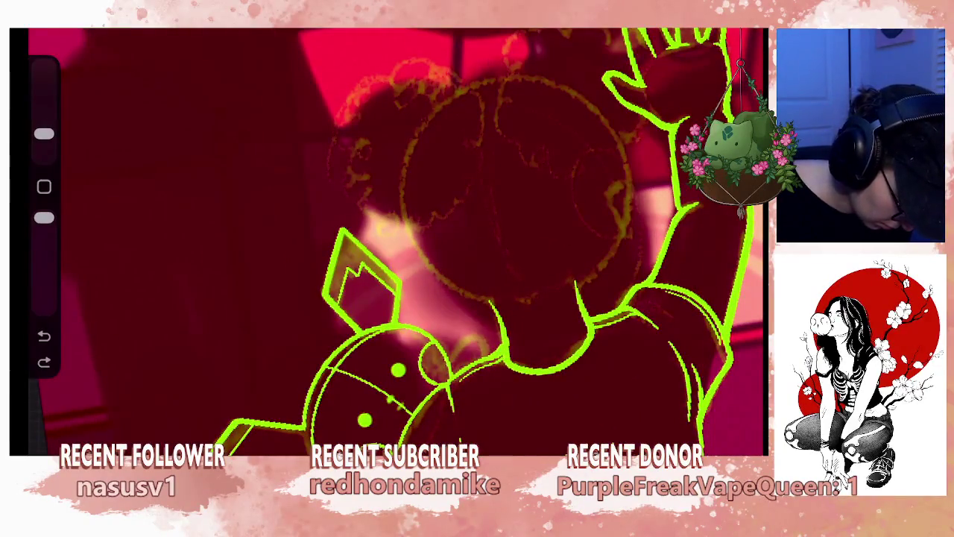
mouse_move(455, 373)
left_mouse_down()
mouse_move(453, 344)
mouse_move(481, 342)
left_mouse_up()
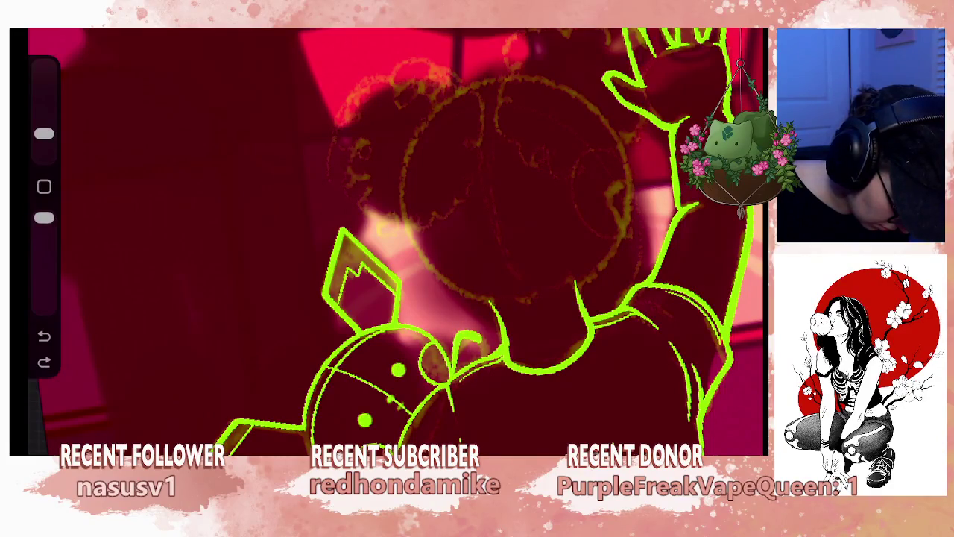
key("ctrl+z")
left_click_drag(437, 363, 425, 387)
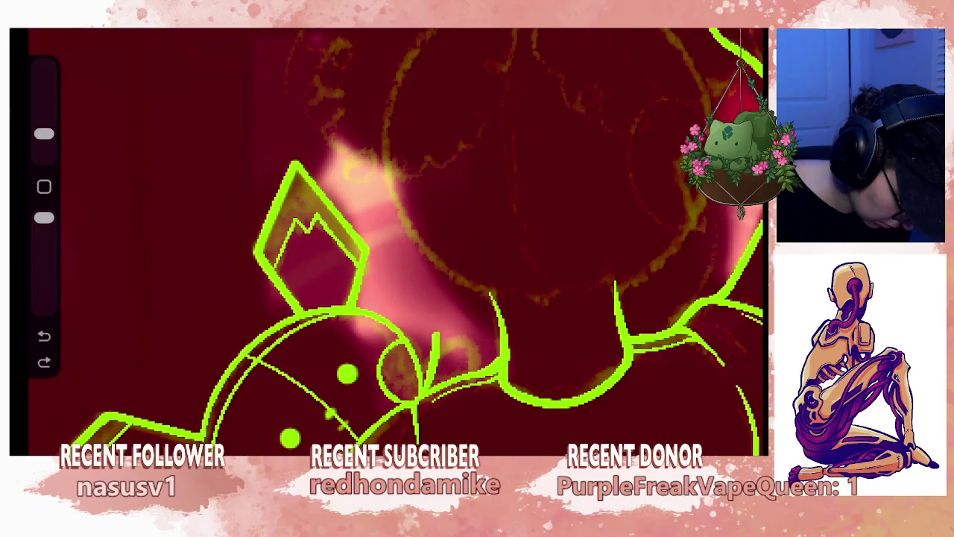
left_click_drag(439, 335, 472, 372)
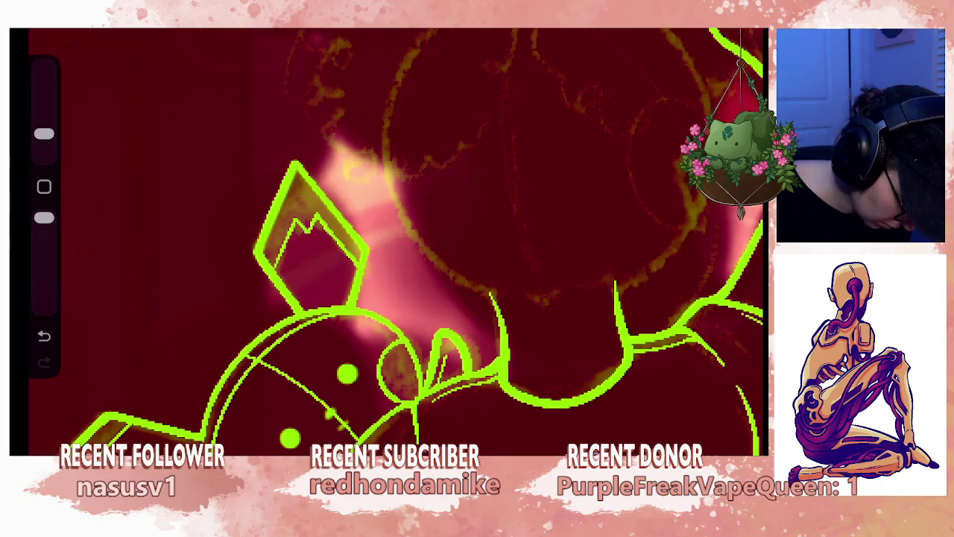
scroll(395, 246, "down", 5)
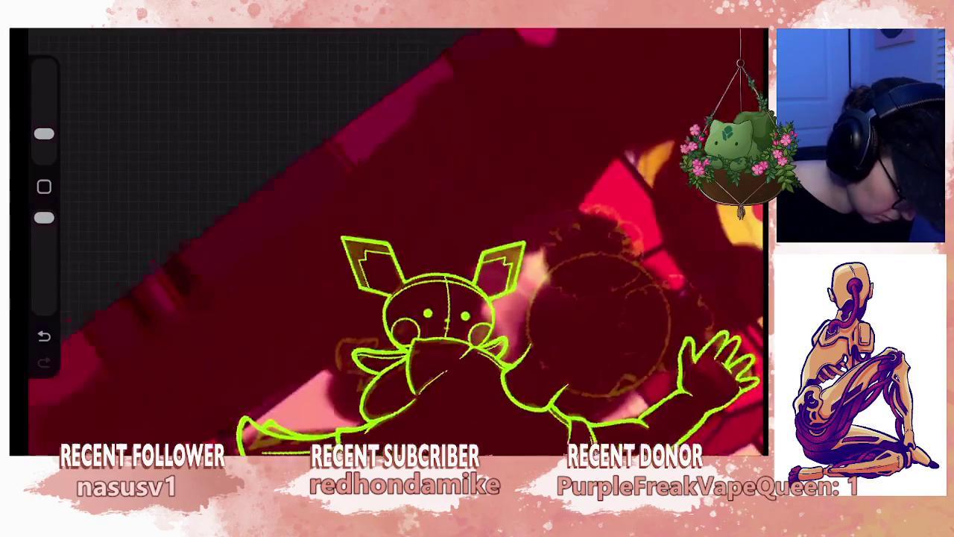
- Add a green stroke along the girl's lower arm
scroll(388, 242, "up", 5)
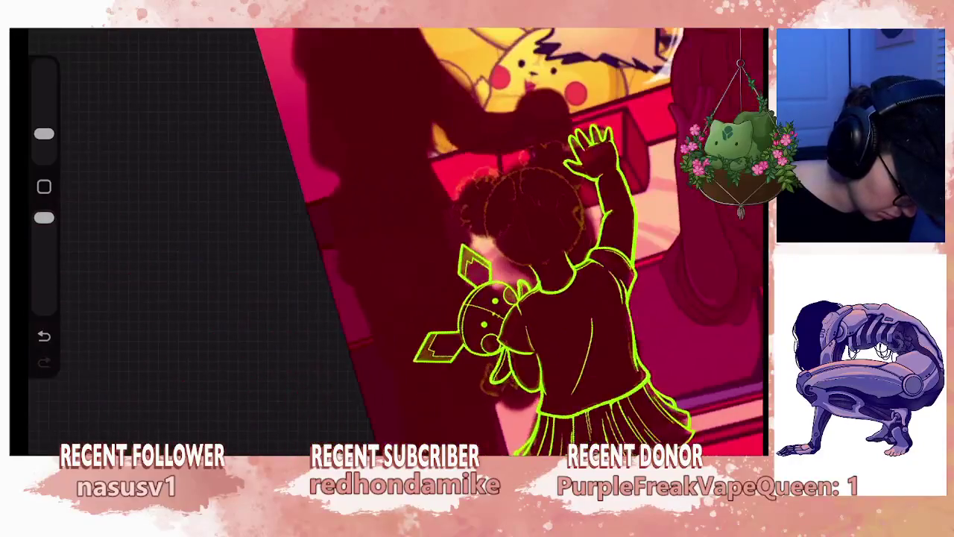
scroll(388, 242, "up", 2)
scroll(388, 242, "up", 2)
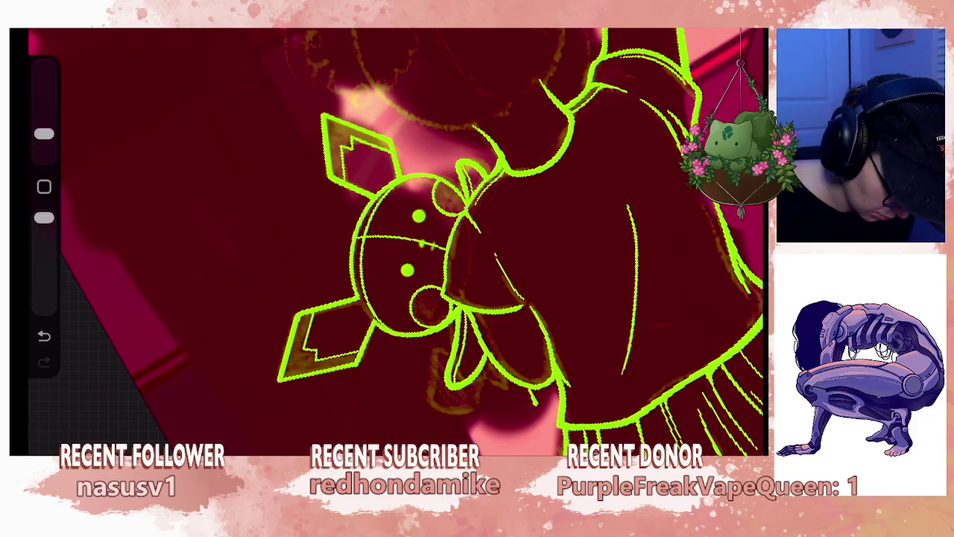
mouse_move(534, 414)
left_mouse_down()
mouse_move(541, 434)
mouse_move(555, 380)
left_mouse_up()
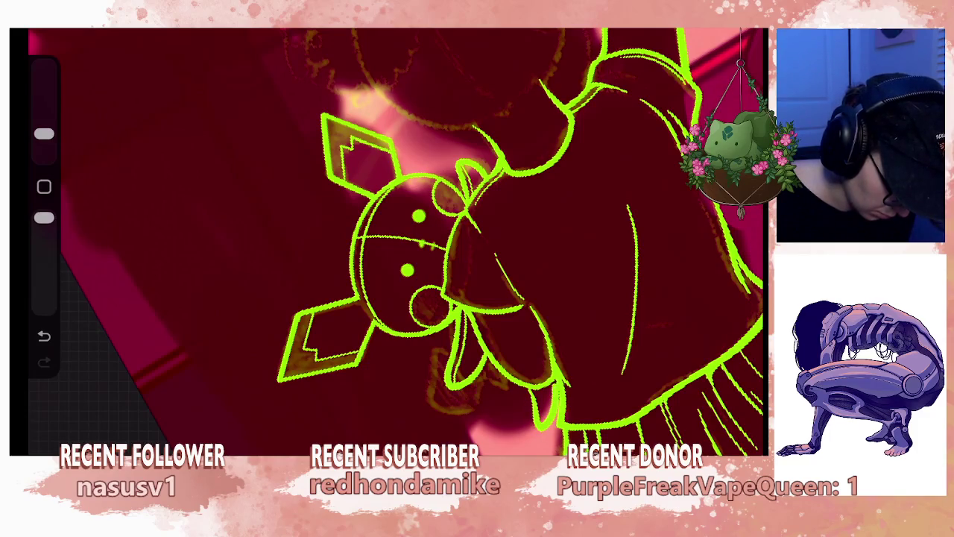
scroll(388, 242, "down", 2)
scroll(388, 242, "down", 2)
scroll(388, 243, "down", 2)
scroll(388, 242, "down", 1)
scroll(387, 242, "up", 3)
scroll(388, 242, "up", 3)
- Undo the last stroke and draw a line extending upward beside the plush
key("ctrl+z")
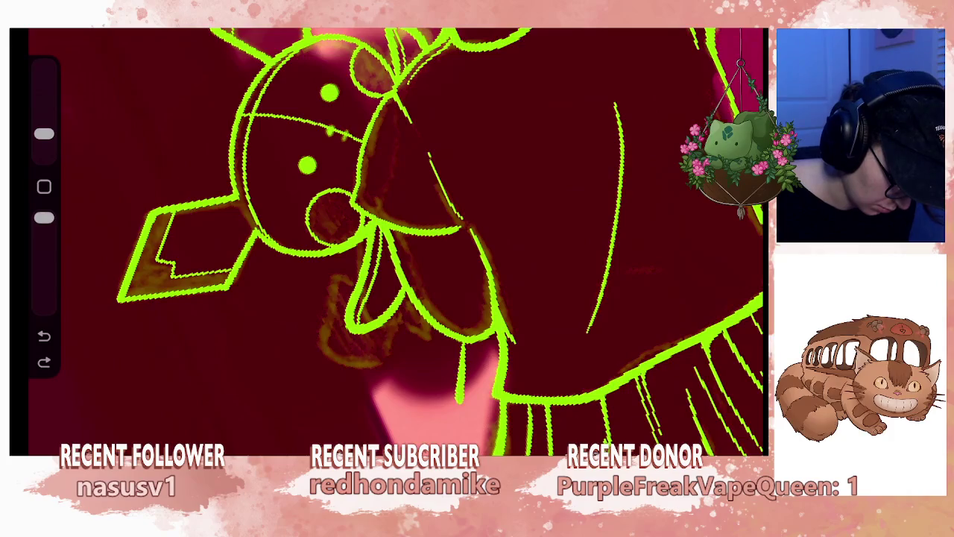
mouse_move(470, 405)
left_mouse_down()
mouse_move(498, 365)
mouse_move(462, 343)
left_mouse_up()
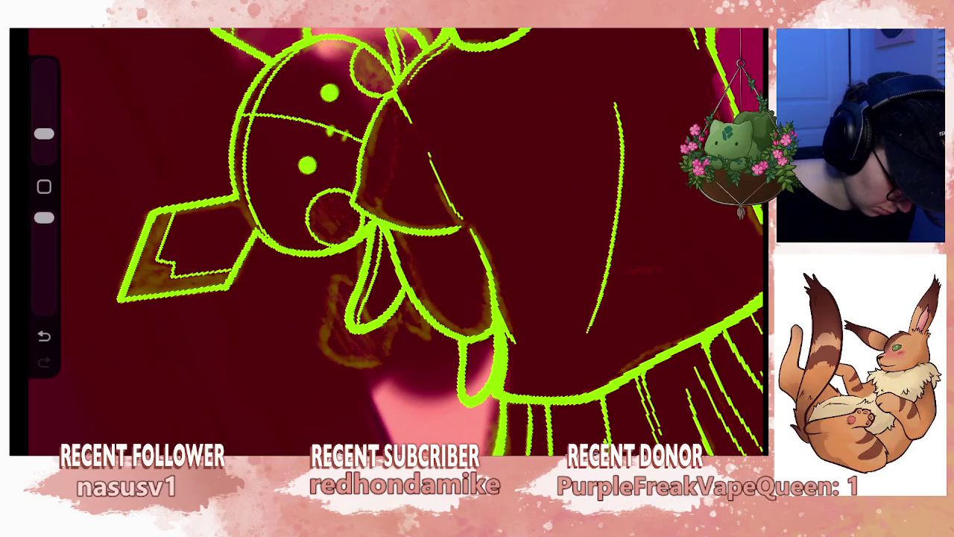
scroll(395, 238, "down", 5)
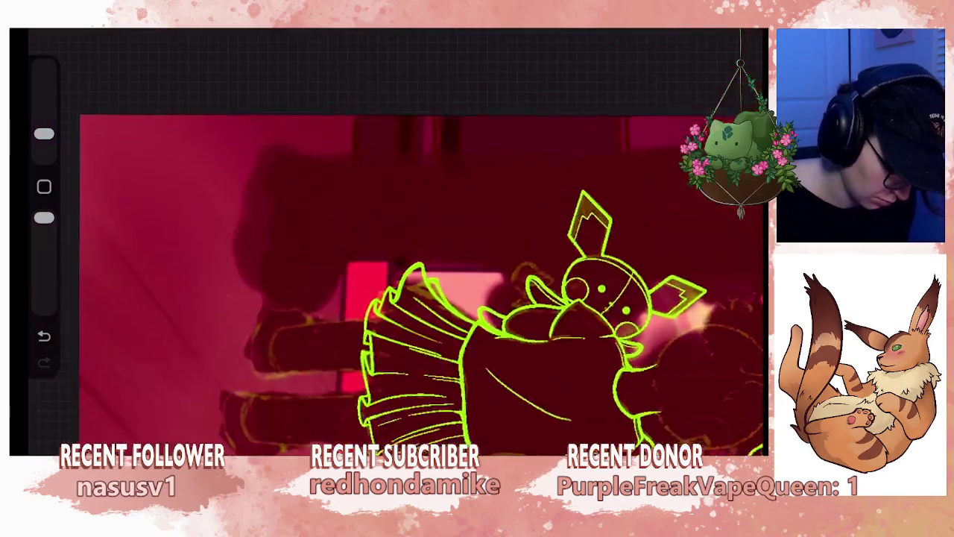
scroll(388, 238, "up", 3)
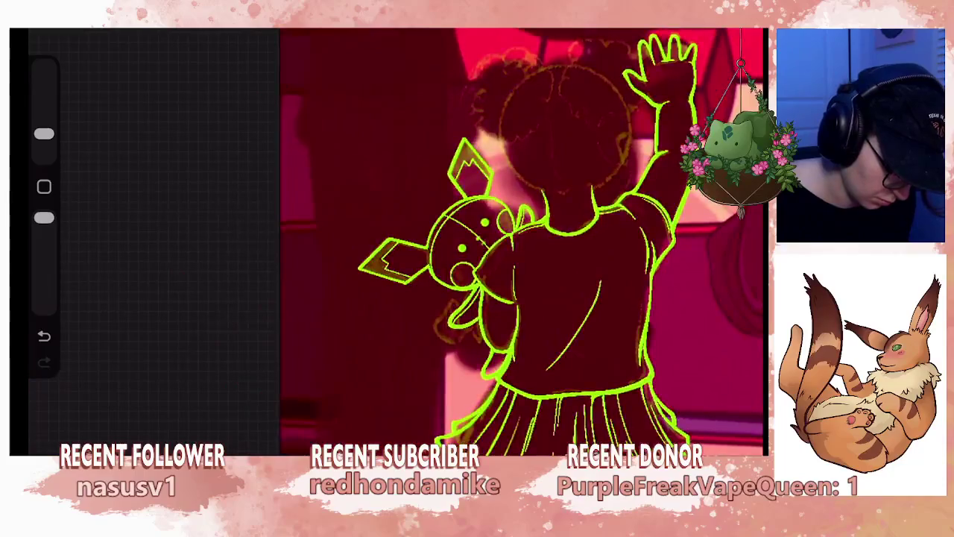
scroll(388, 238, "up", 5)
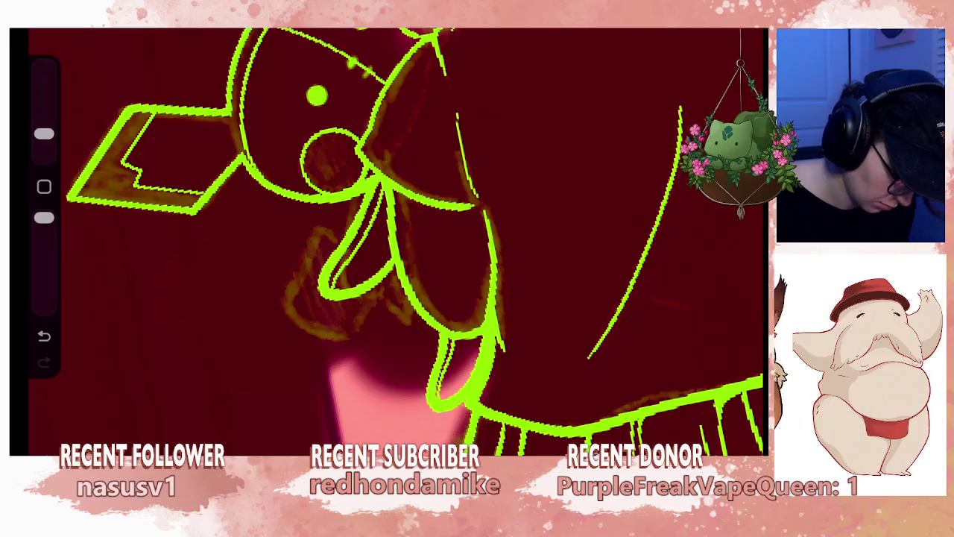
scroll(387, 238, "down", 3)
scroll(388, 238, "down", 3)
scroll(388, 238, "down", 1)
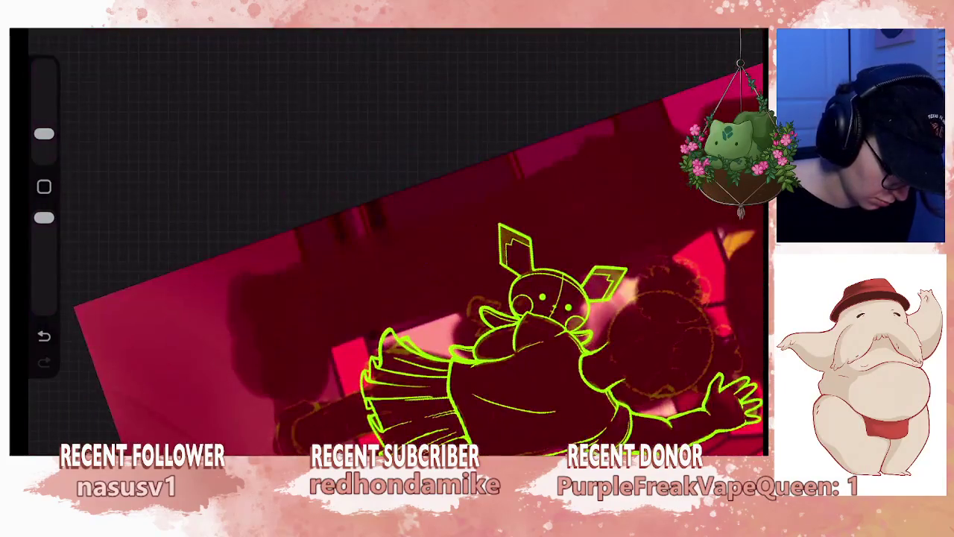
scroll(387, 238, "up", 5)
scroll(387, 238, "up", 2)
scroll(388, 239, "up", 1)
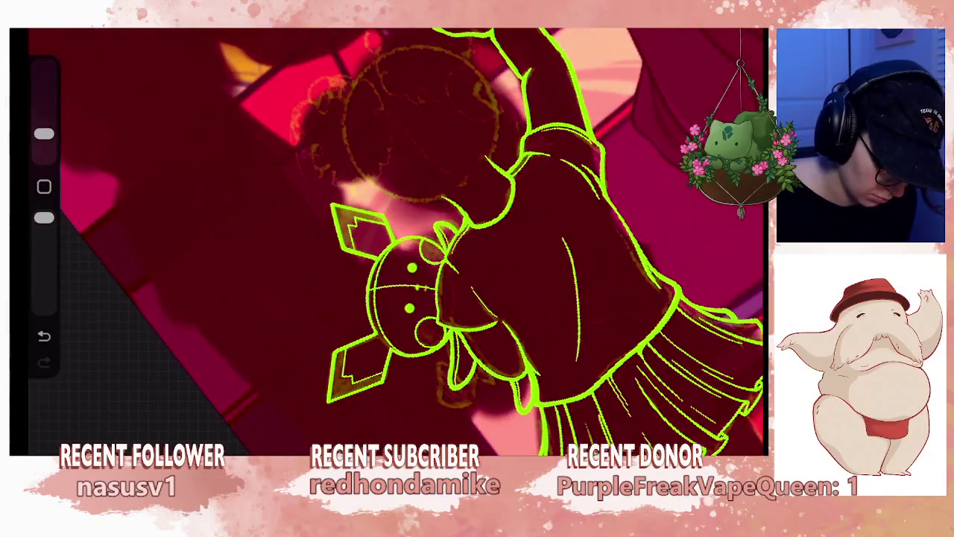
- Merge Layer 37 down into Layer 36
left_click(745, 31)
left_click(620, 139)
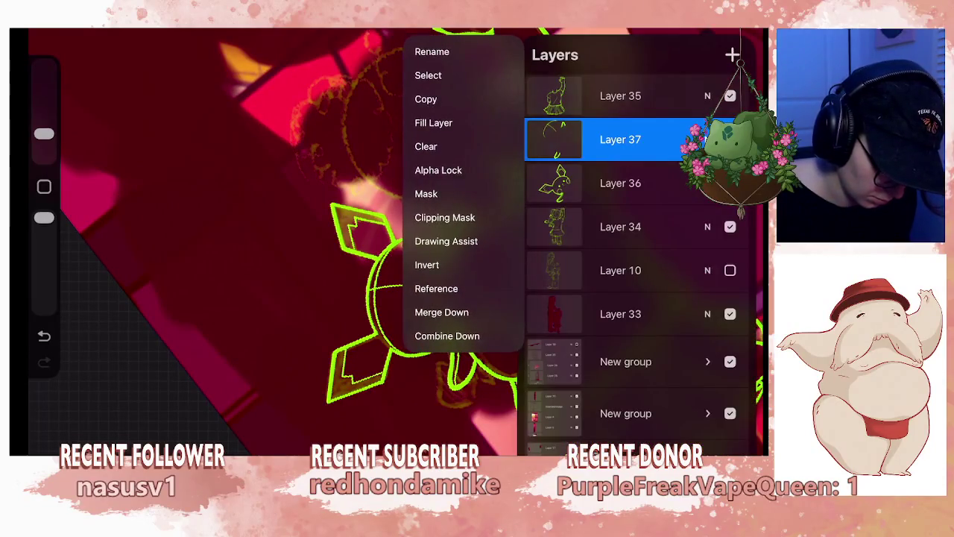
left_click(442, 312)
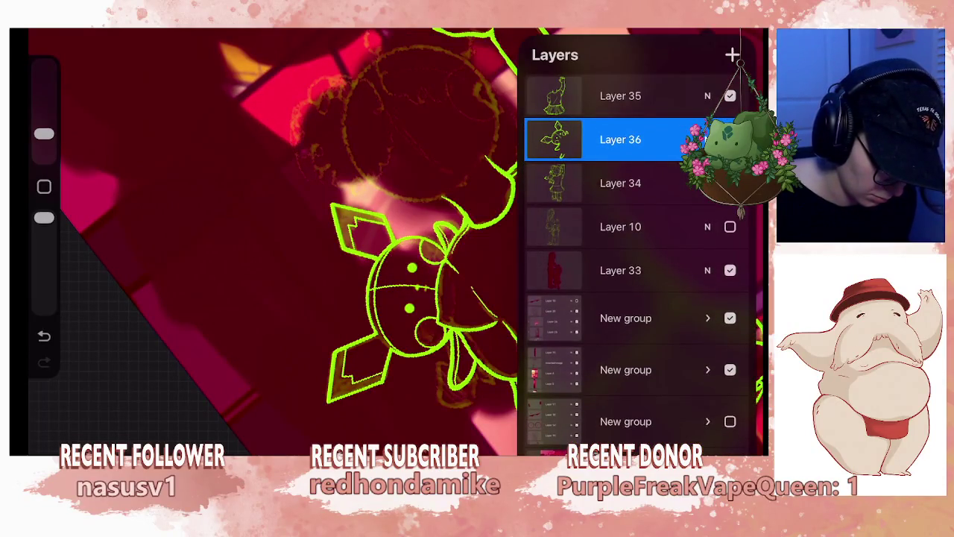
scroll(388, 239, "up", 2)
scroll(388, 239, "up", 4)
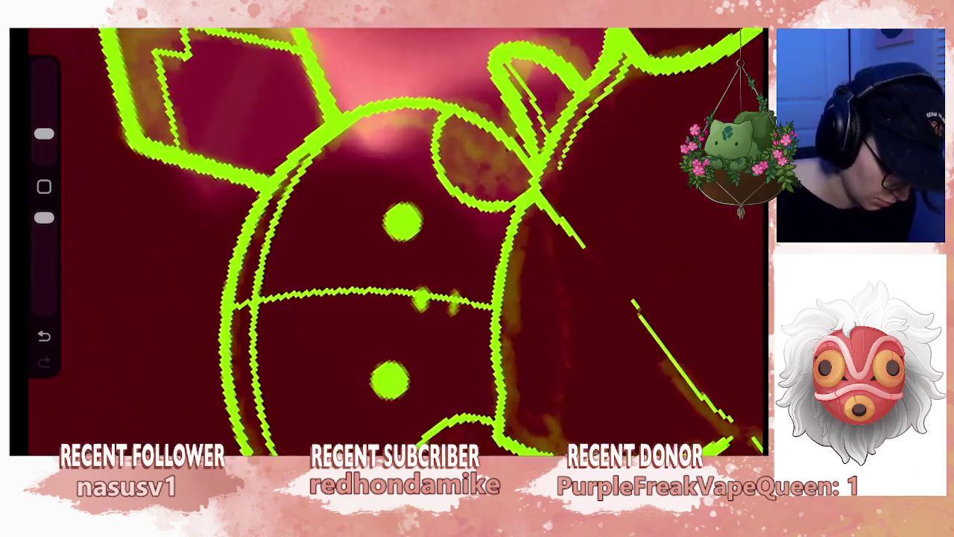
- Undo the diamond nose stroke on the plush and zoom out over the whole drawing
mouse_move(421, 281)
left_mouse_down()
mouse_move(416, 307)
mouse_move(428, 311)
left_mouse_up()
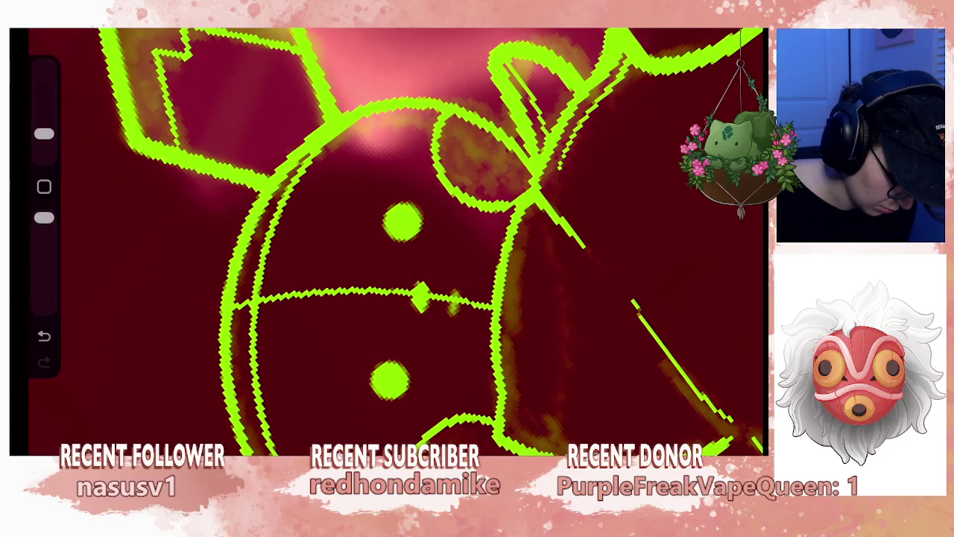
key("ctrl+z")
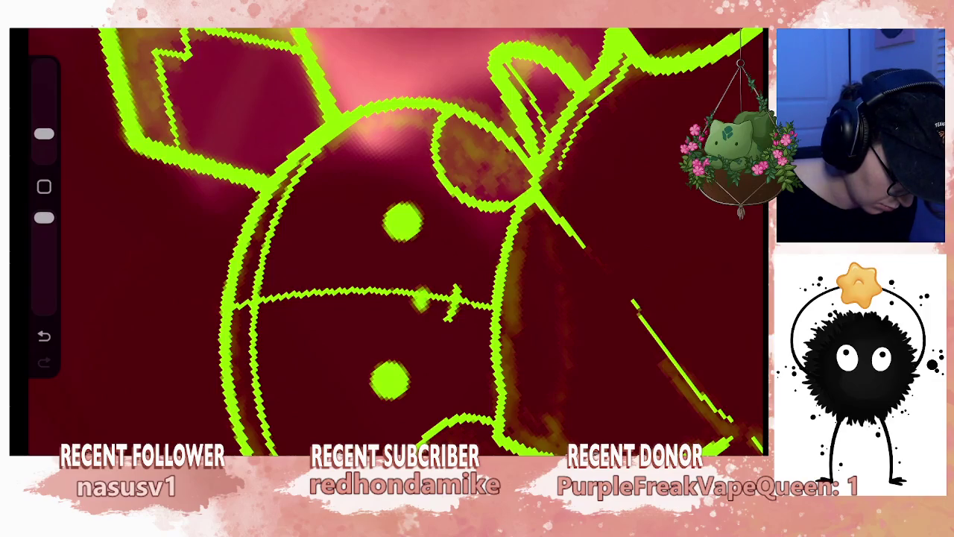
scroll(388, 239, "down", 5)
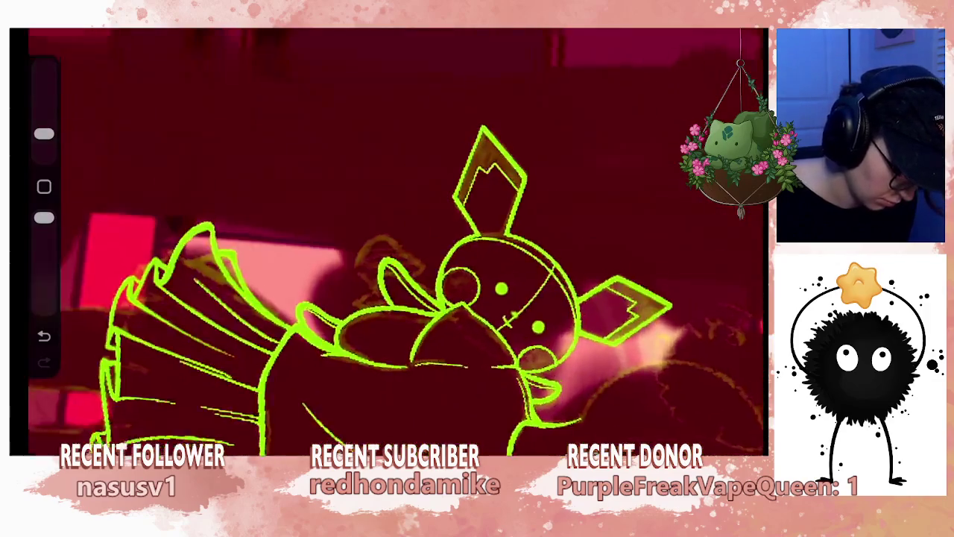
scroll(515, 283, "up", 5)
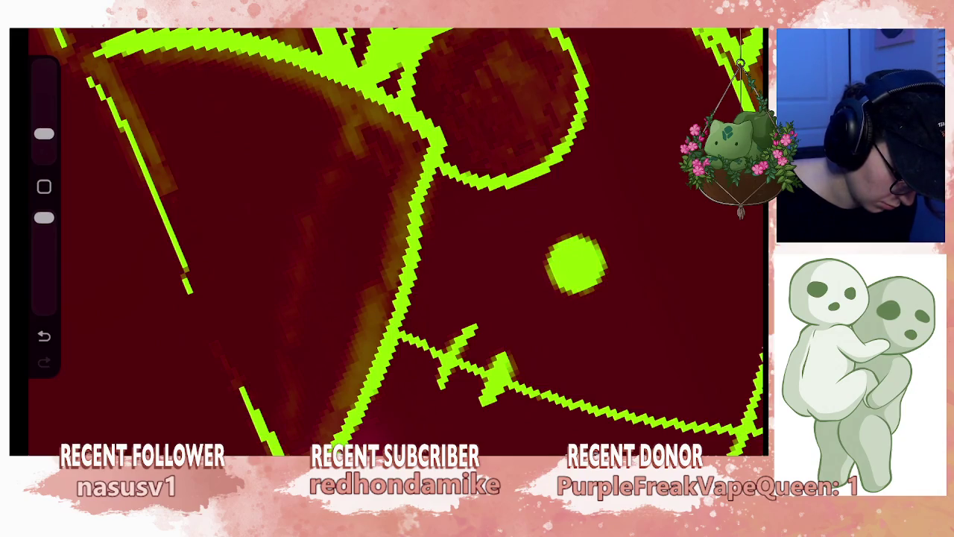
scroll(388, 239, "down", 2)
scroll(387, 239, "down", 2)
scroll(388, 239, "down", 2)
scroll(388, 238, "down", 1)
scroll(387, 239, "down", 2)
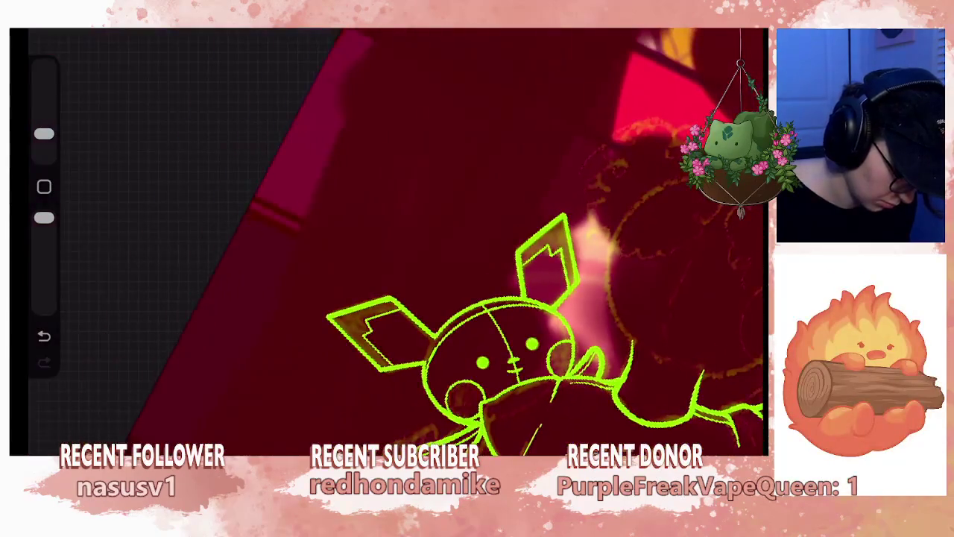
scroll(388, 238, "down", 2)
scroll(388, 239, "down", 1)
scroll(388, 239, "down", 2)
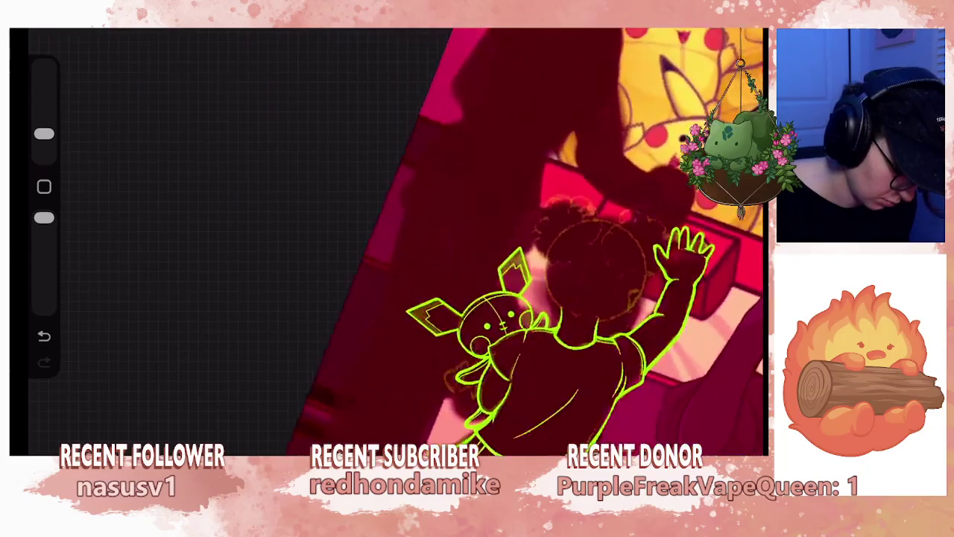
scroll(388, 239, "down", 2)
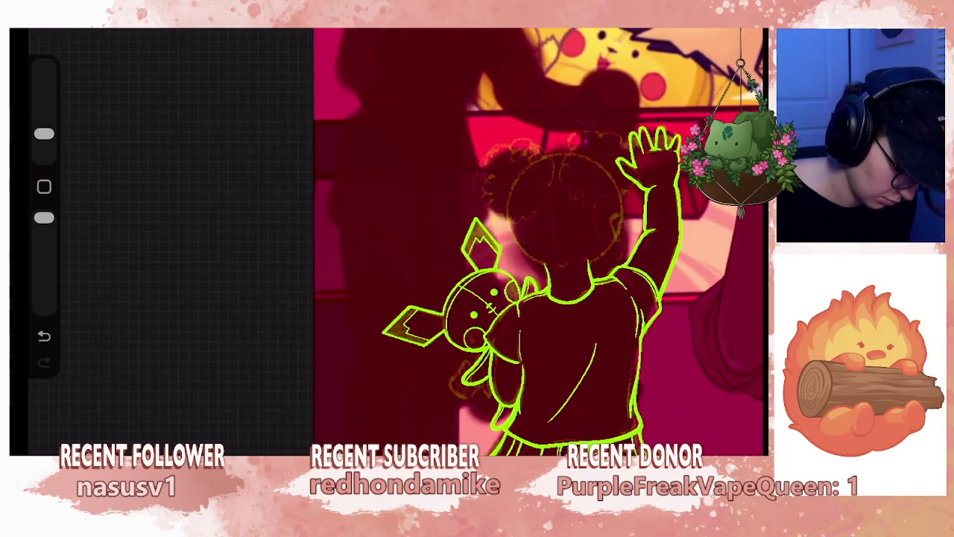
- On a new layer, draw lines beside the plush's arm and near its foot
scroll(447, 298, "up", 3)
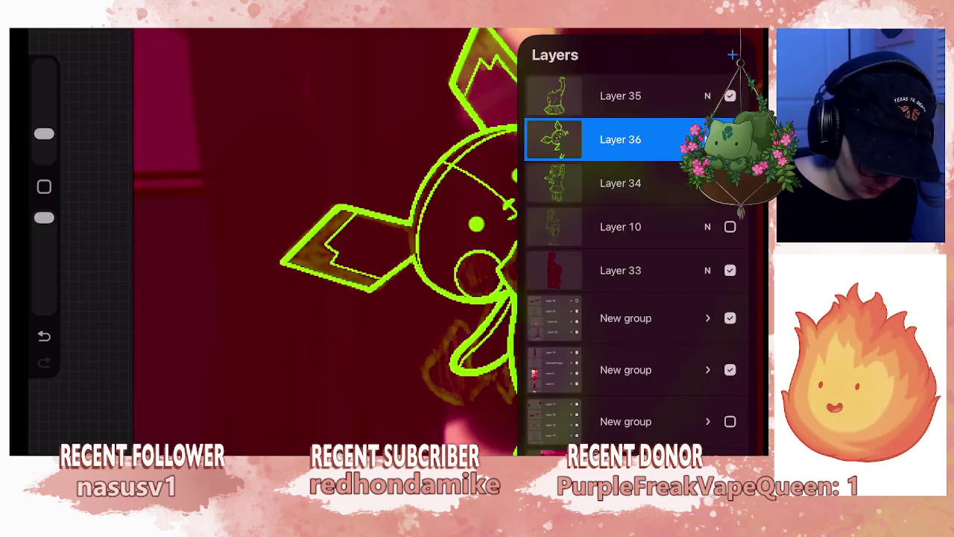
left_click(732, 54)
left_click(298, 224)
left_click_drag(412, 381, 454, 328)
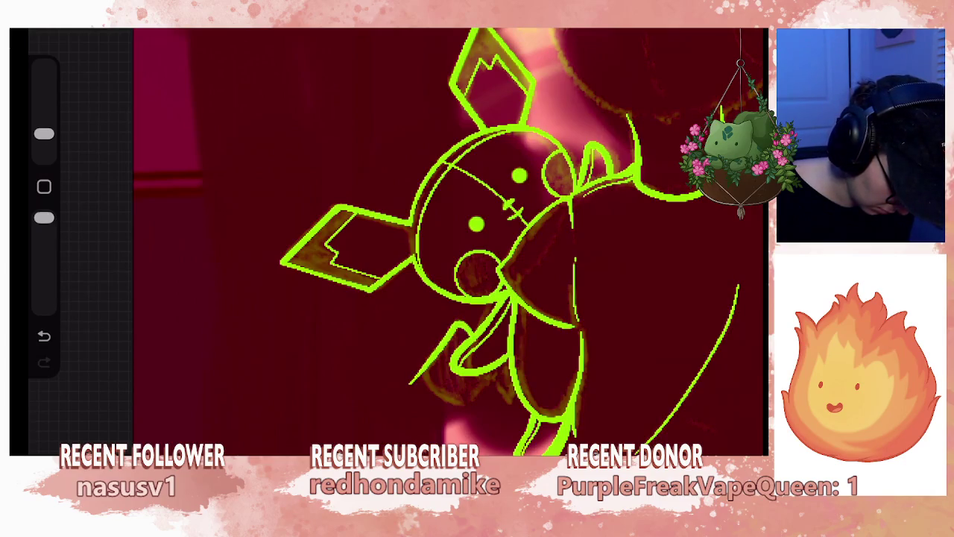
left_click_drag(408, 383, 416, 395)
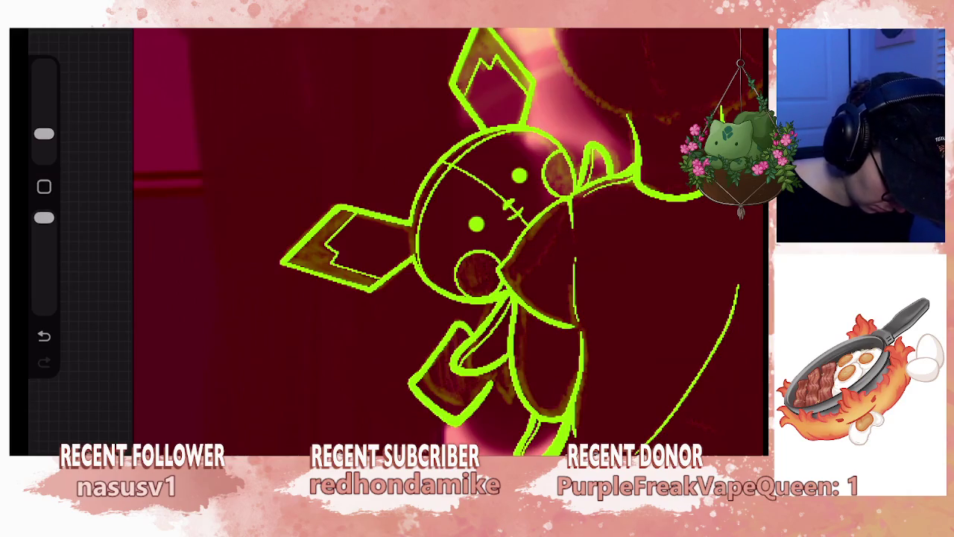
key("ctrl+z")
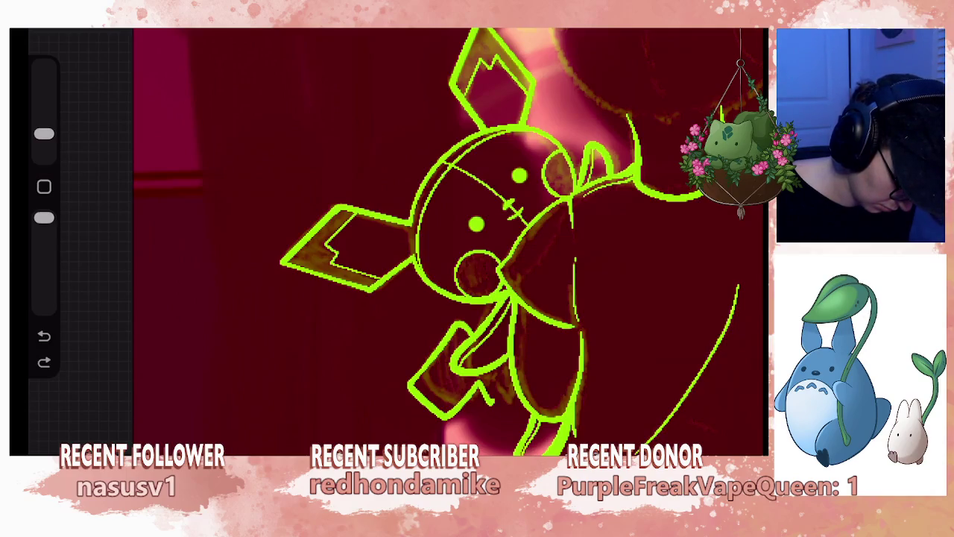
left_click_drag(498, 377, 512, 389)
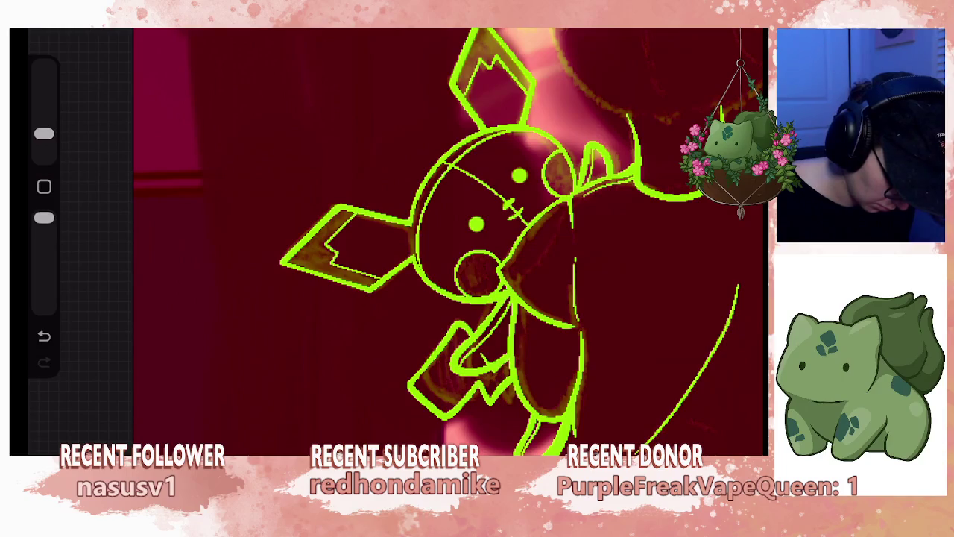
- Adjust the brush size and retrace the lower-left outline of the plush's paw
left_click_drag(477, 224, 581, 223)
left_click_drag(44, 133, 44, 105)
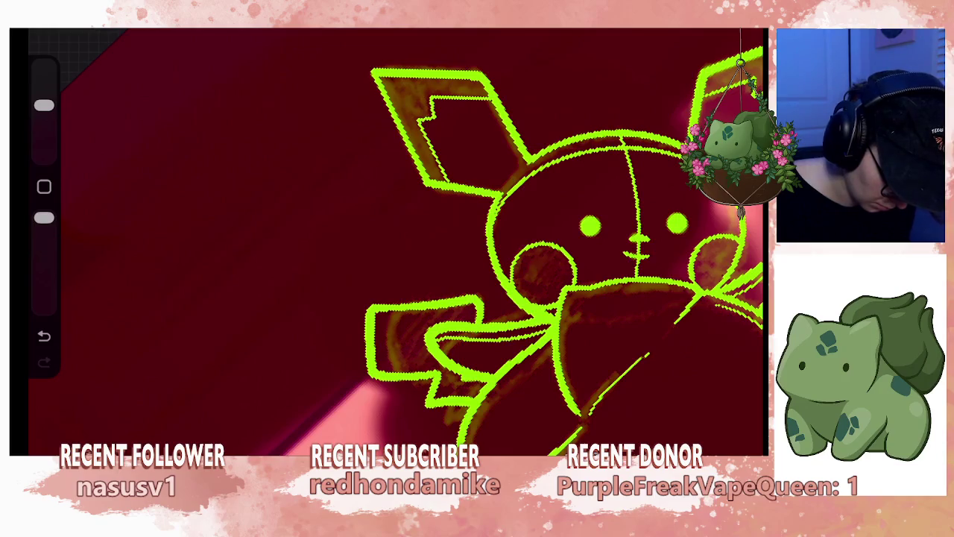
left_click_drag(372, 261, 559, 298)
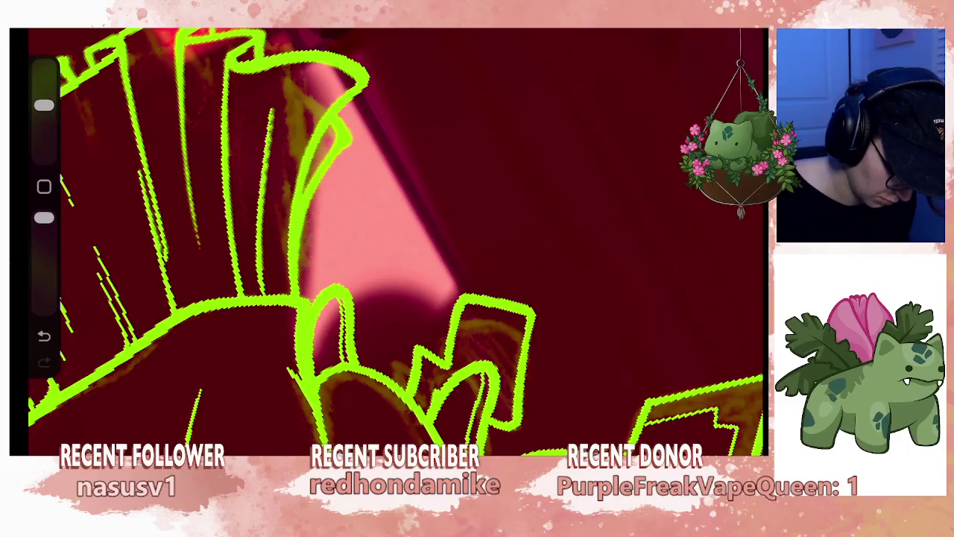
left_click_drag(44, 105, 44, 133)
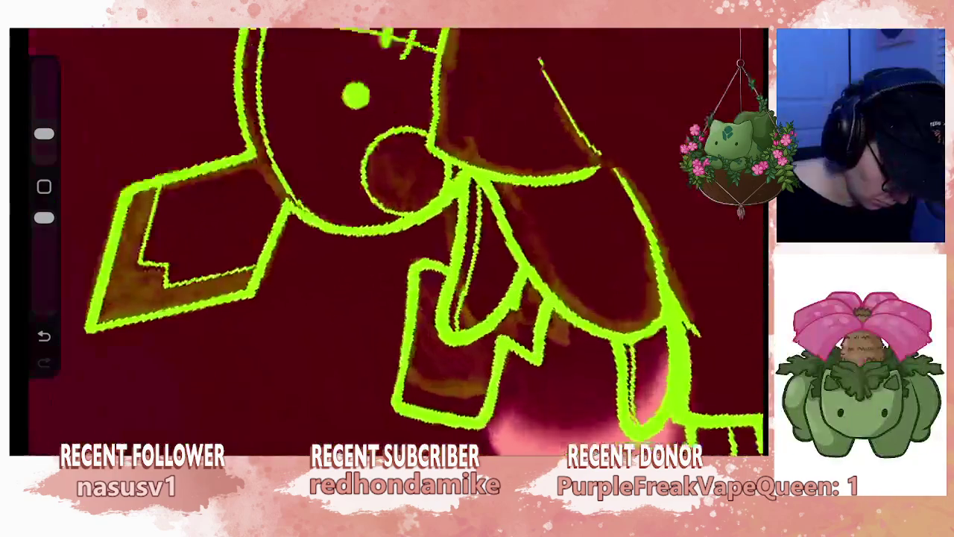
key("ctrl+z")
key("ctrl+shift+z")
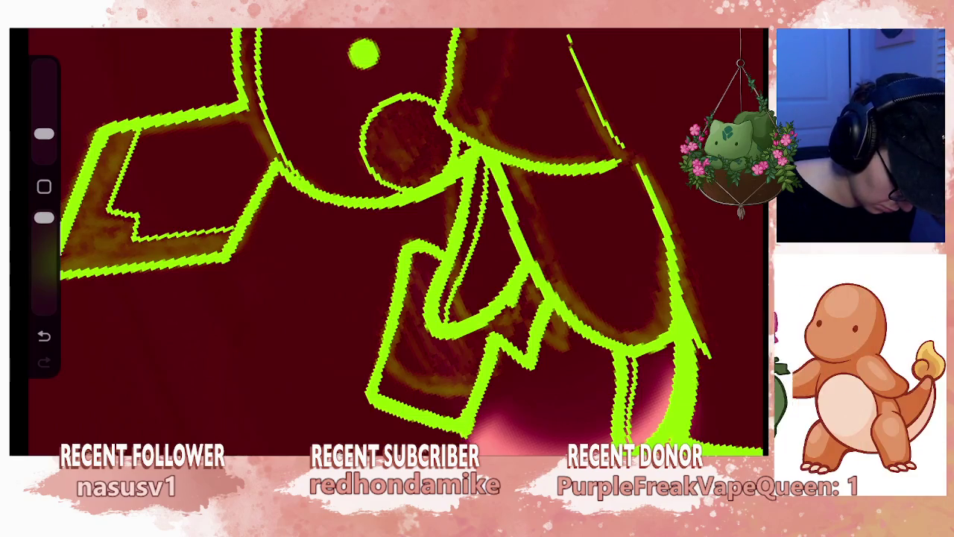
mouse_move(353, 404)
left_mouse_down()
mouse_move(388, 312)
mouse_move(371, 350)
left_mouse_up()
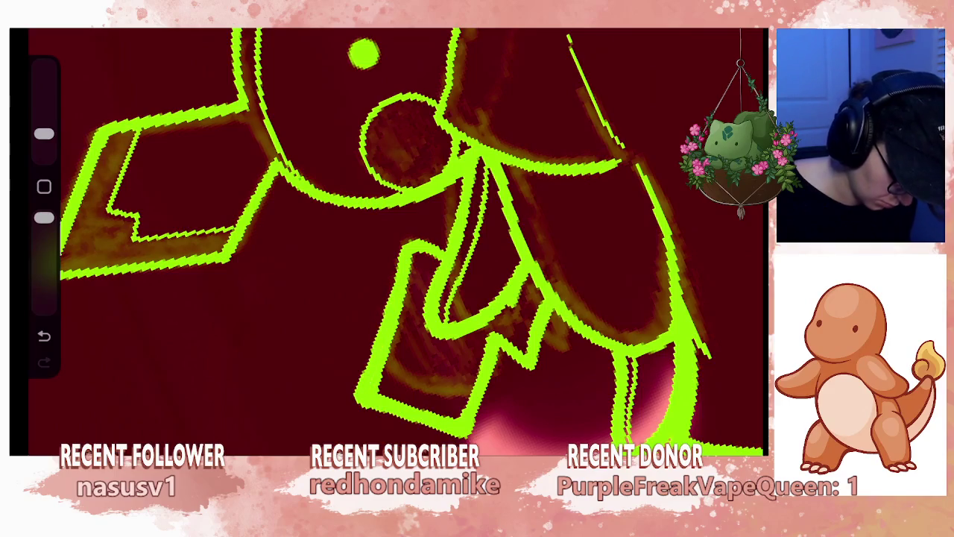
left_click_drag(44, 134, 44, 106)
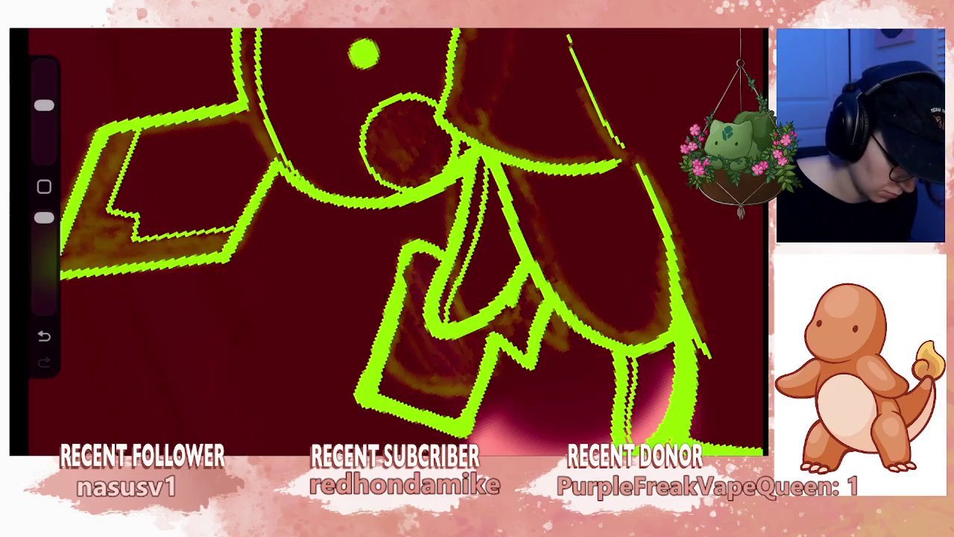
mouse_move(387, 332)
left_mouse_down()
mouse_move(369, 399)
mouse_move(447, 421)
mouse_move(467, 409)
left_mouse_up()
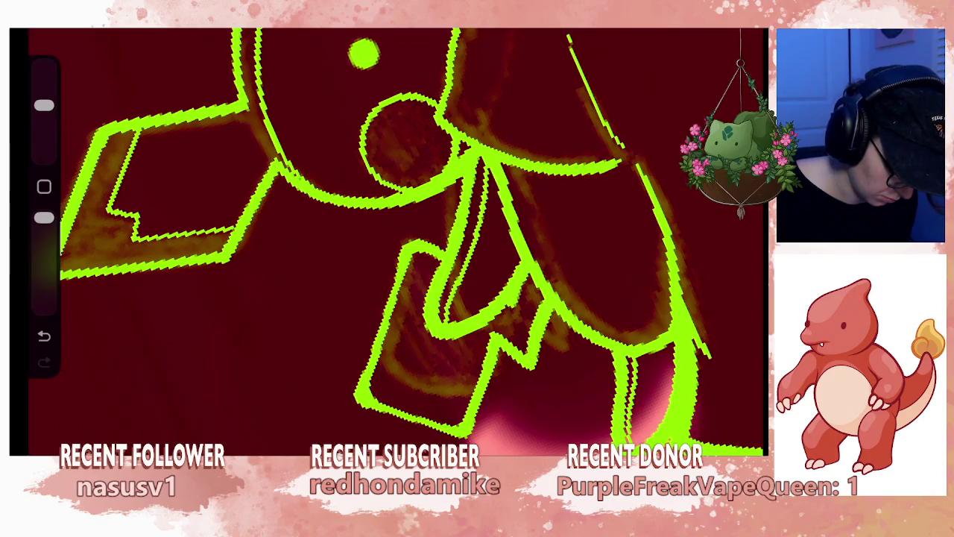
left_click_drag(406, 142, 492, 187)
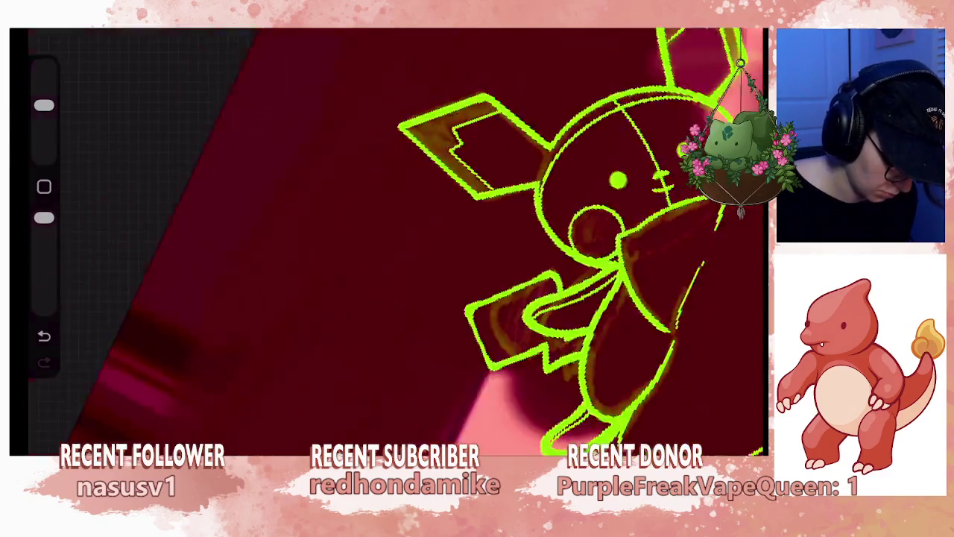
left_click_drag(467, 121, 425, 48)
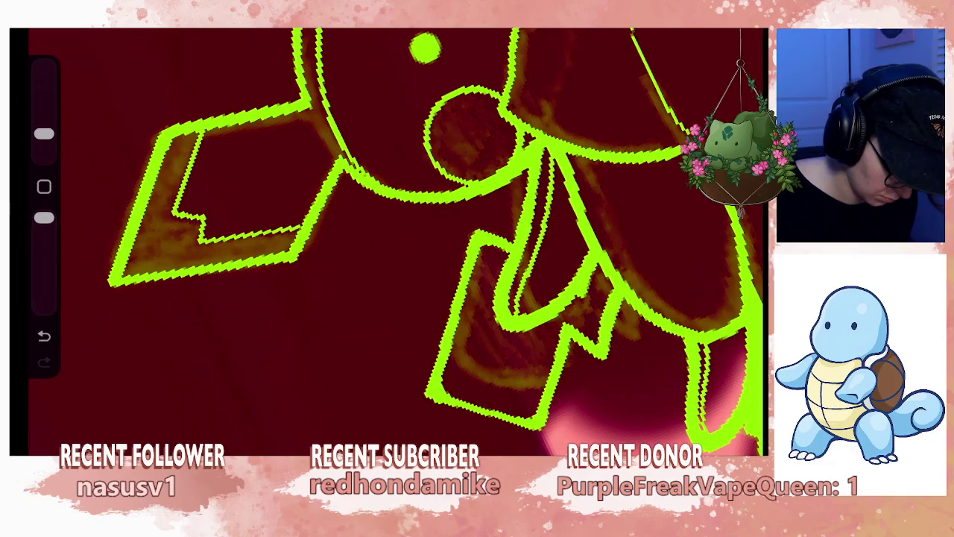
scroll(462, 396, "up", 5)
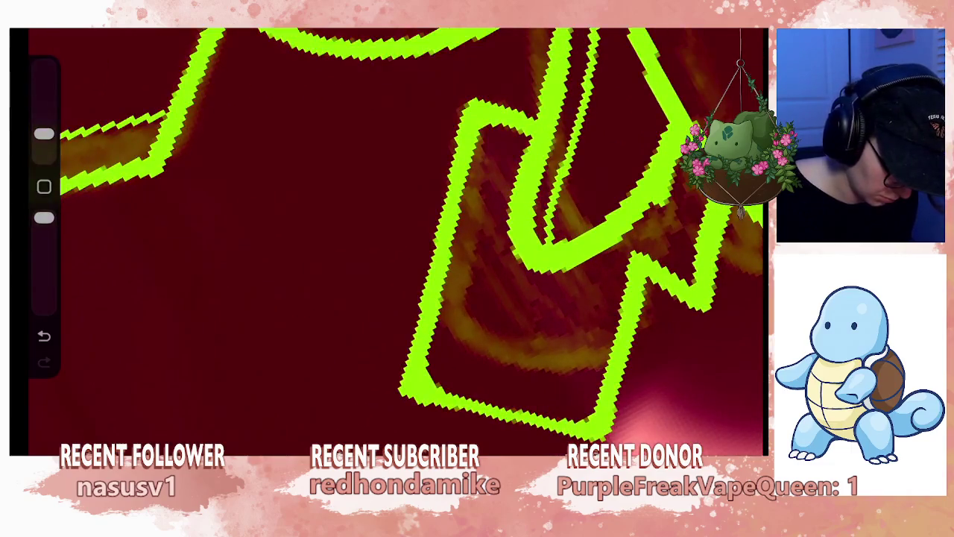
left_click_drag(44, 135, 44, 105)
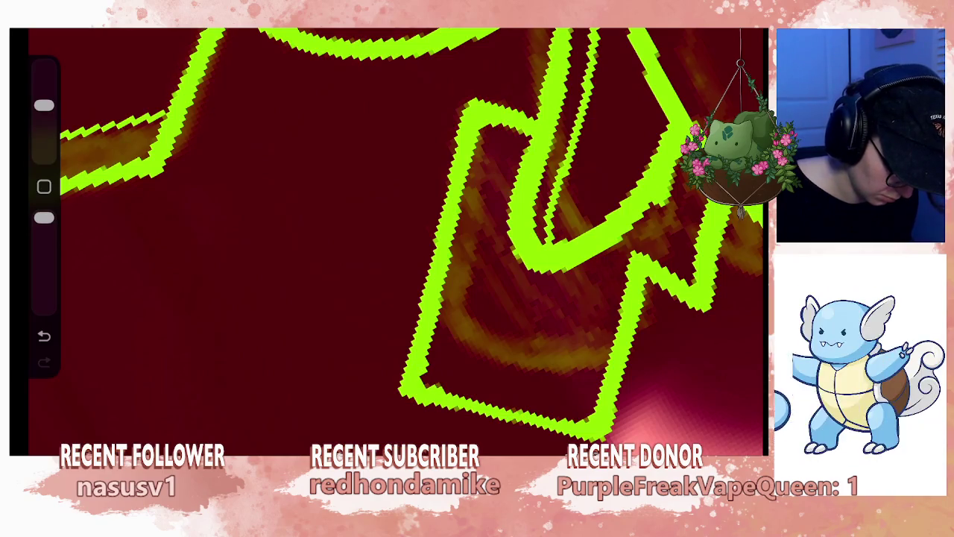
left_click_drag(44, 105, 44, 135)
left_click_drag(462, 343, 477, 224)
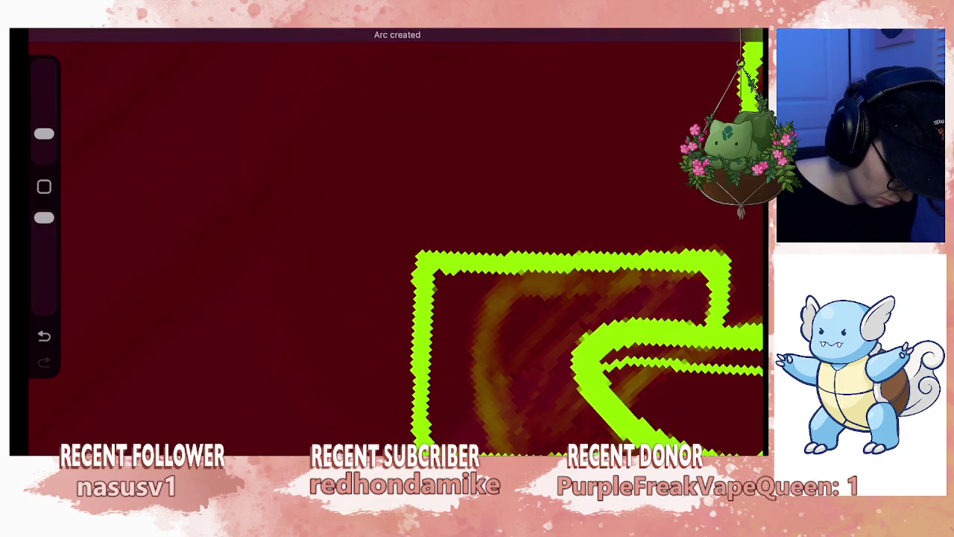
key("ctrl+z")
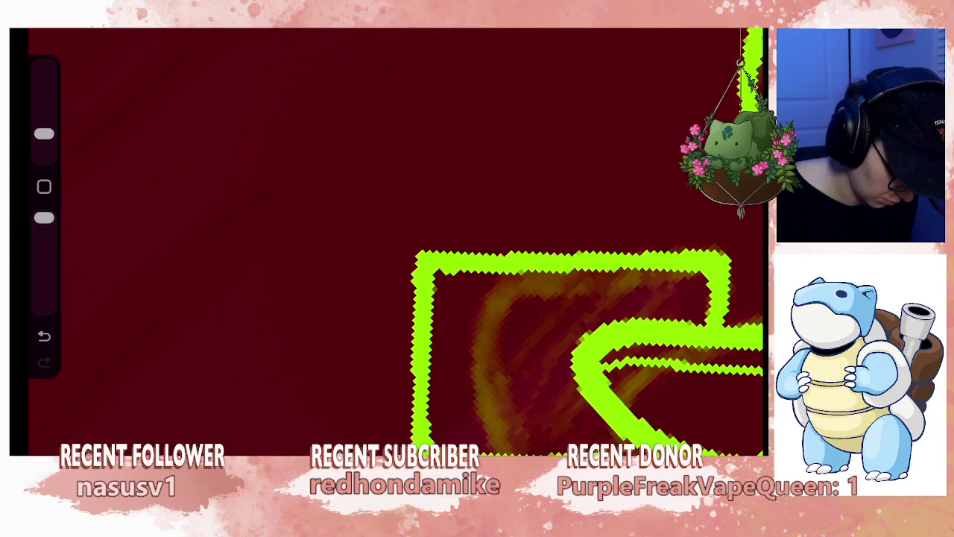
scroll(395, 238, "down", 5)
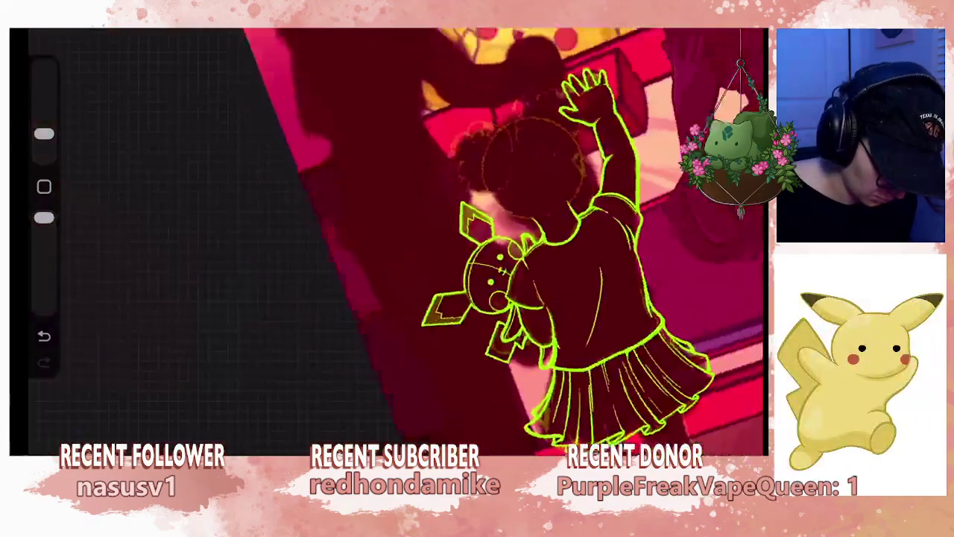
- Transform the new strokes, nudging the plush's lightning-bolt tail slightly down and left
scroll(521, 246, "up", 2)
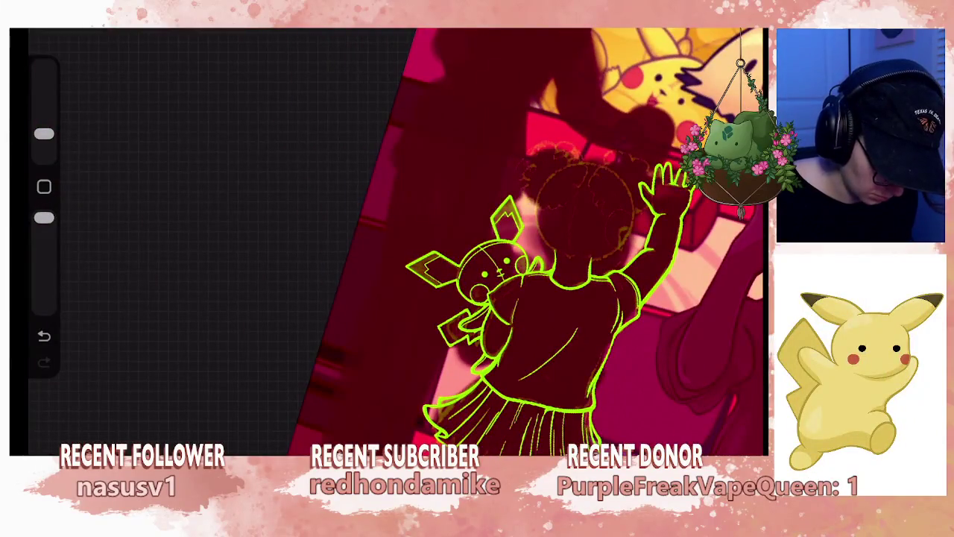
key("l")
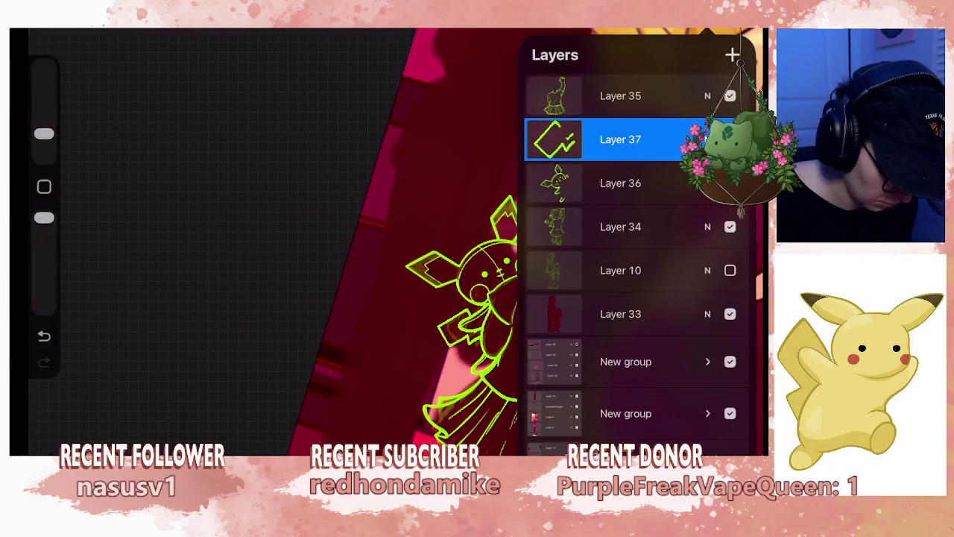
key("v")
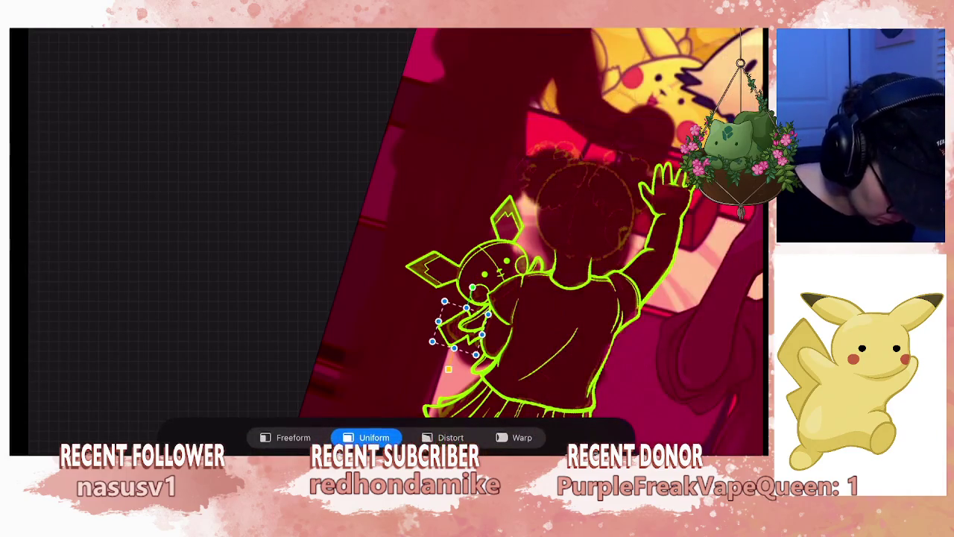
left_click_drag(484, 274, 483, 278)
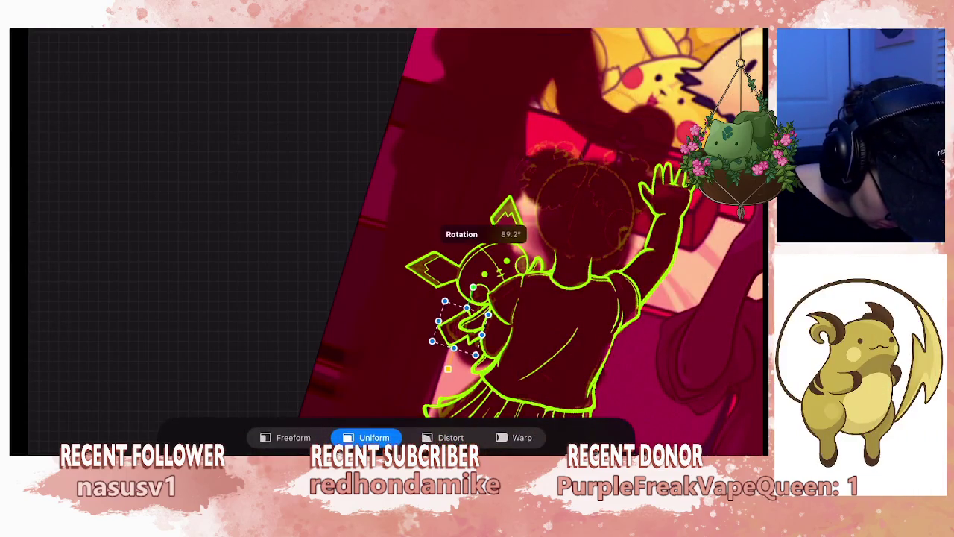
scroll(485, 311, "up", 5)
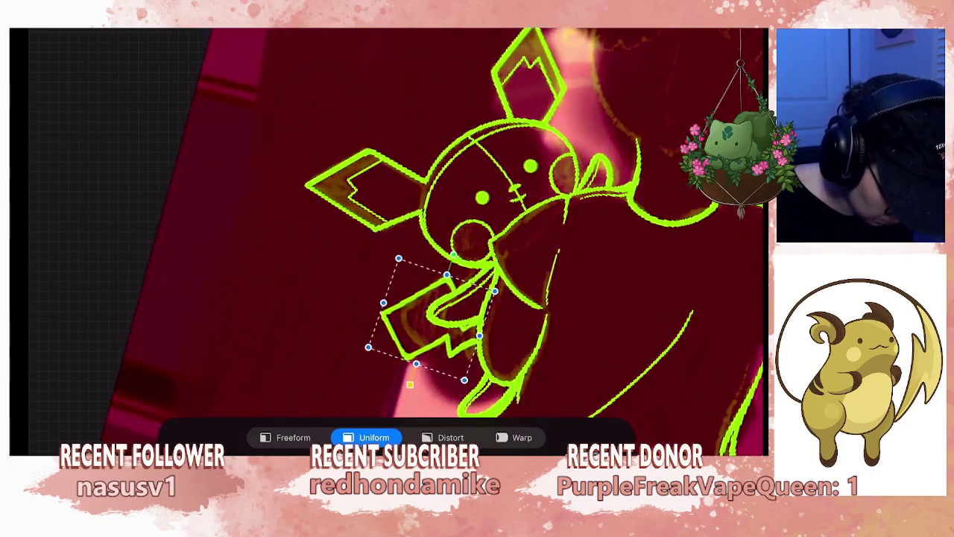
left_click_drag(432, 313, 431, 317)
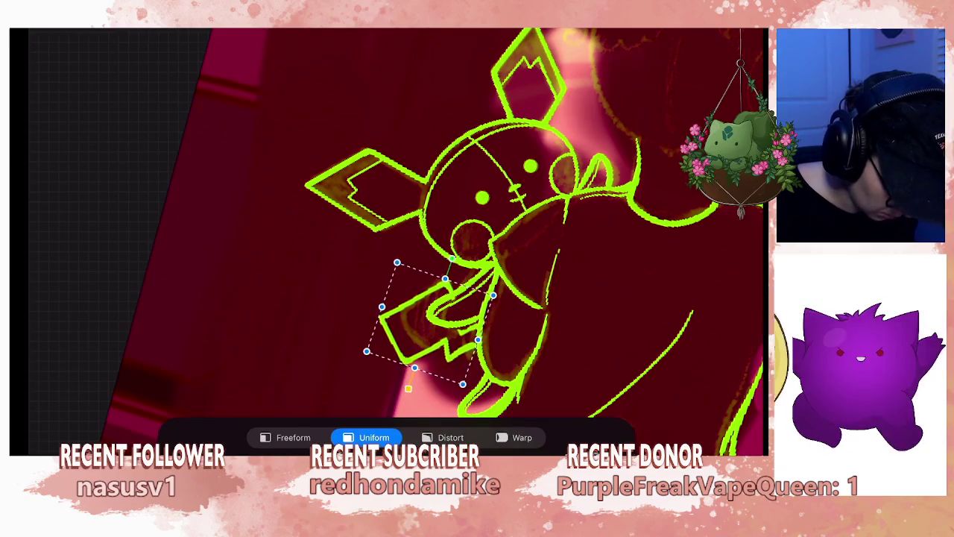
scroll(447, 239, "up", 3)
scroll(447, 239, "up", 3)
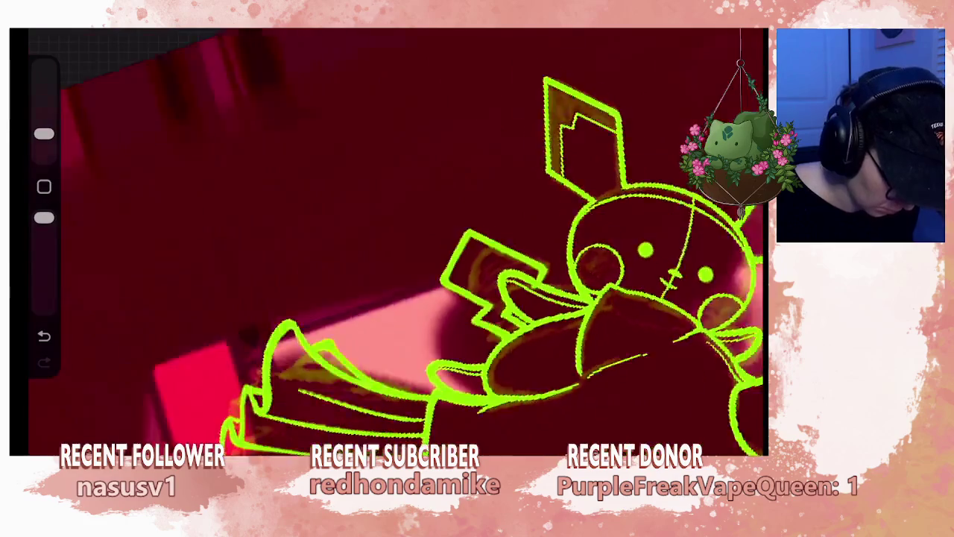
left_click_drag(44, 133, 44, 105)
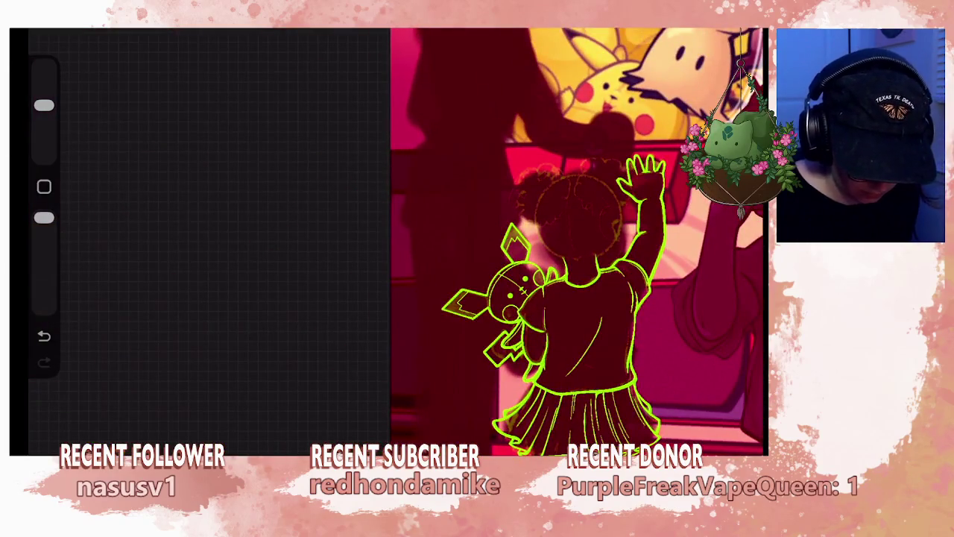
- Merge Layer 37 down into Layer 36
left_click(734, 30)
left_click(554, 140)
left_click(441, 312)
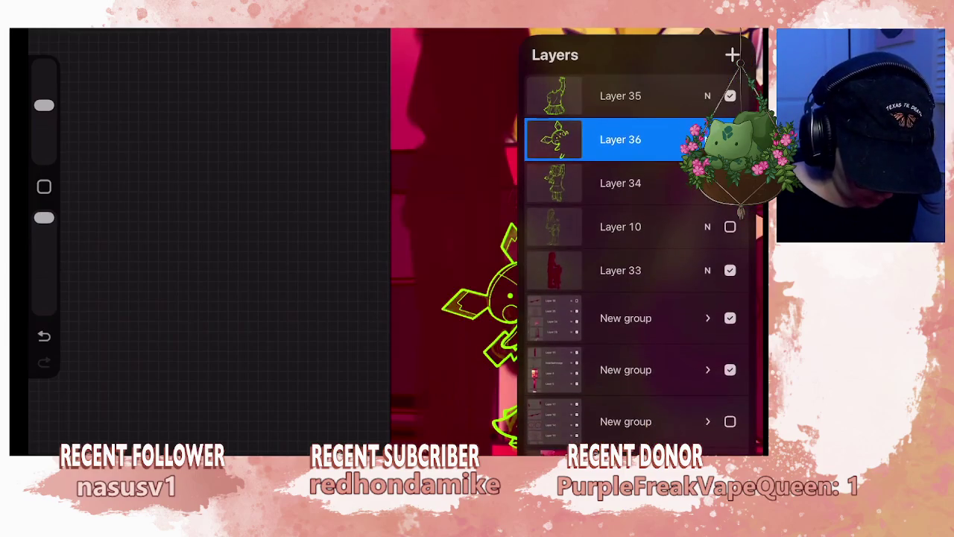
scroll(552, 242, "down", 3)
scroll(551, 242, "down", 3)
scroll(552, 242, "down", 2)
scroll(522, 243, "up", 2)
scroll(522, 242, "up", 1)
scroll(522, 242, "up", 2)
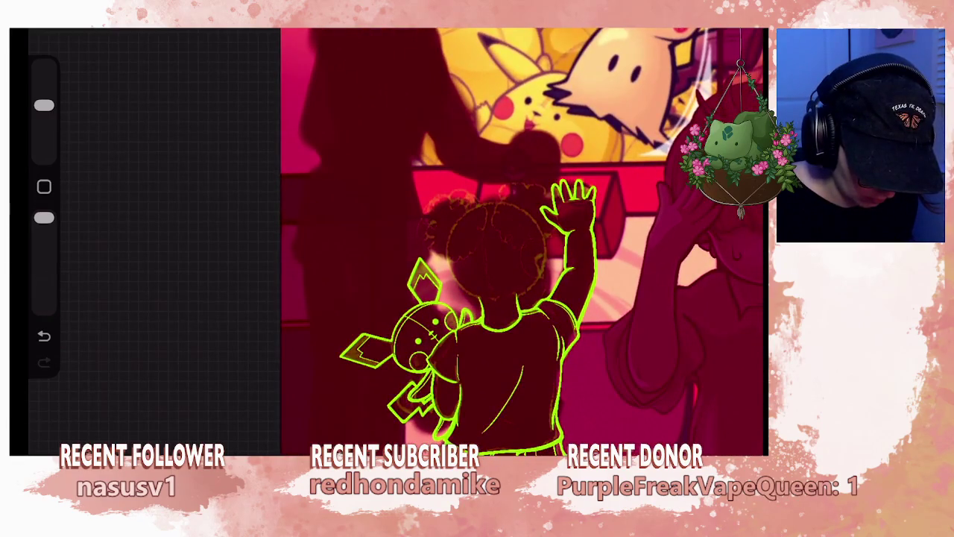
- Select Layer 35 and add a new empty layer above it
key("l")
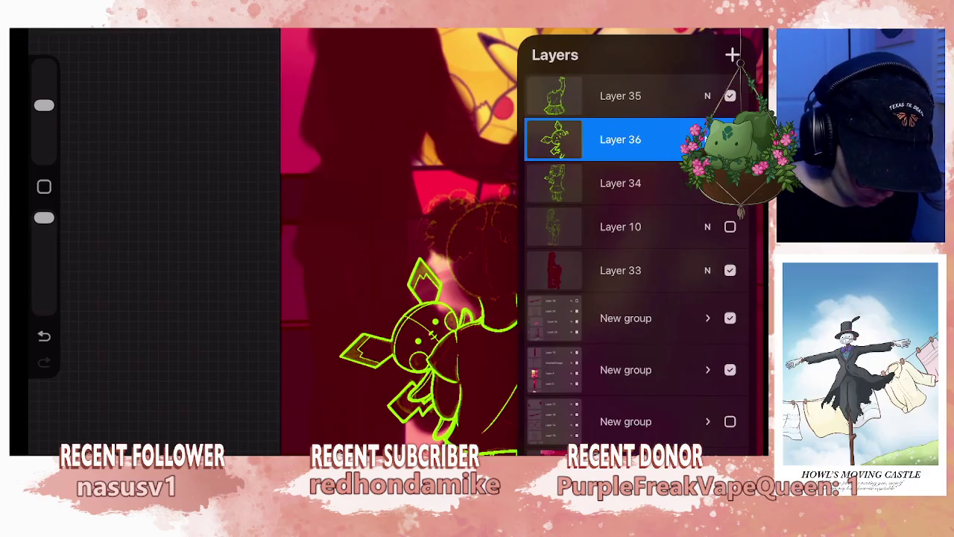
left_click(621, 95)
left_click(732, 54)
scroll(492, 242, "up", 2)
scroll(492, 242, "up", 2)
scroll(492, 243, "up", 1)
scroll(492, 243, "up", 1)
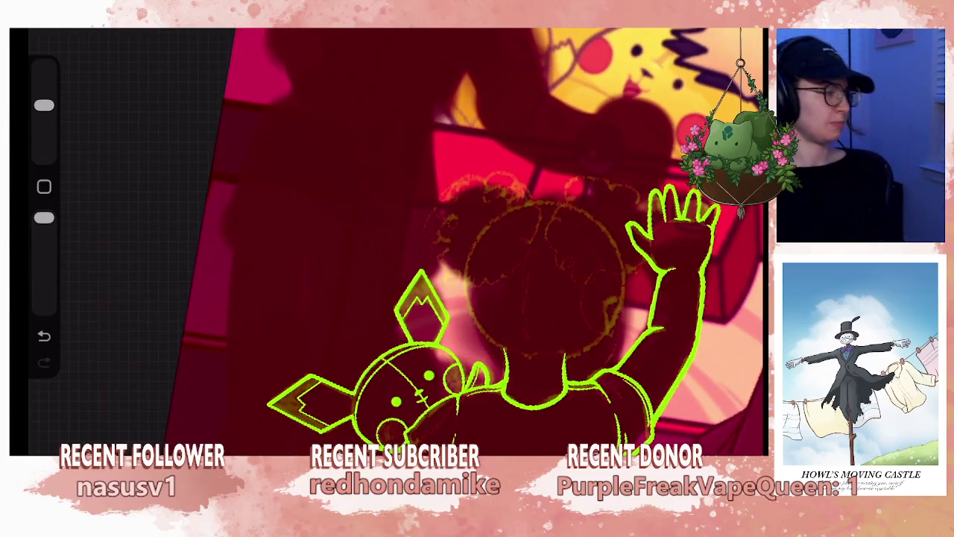
scroll(492, 242, "down", 3)
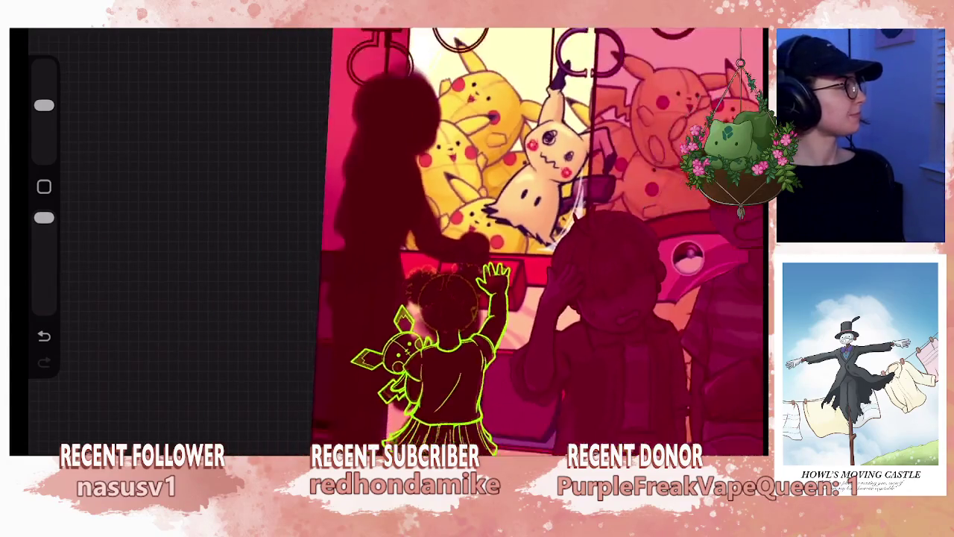
scroll(432, 299, "up", 2)
scroll(432, 298, "up", 2)
scroll(425, 243, "up", 2)
scroll(425, 242, "up", 1)
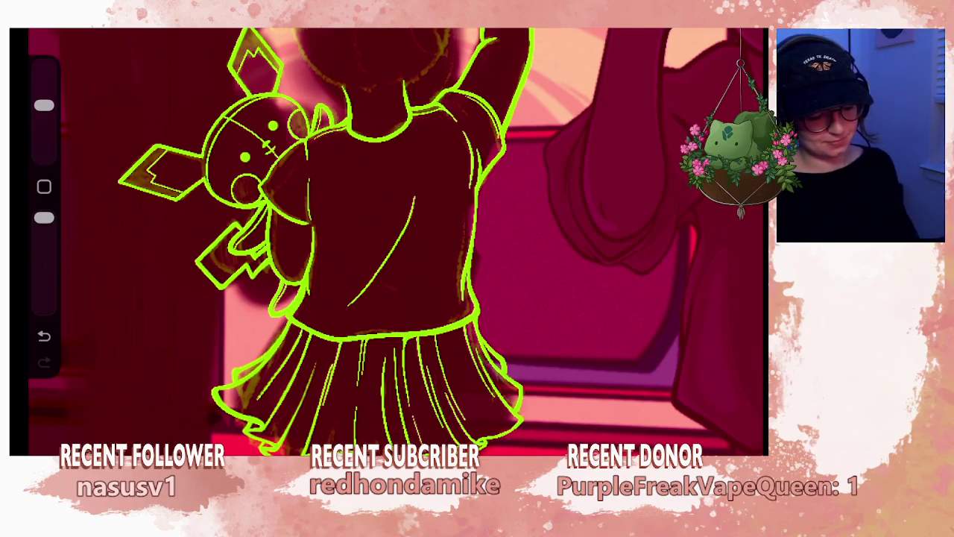
scroll(387, 238, "down", 2)
scroll(387, 238, "down", 3)
scroll(388, 239, "down", 2)
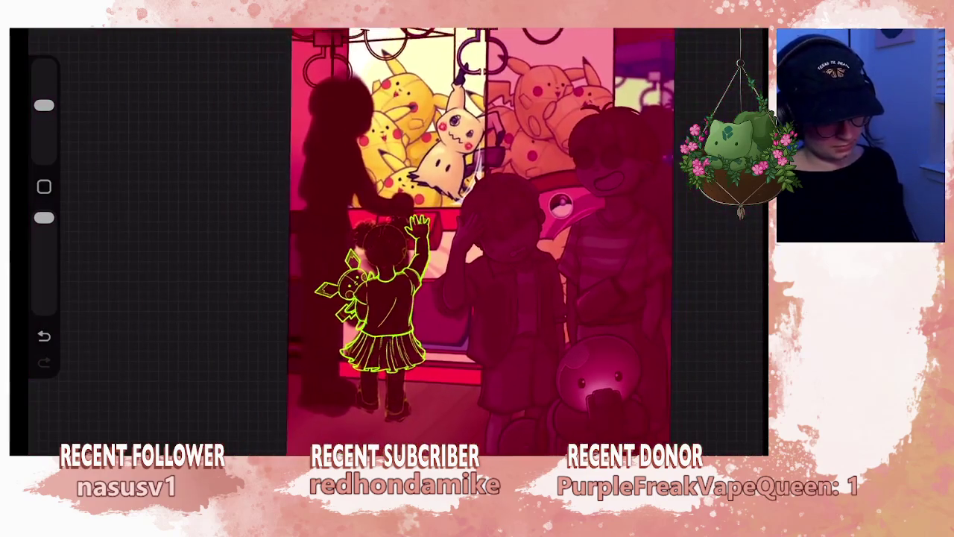
scroll(447, 239, "down", 1)
scroll(447, 239, "down", 2)
scroll(448, 238, "down", 1)
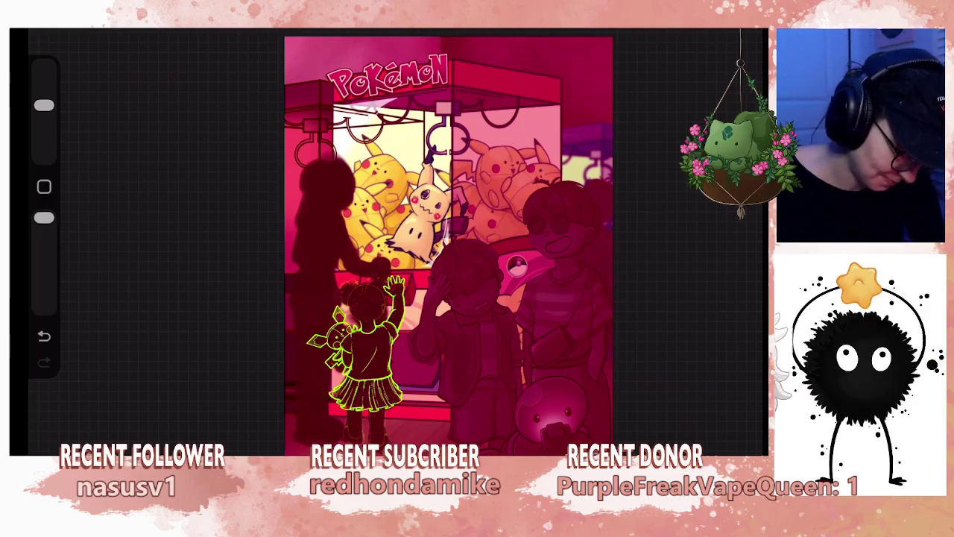
scroll(447, 246, "up", 5)
- Reduce the brush size and draw the first curls along the girl's hair
scroll(447, 246, "up", 3)
scroll(448, 247, "up", 3)
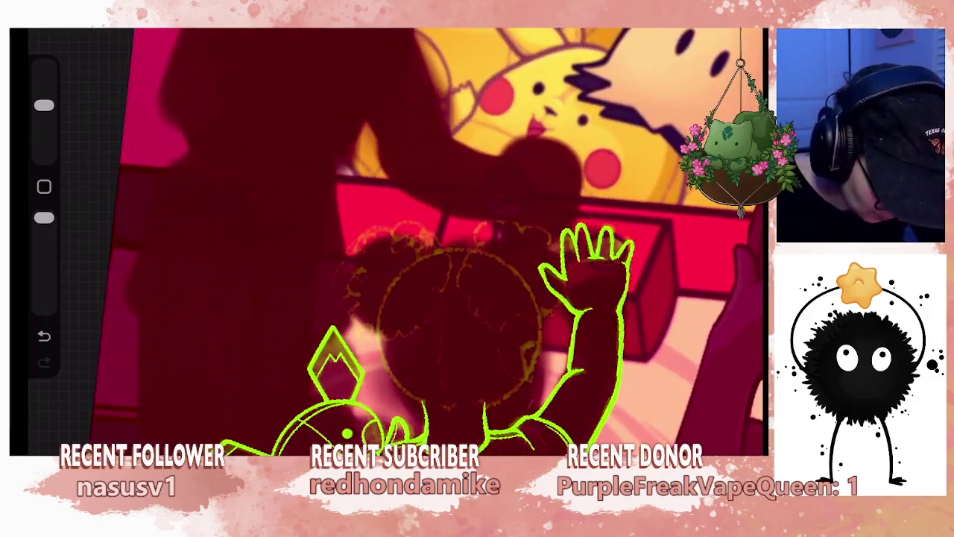
left_click(707, 30)
left_click(707, 30)
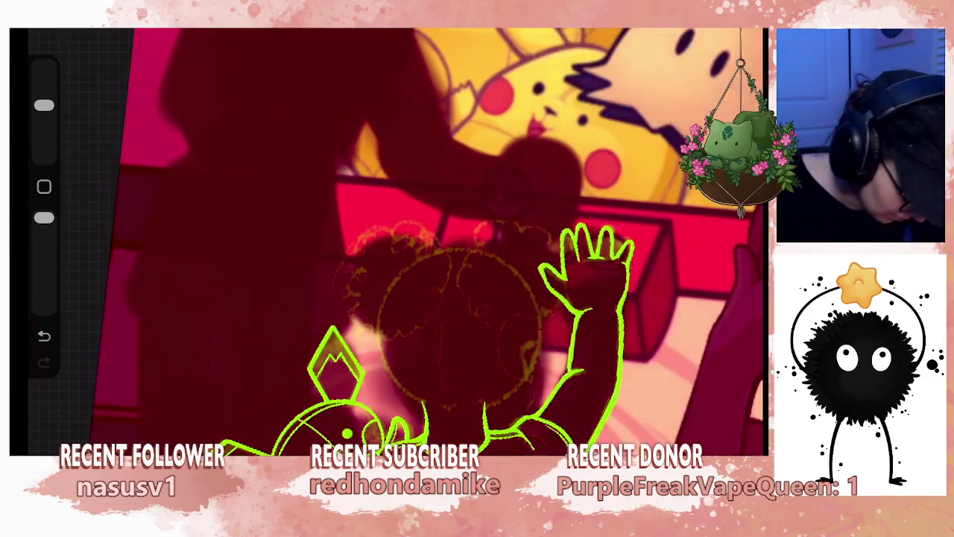
scroll(358, 335, "up", 2)
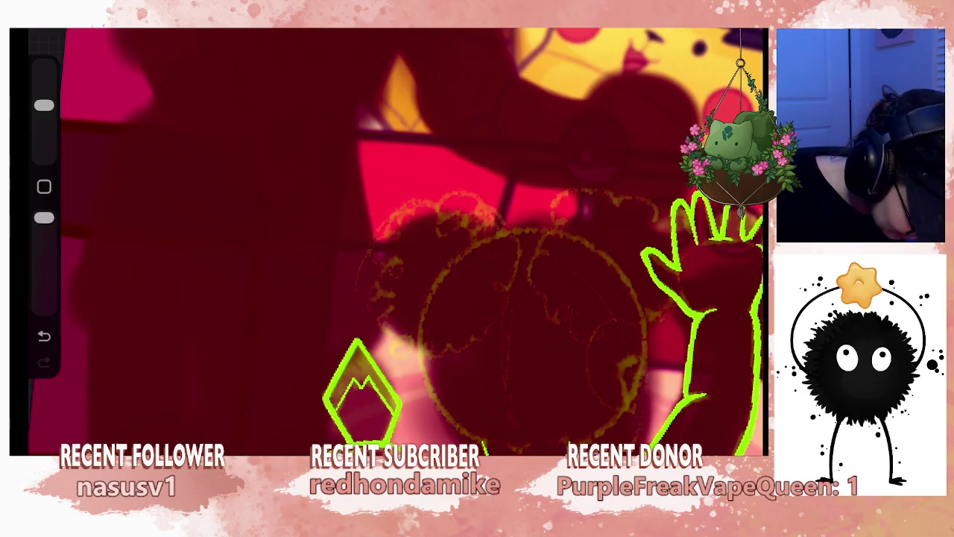
left_click_drag(44, 105, 44, 133)
mouse_move(388, 295)
left_mouse_down()
mouse_move(377, 270)
mouse_move(393, 251)
left_mouse_up()
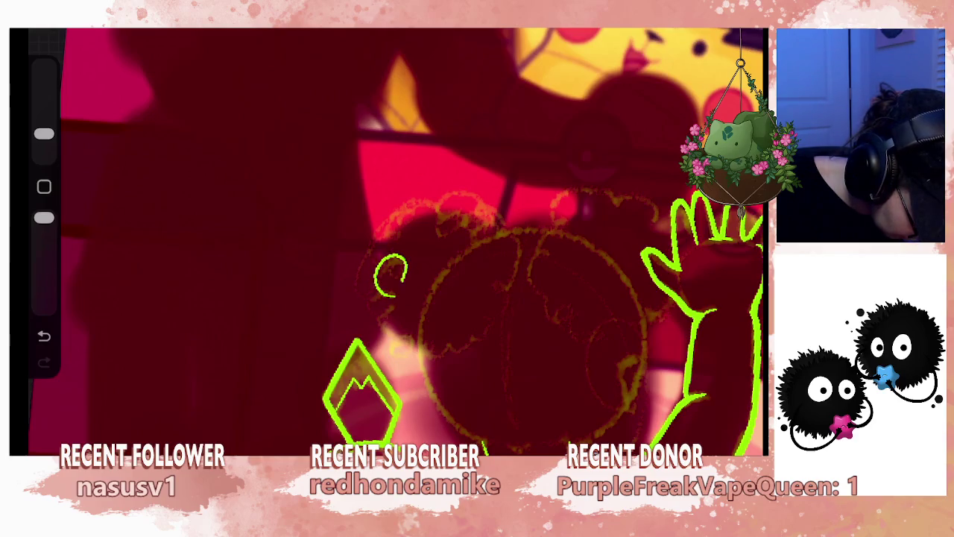
left_click_drag(364, 265, 360, 239)
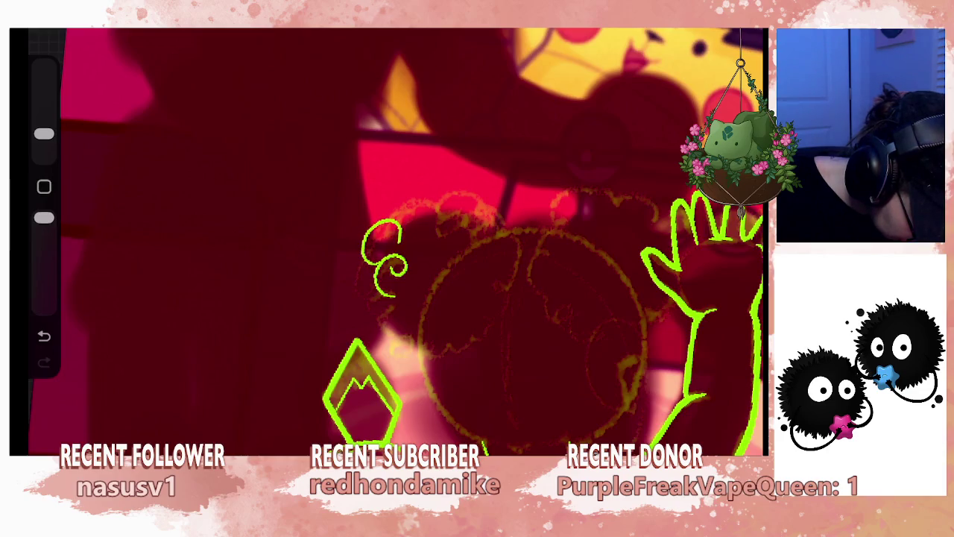
mouse_move(393, 224)
left_mouse_down()
mouse_move(387, 213)
mouse_move(422, 195)
mouse_move(436, 212)
left_mouse_up()
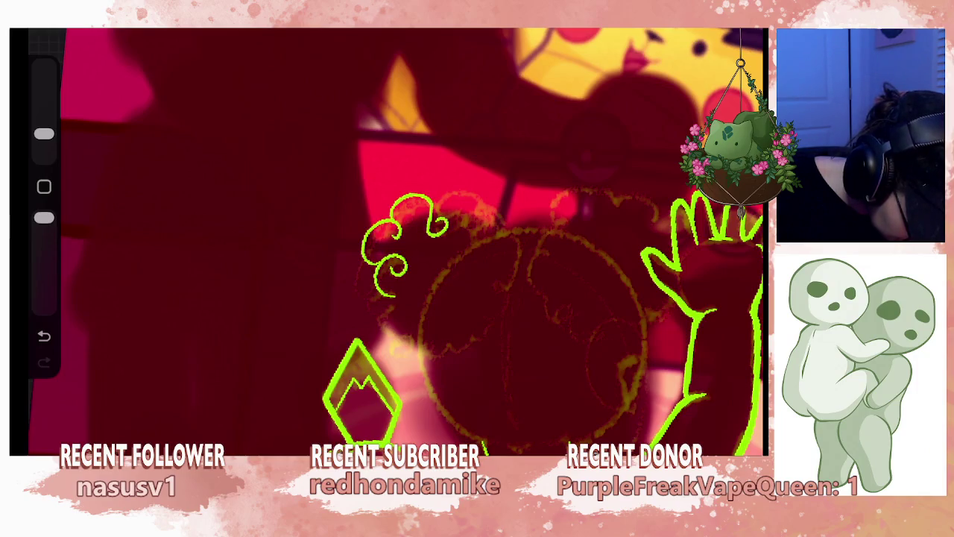
- Undo the faulty hair strokes and redraw the hair's left edge as a hooked curve
mouse_move(403, 246)
left_mouse_down()
mouse_move(437, 261)
mouse_move(465, 251)
mouse_move(459, 231)
mouse_move(437, 287)
mouse_move(457, 256)
mouse_move(457, 277)
mouse_move(429, 276)
left_mouse_up()
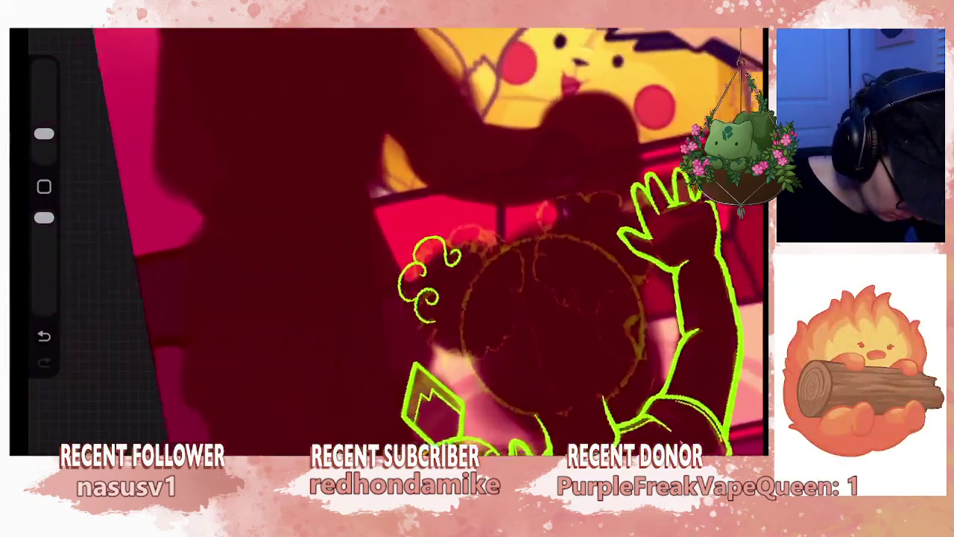
key("ctrl+z")
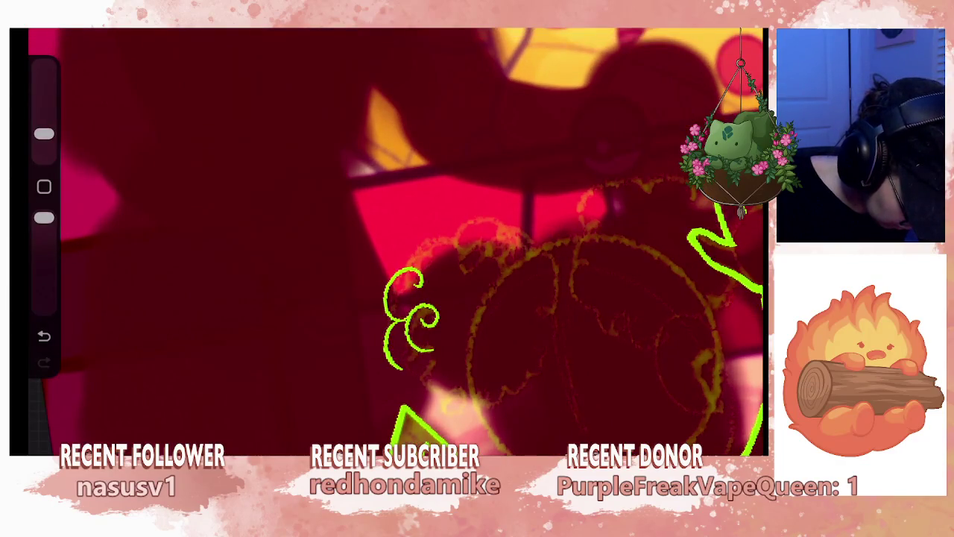
left_click_drag(397, 372, 411, 394)
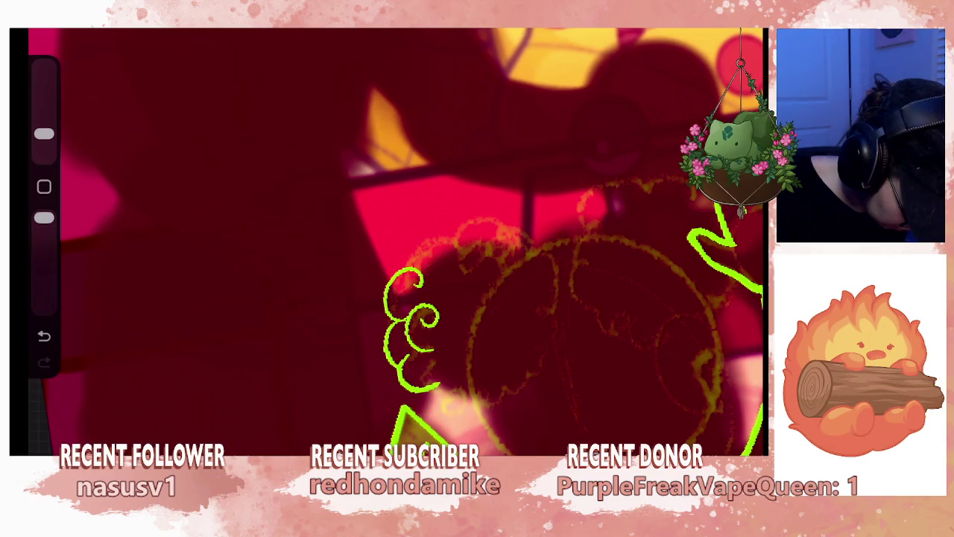
mouse_move(459, 261)
left_mouse_down()
mouse_move(417, 224)
mouse_move(448, 283)
mouse_move(477, 246)
mouse_move(447, 269)
left_mouse_up()
key("ctrl+z")
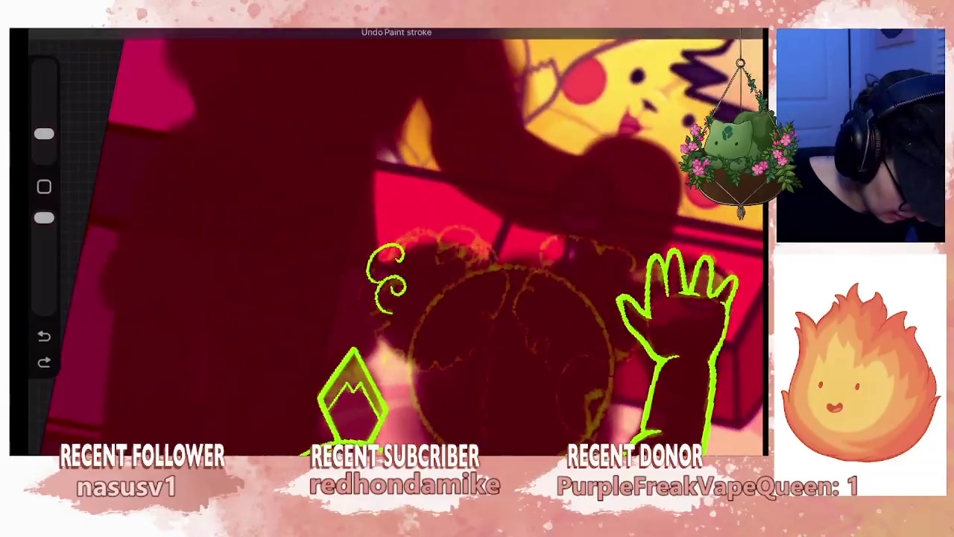
key("ctrl+z")
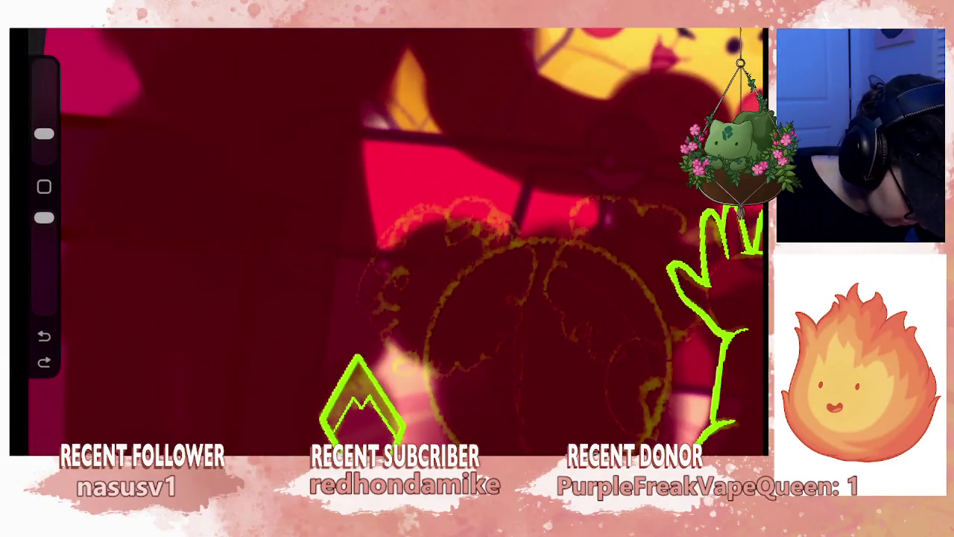
mouse_move(373, 306)
left_mouse_down()
mouse_move(364, 328)
mouse_move(384, 347)
left_mouse_up()
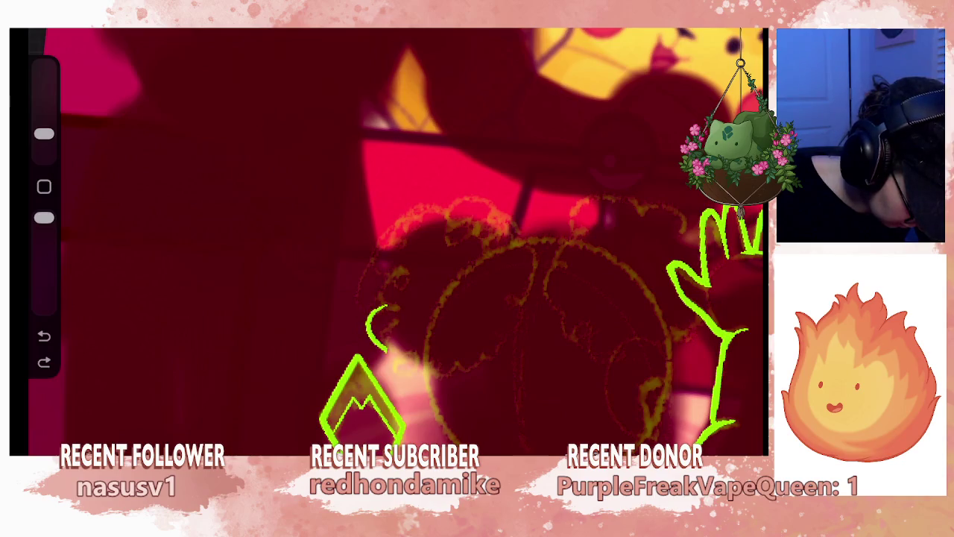
mouse_move(399, 369)
left_mouse_down()
mouse_move(424, 381)
mouse_move(439, 360)
left_mouse_up()
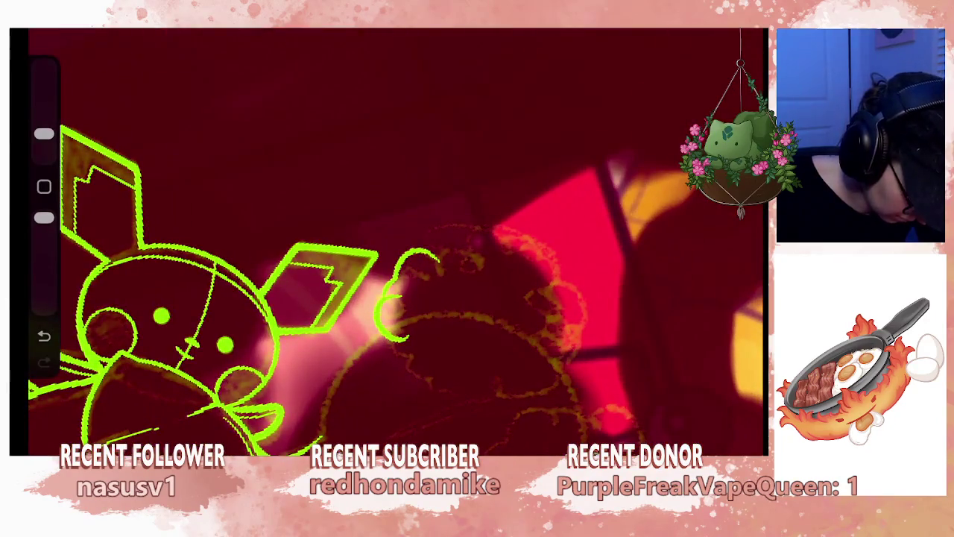
- Add another curl below and redraw the curve at the hair's lower left
mouse_move(422, 315)
left_mouse_down()
mouse_move(408, 347)
mouse_move(425, 362)
mouse_move(430, 401)
mouse_move(468, 404)
left_mouse_up()
left_click_drag(298, 298, 485, 335)
left_click_drag(522, 298, 551, 314)
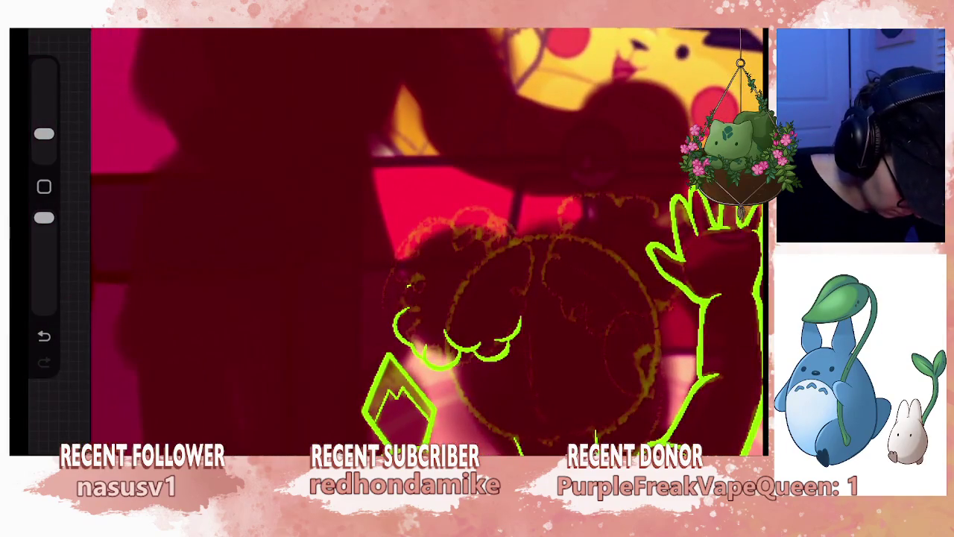
left_click_drag(409, 281, 402, 236)
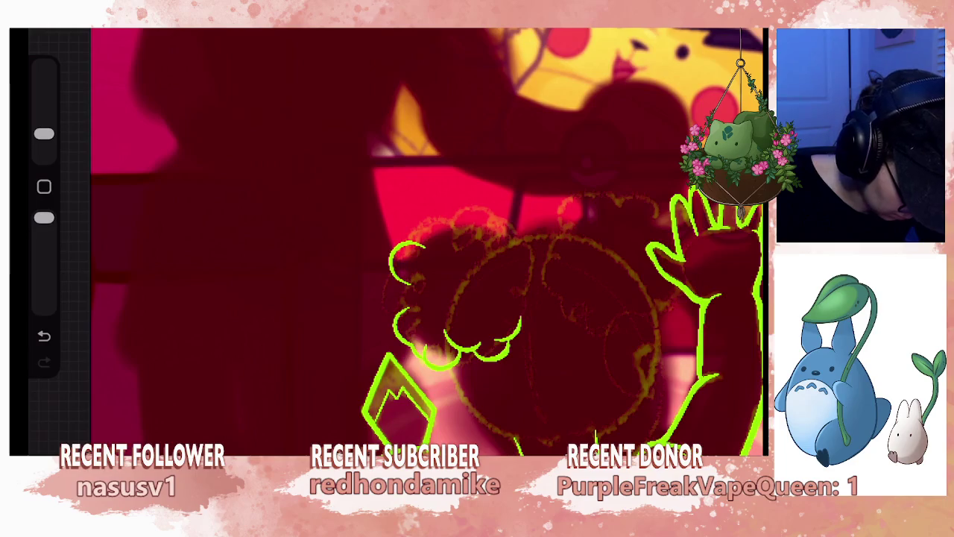
left_click_drag(401, 285, 379, 313)
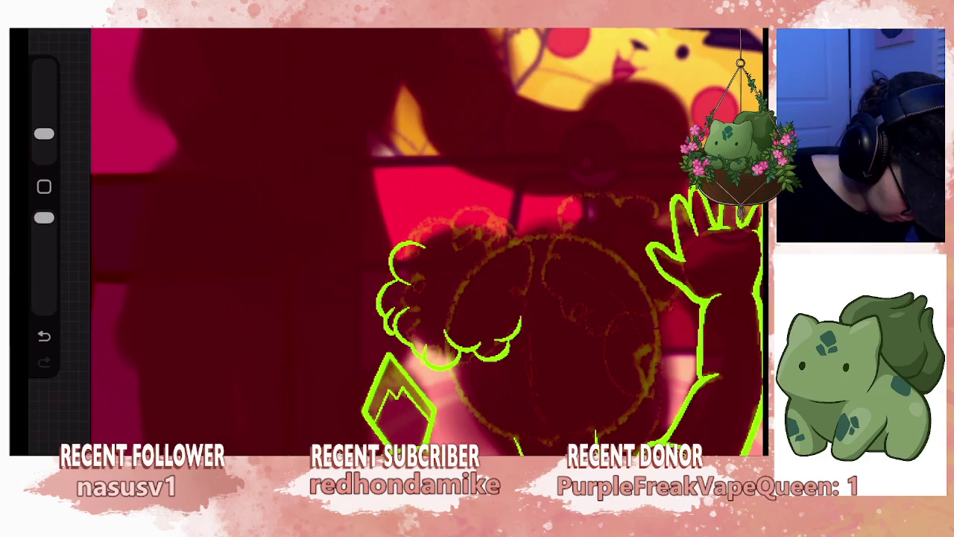
scroll(388, 239, "down", 3)
scroll(388, 238, "up", 5)
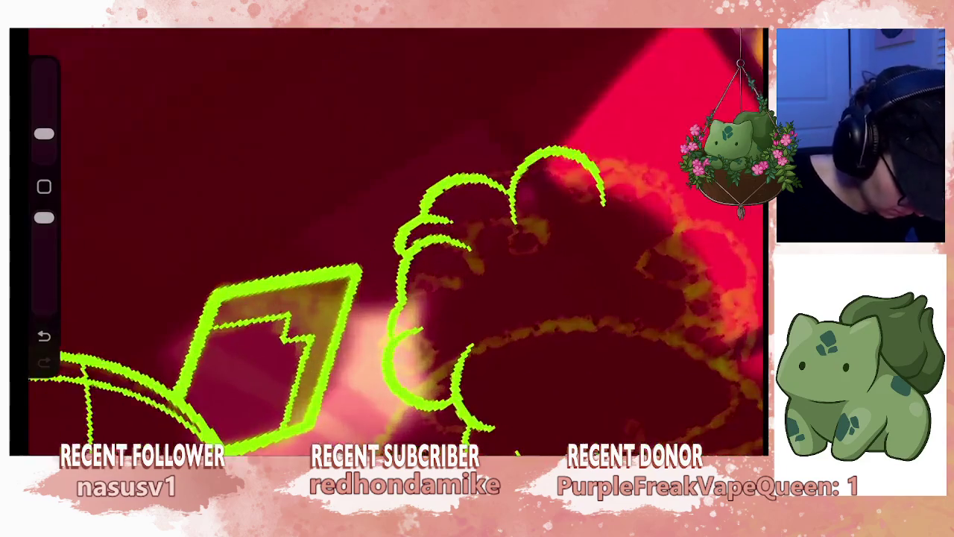
- Redraw the hooked curls along the upper-left of the girl's hair, undoing stray strokes
left_click_drag(400, 257, 373, 240)
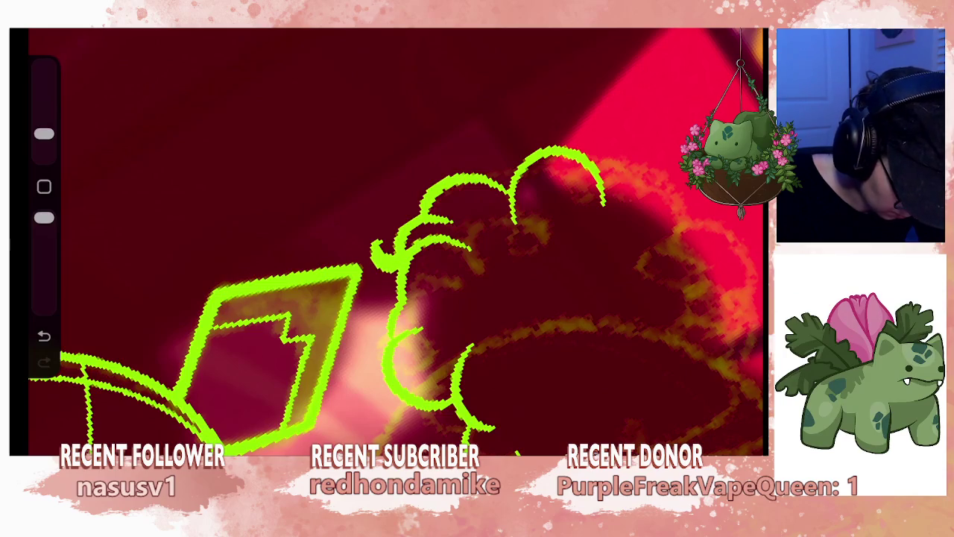
mouse_move(499, 182)
left_mouse_down()
mouse_move(494, 153)
mouse_move(530, 135)
left_mouse_up()
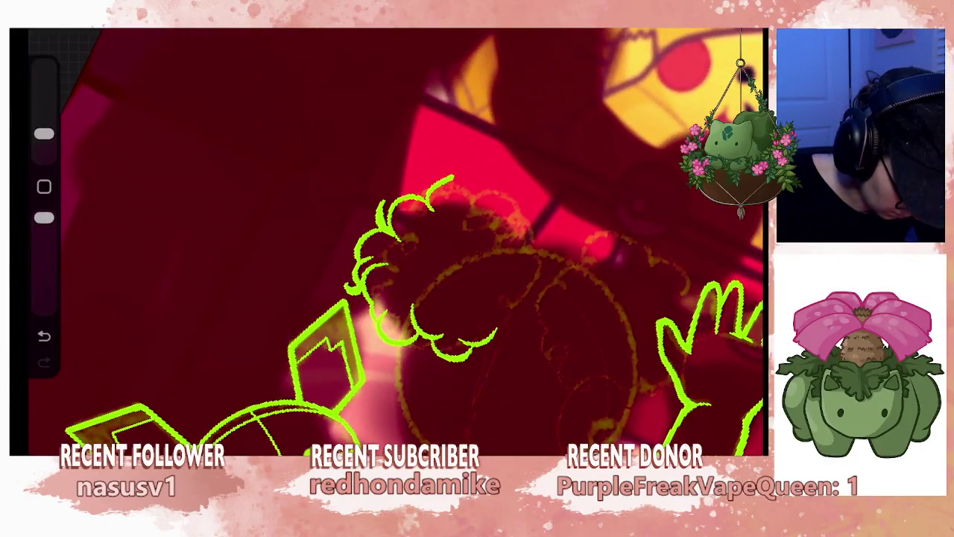
key("ctrl+z")
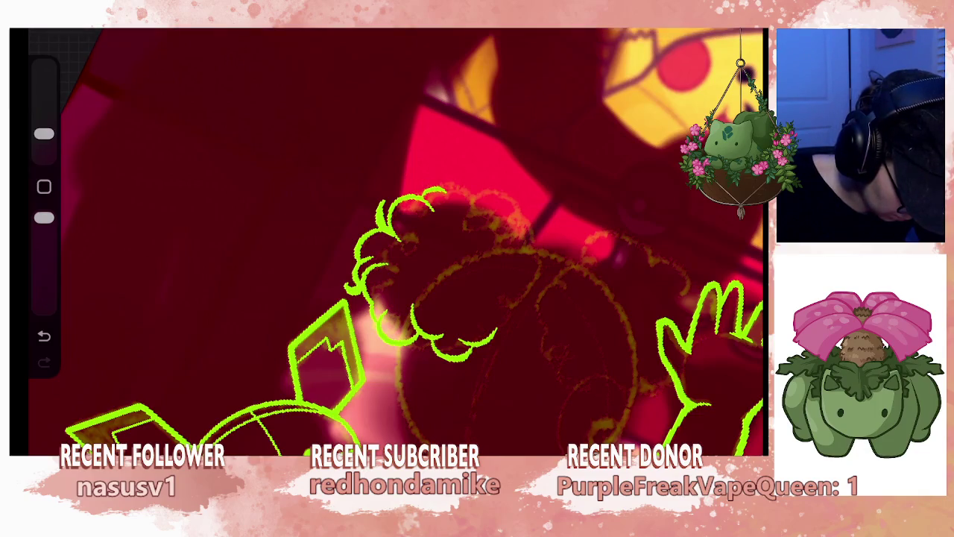
left_click_drag(457, 240, 473, 192)
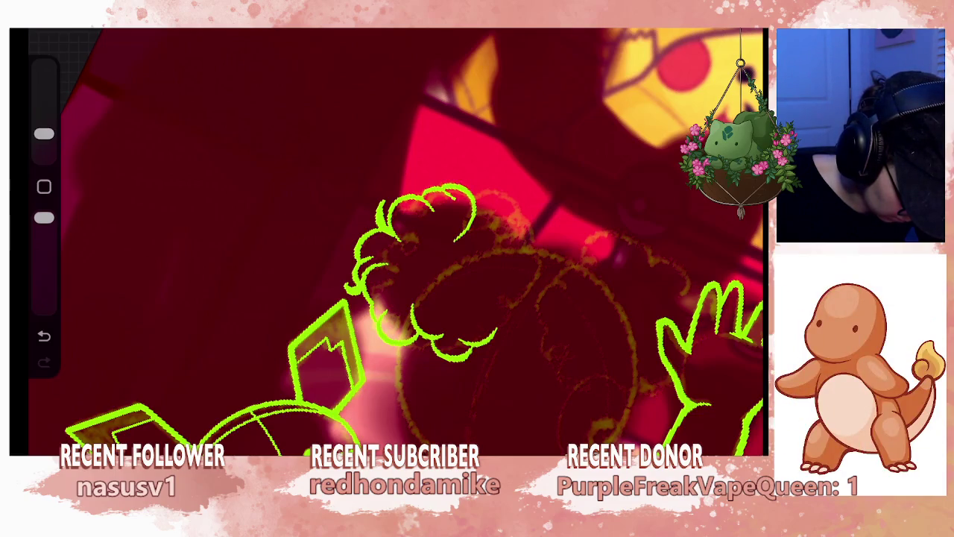
key("ctrl+z")
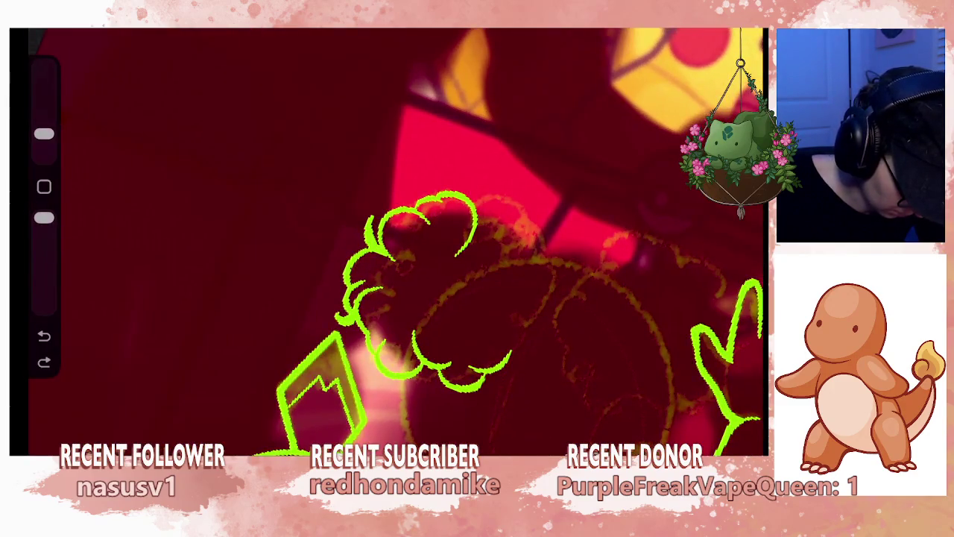
mouse_move(431, 297)
left_mouse_down()
mouse_move(437, 252)
mouse_move(461, 258)
left_mouse_up()
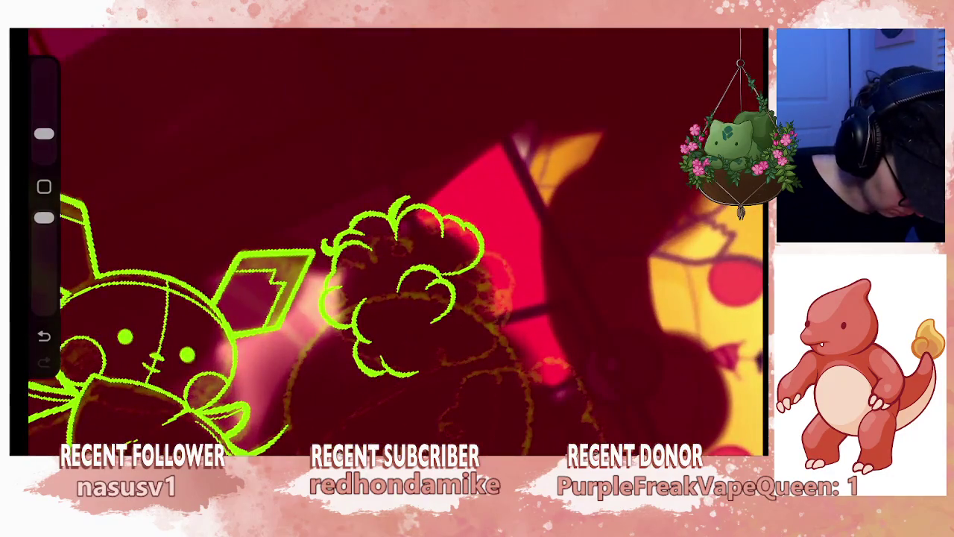
left_click_drag(431, 318, 437, 342)
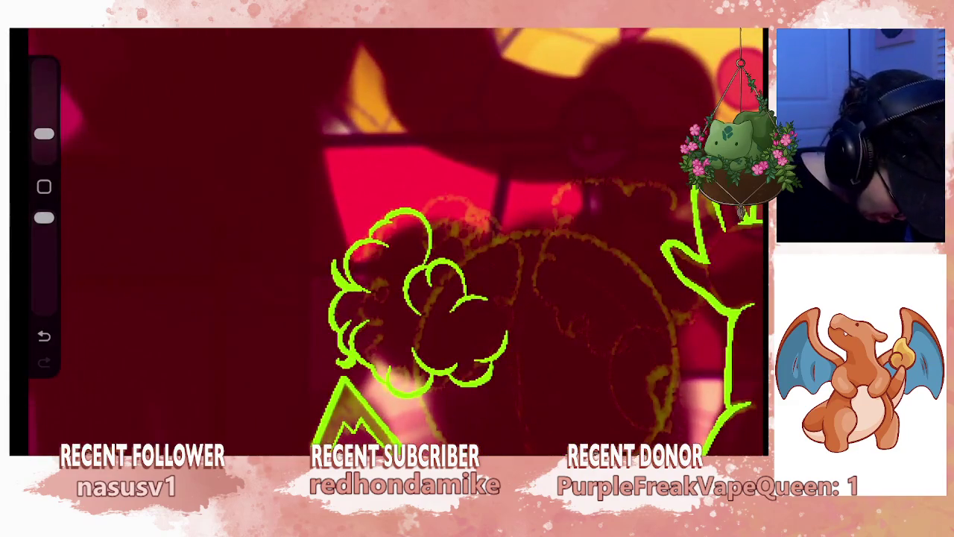
- Add a small loop and short curved lines beside the curls, retrying strokes with undo
left_click_drag(407, 399, 419, 415)
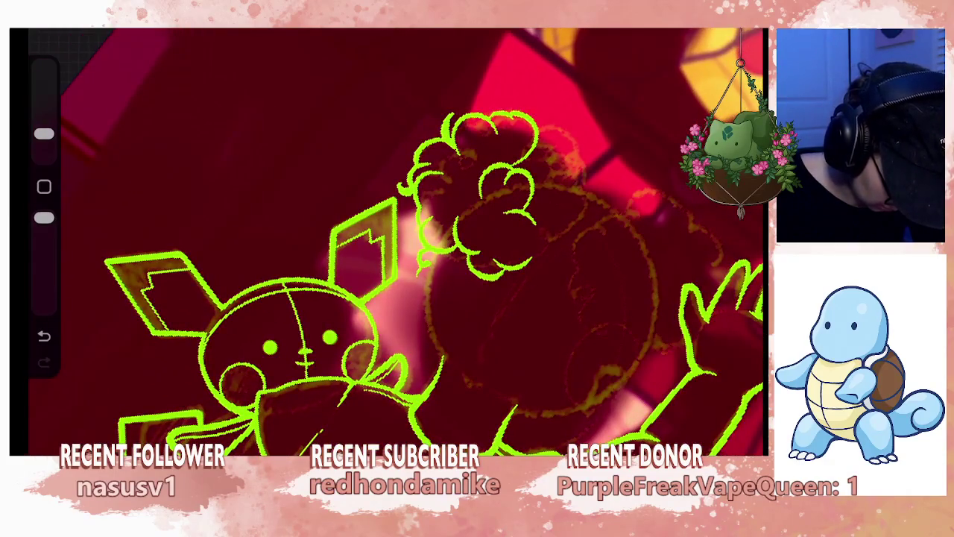
left_click_drag(447, 368, 458, 375)
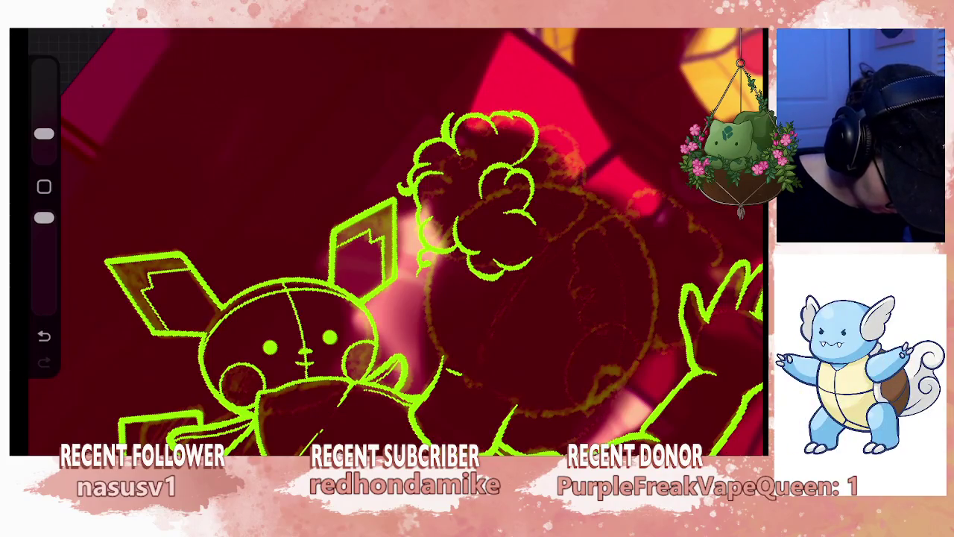
key("ctrl+z")
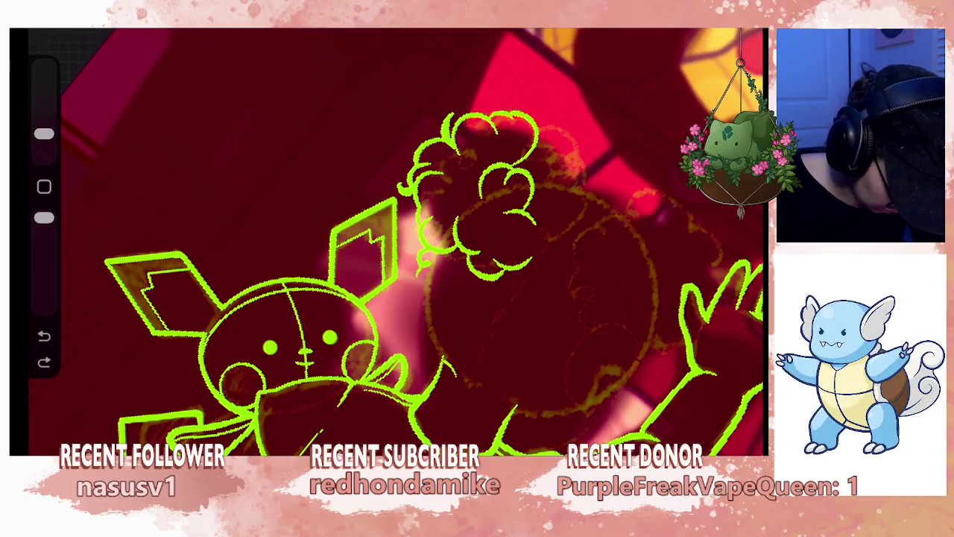
left_click_drag(440, 364, 426, 258)
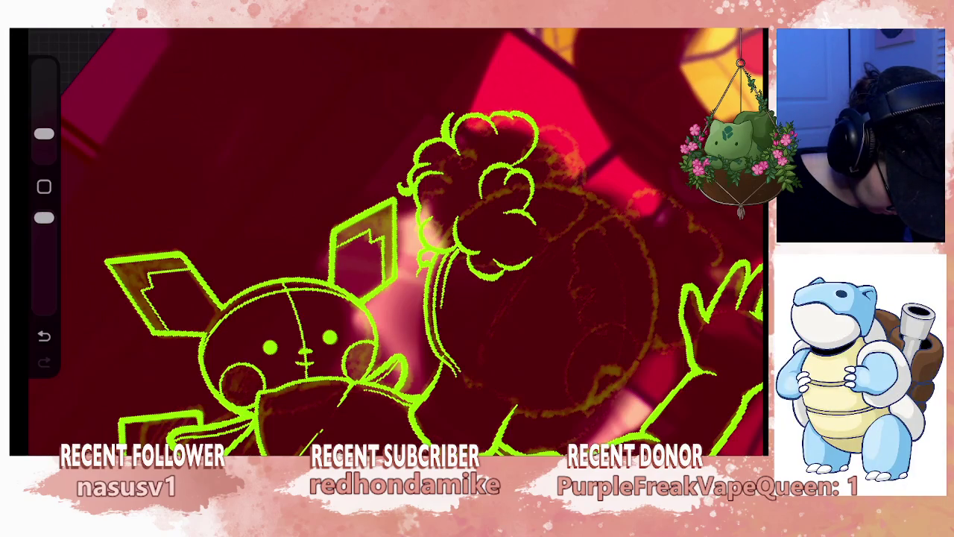
key("ctrl+z")
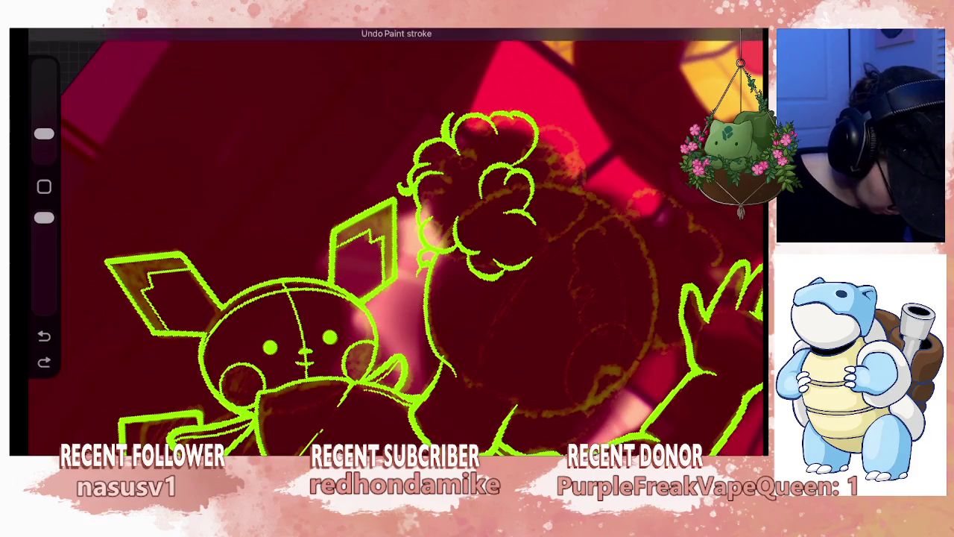
left_click_drag(434, 302, 434, 317)
scroll(395, 238, "up", 2)
key("ctrl+z")
mouse_move(433, 316)
left_mouse_down()
mouse_move(434, 287)
mouse_move(451, 263)
left_mouse_up()
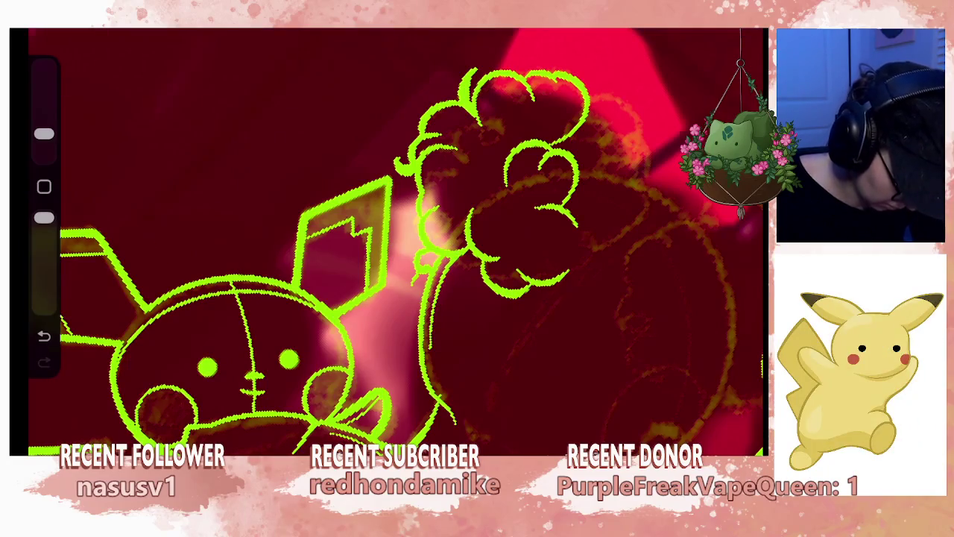
left_click_drag(395, 238, 522, 283)
scroll(395, 238, "up", 3)
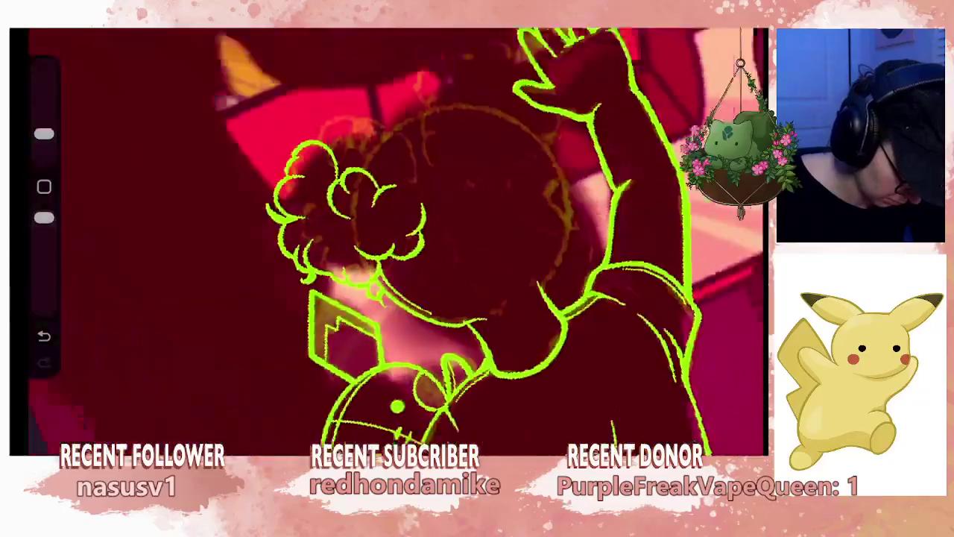
scroll(395, 238, "up", 3)
scroll(395, 239, "up", 2)
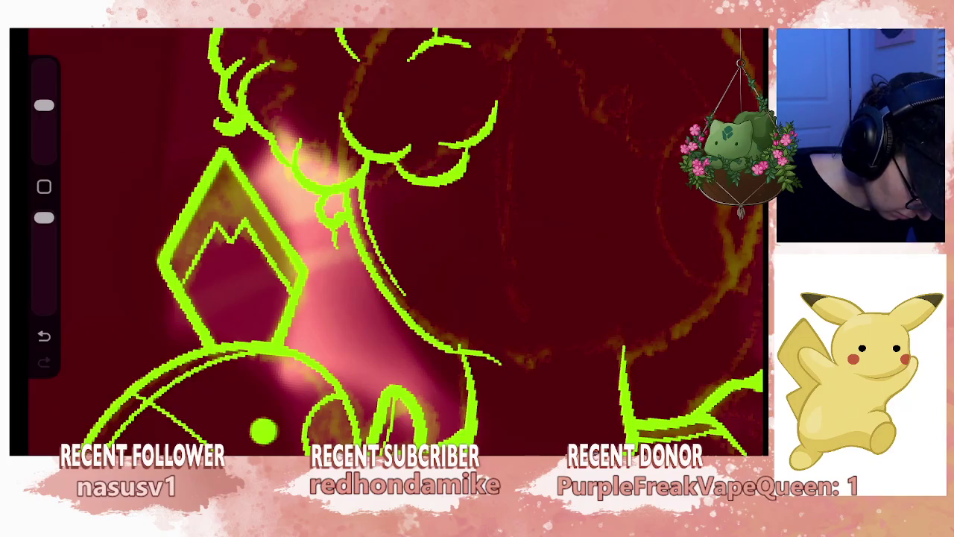
key("ctrl+z")
- Draw short parallel hatch strokes along the side of the face below the curls
key("l")
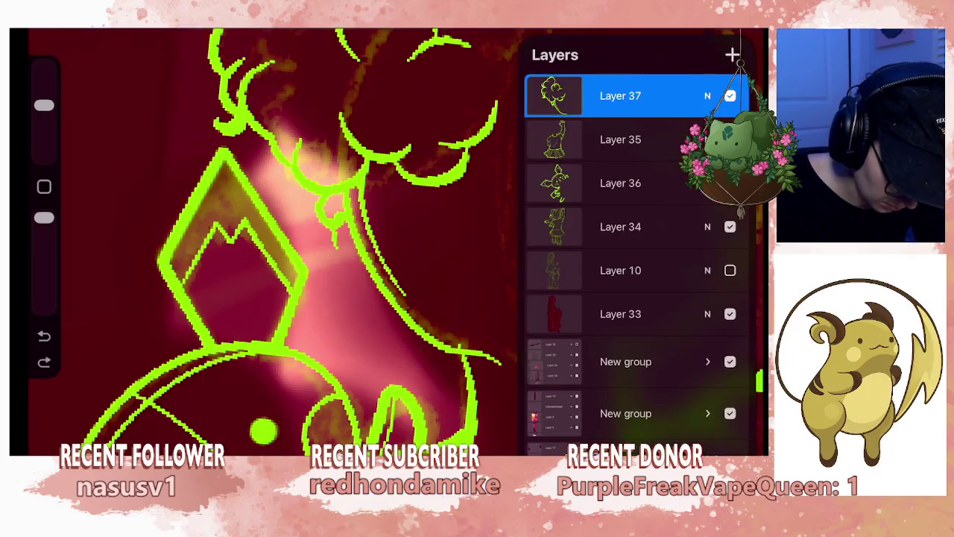
key("l")
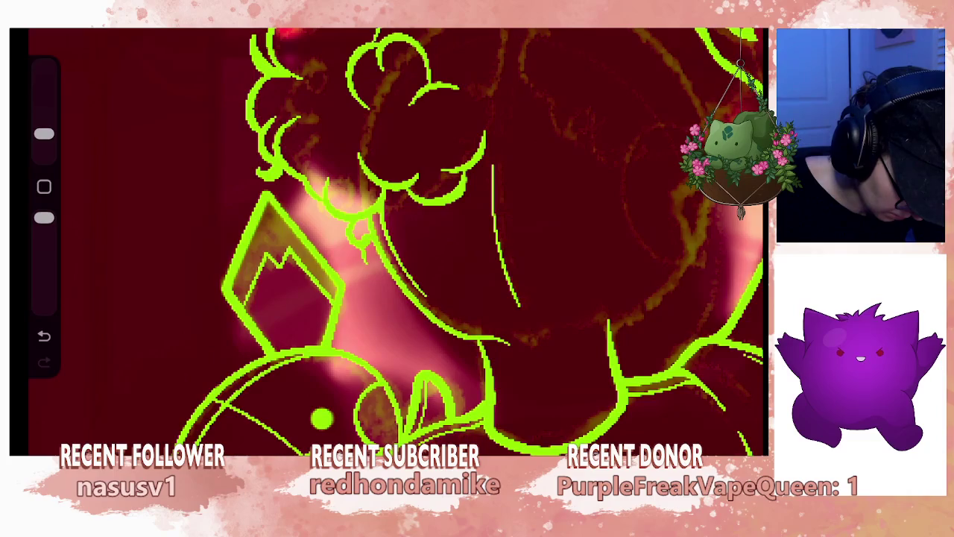
left_click_drag(495, 166, 500, 224)
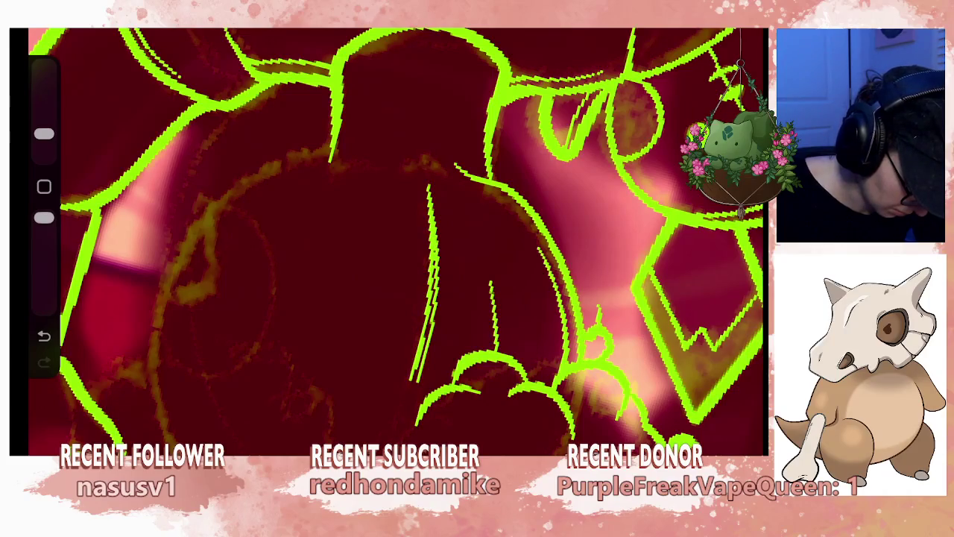
key("ctrl+z")
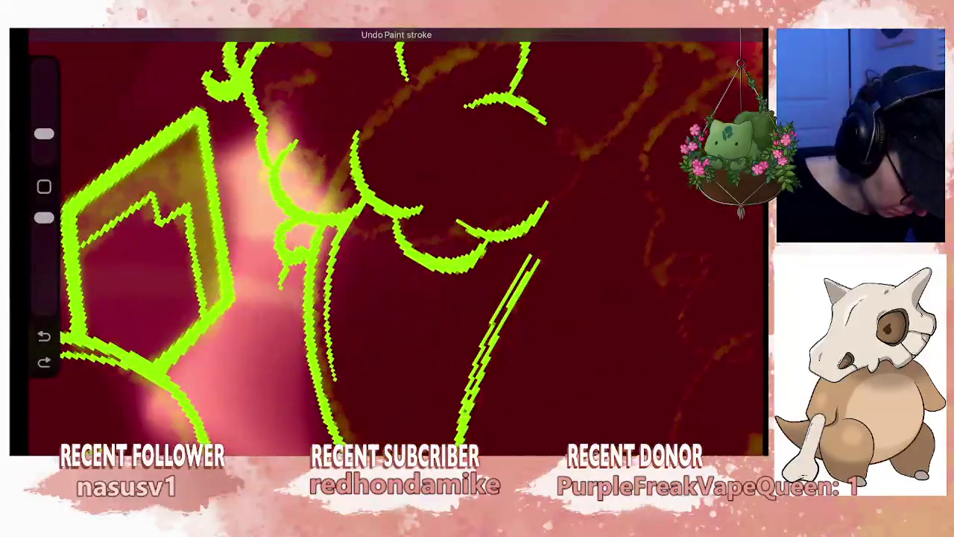
left_click_drag(431, 367, 428, 393)
left_click_drag(473, 267, 447, 312)
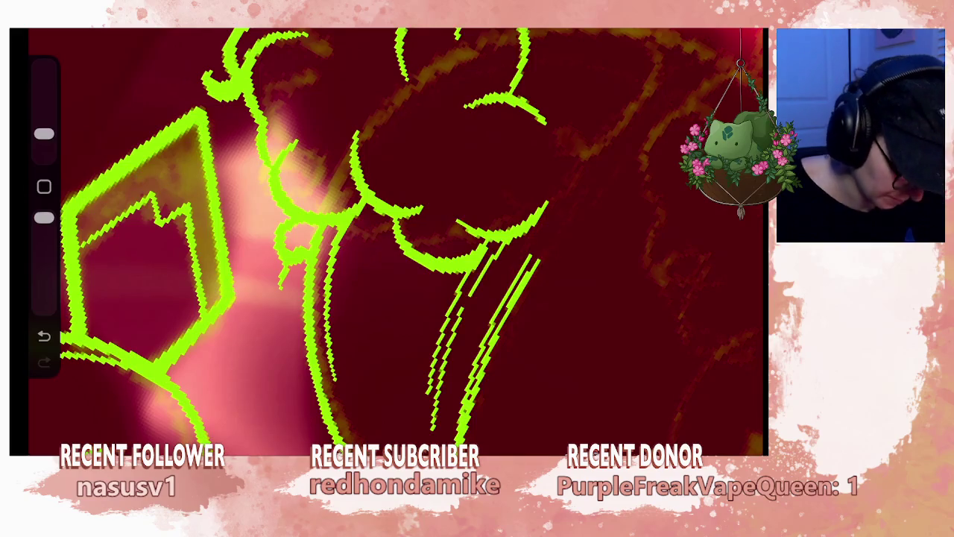
scroll(395, 243, "down", 5)
scroll(395, 242, "up", 5)
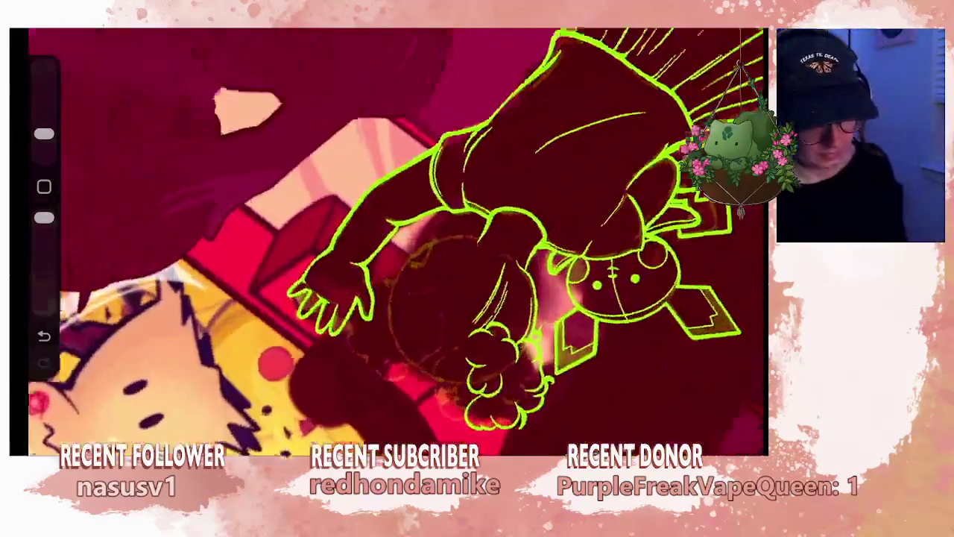
- Rotate the figure upright and redraw one long curved line up the side of the face
scroll(395, 243, "up", 3)
mouse_move(522, 149)
left_mouse_down()
mouse_move(566, 224)
mouse_move(552, 299)
mouse_move(507, 343)
mouse_move(462, 358)
left_mouse_up()
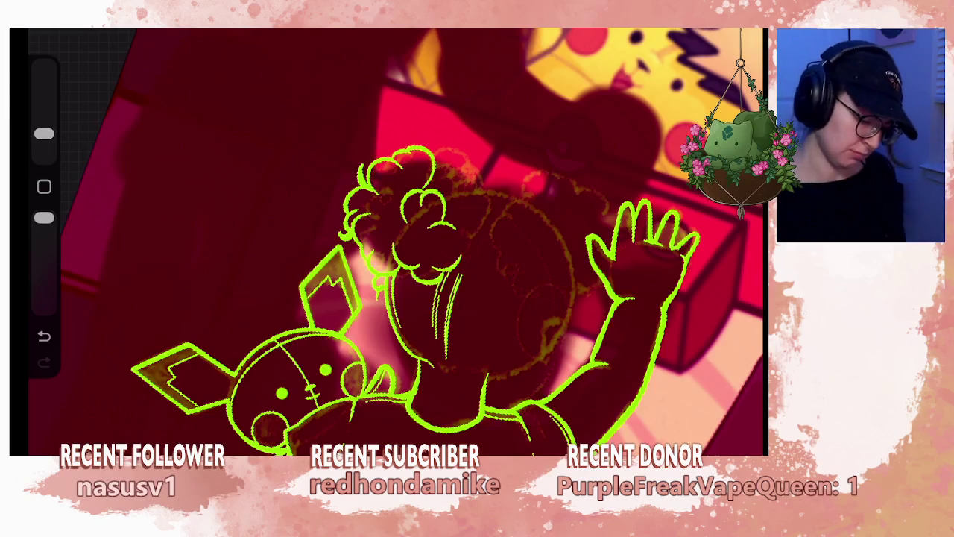
scroll(448, 246, "up", 3)
key("ctrl+z")
key("ctrl+z")
key("ctrl+z")
scroll(447, 246, "up", 2)
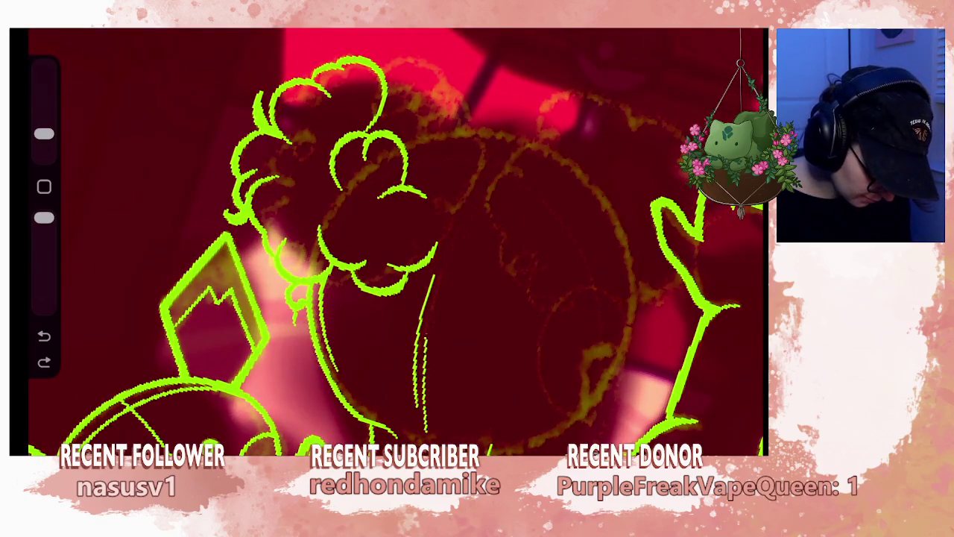
left_click_drag(431, 313, 477, 193)
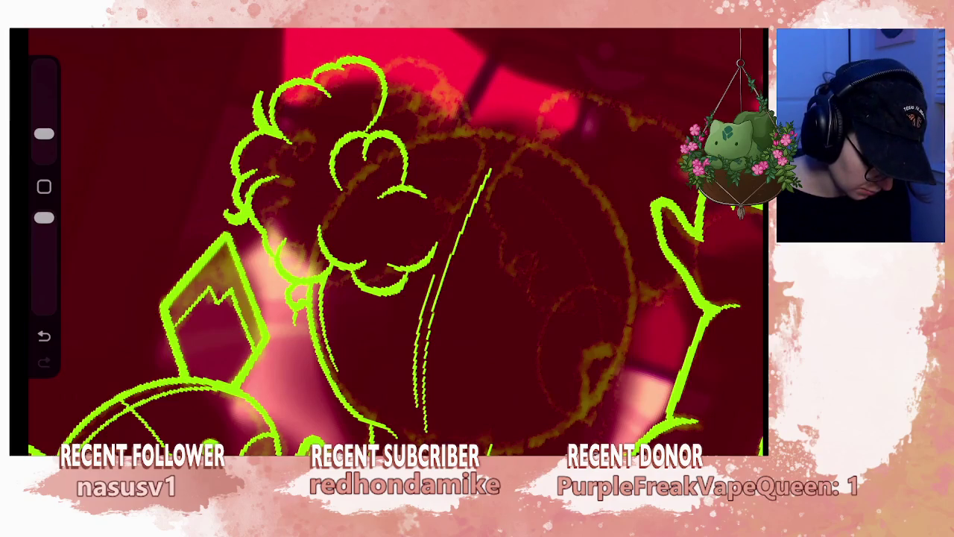
left_click_drag(450, 237, 479, 174)
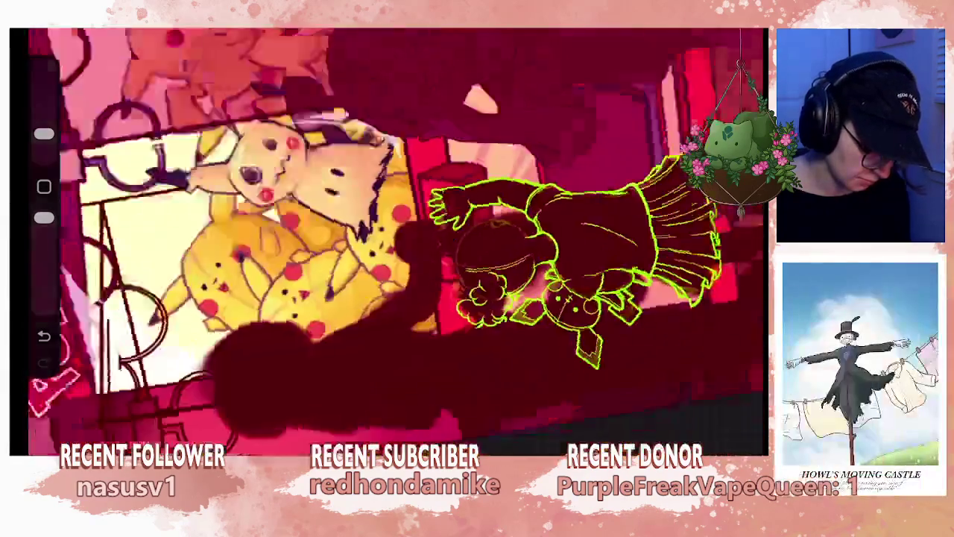
key("ctrl+z")
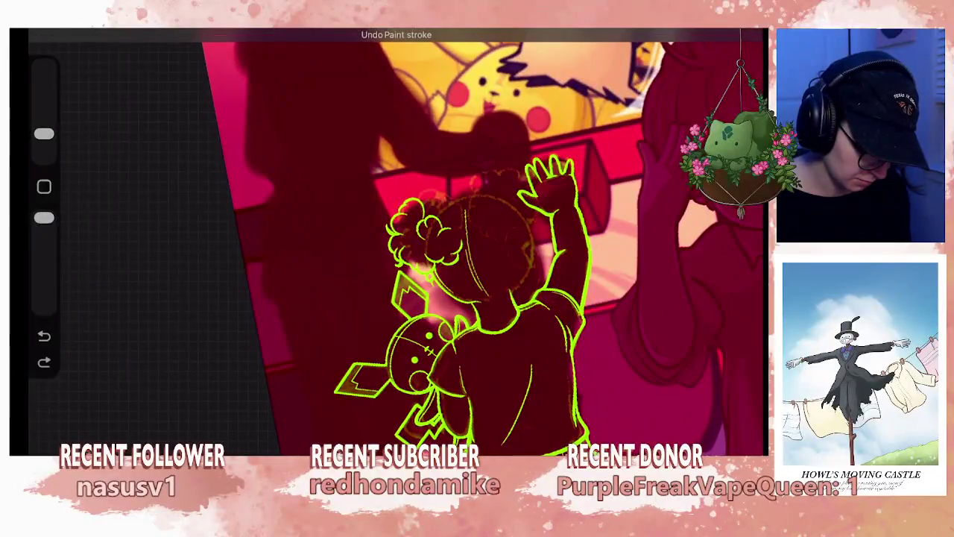
- Redraw the short stroke beside the girl's neck
scroll(447, 239, "up", 5)
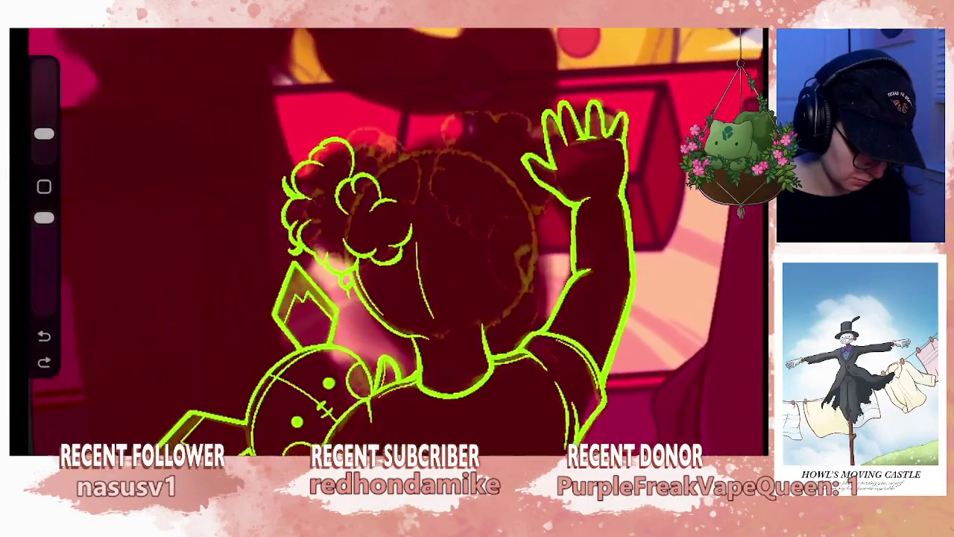
scroll(440, 242, "up", 3)
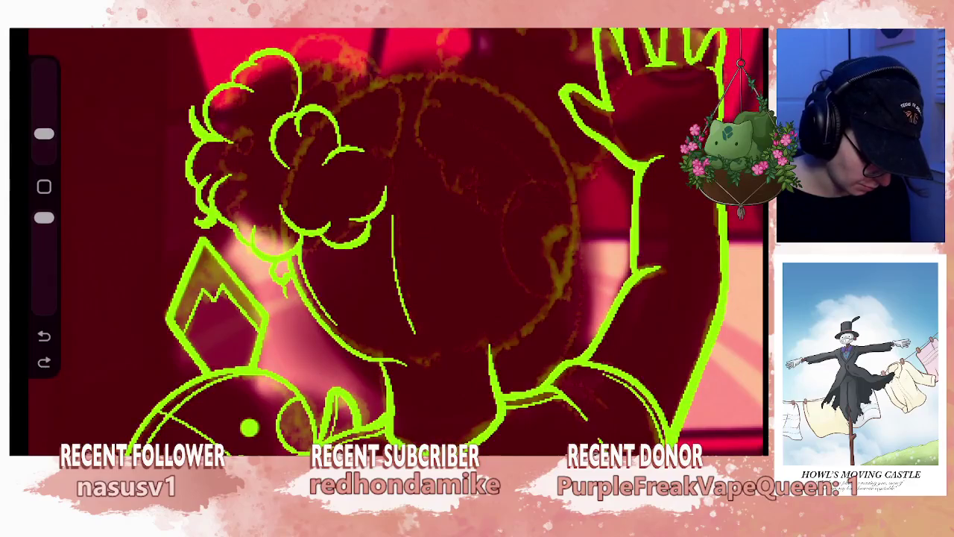
left_click_drag(407, 373, 413, 397)
scroll(567, 366, "up", 2)
key("ctrl+z")
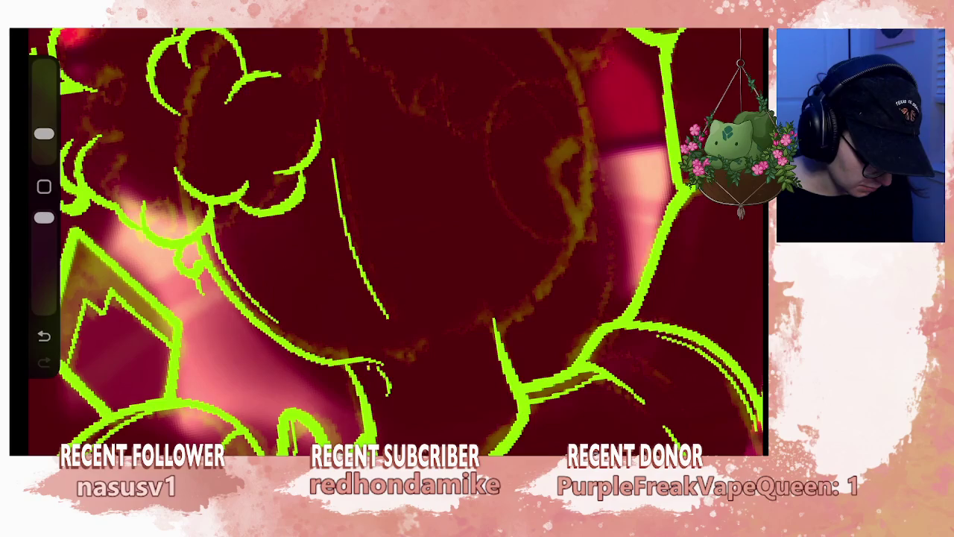
left_click_drag(378, 368, 391, 380)
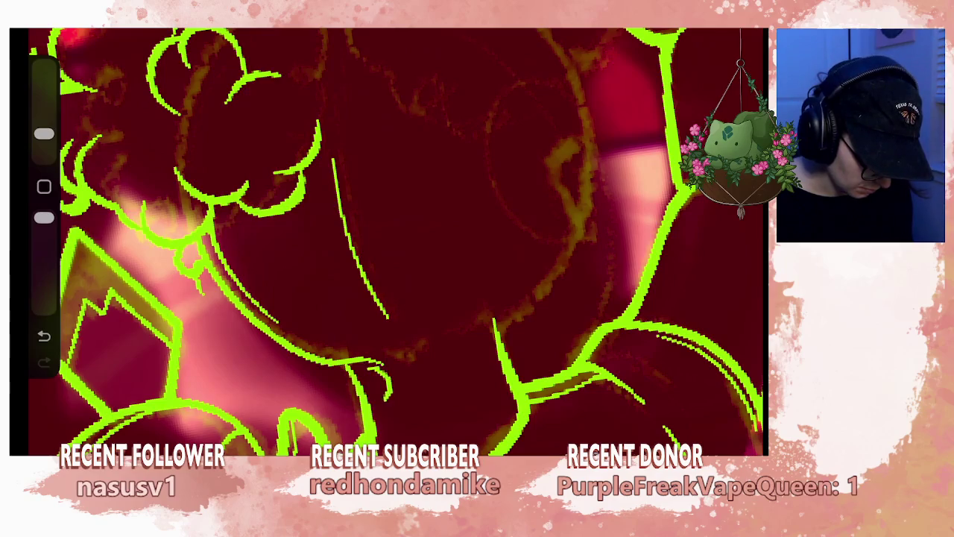
scroll(388, 239, "down", 5)
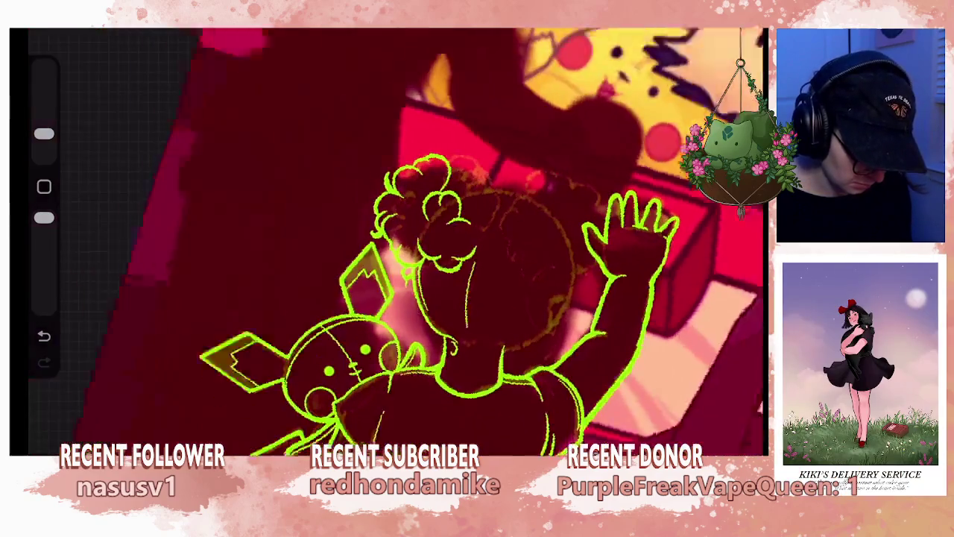